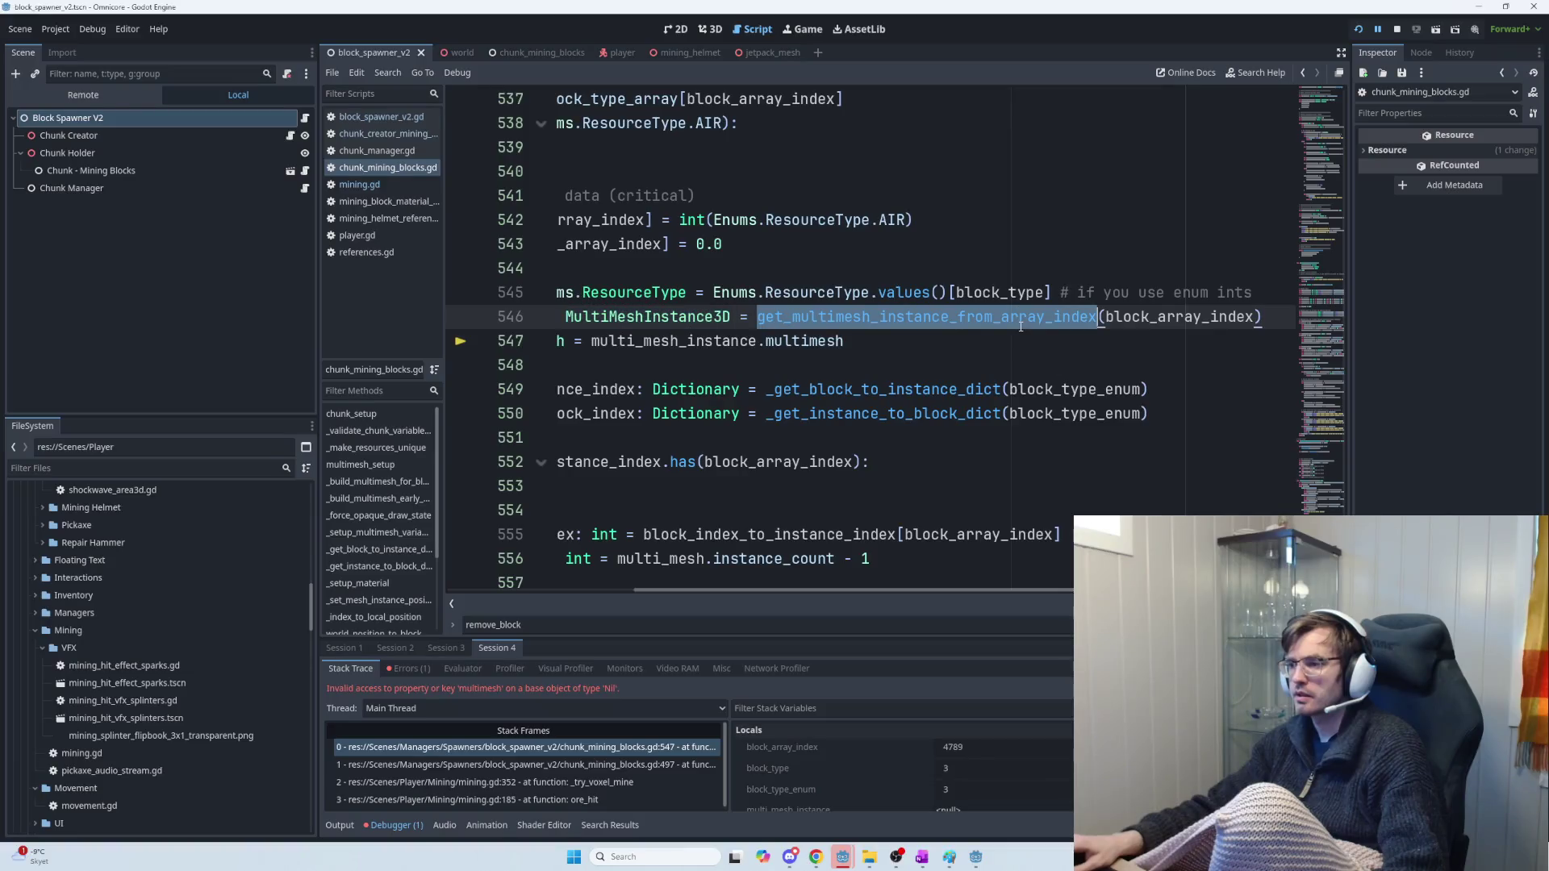
Find get_multimesh_instance_from_array_index and read its block_array_index match on stone, iron and gold MultiMeshes
key(ctrl+f)
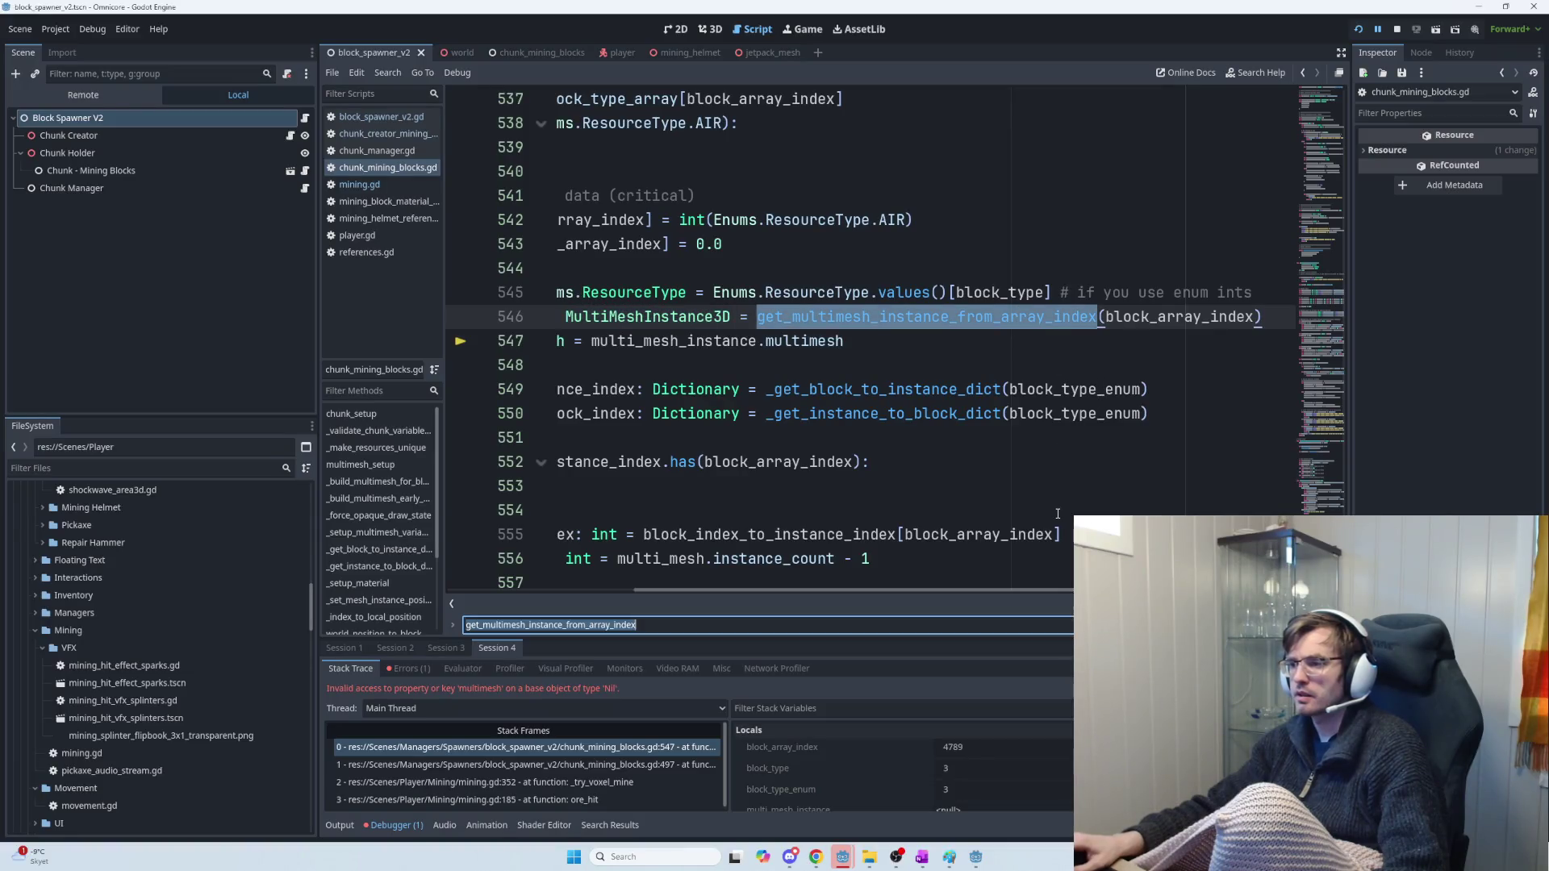
key(Return)
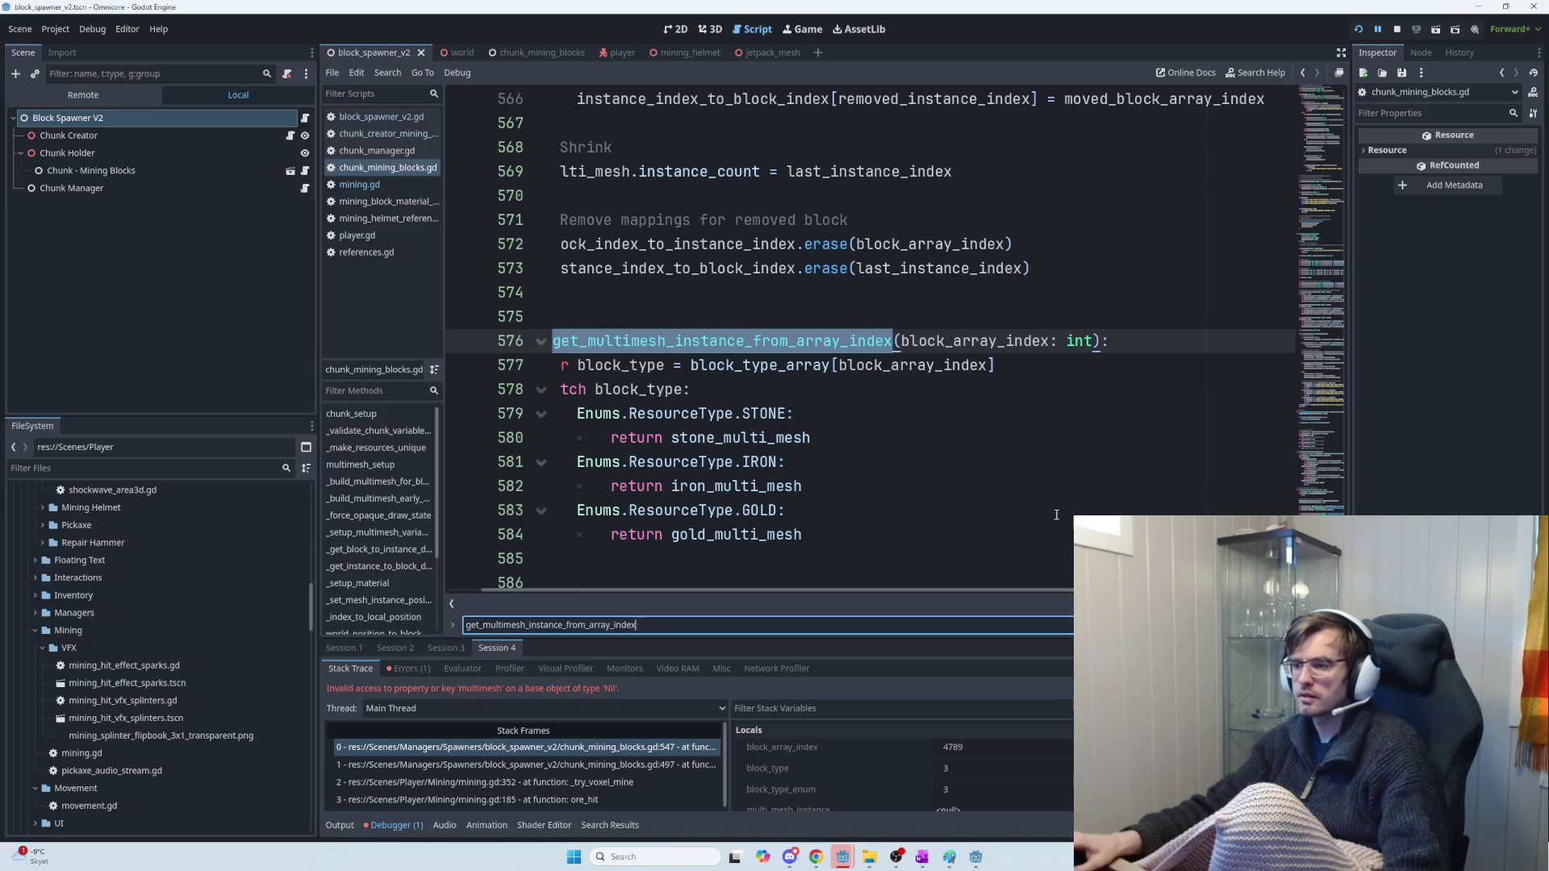
scroll(726, 413, left, 2)
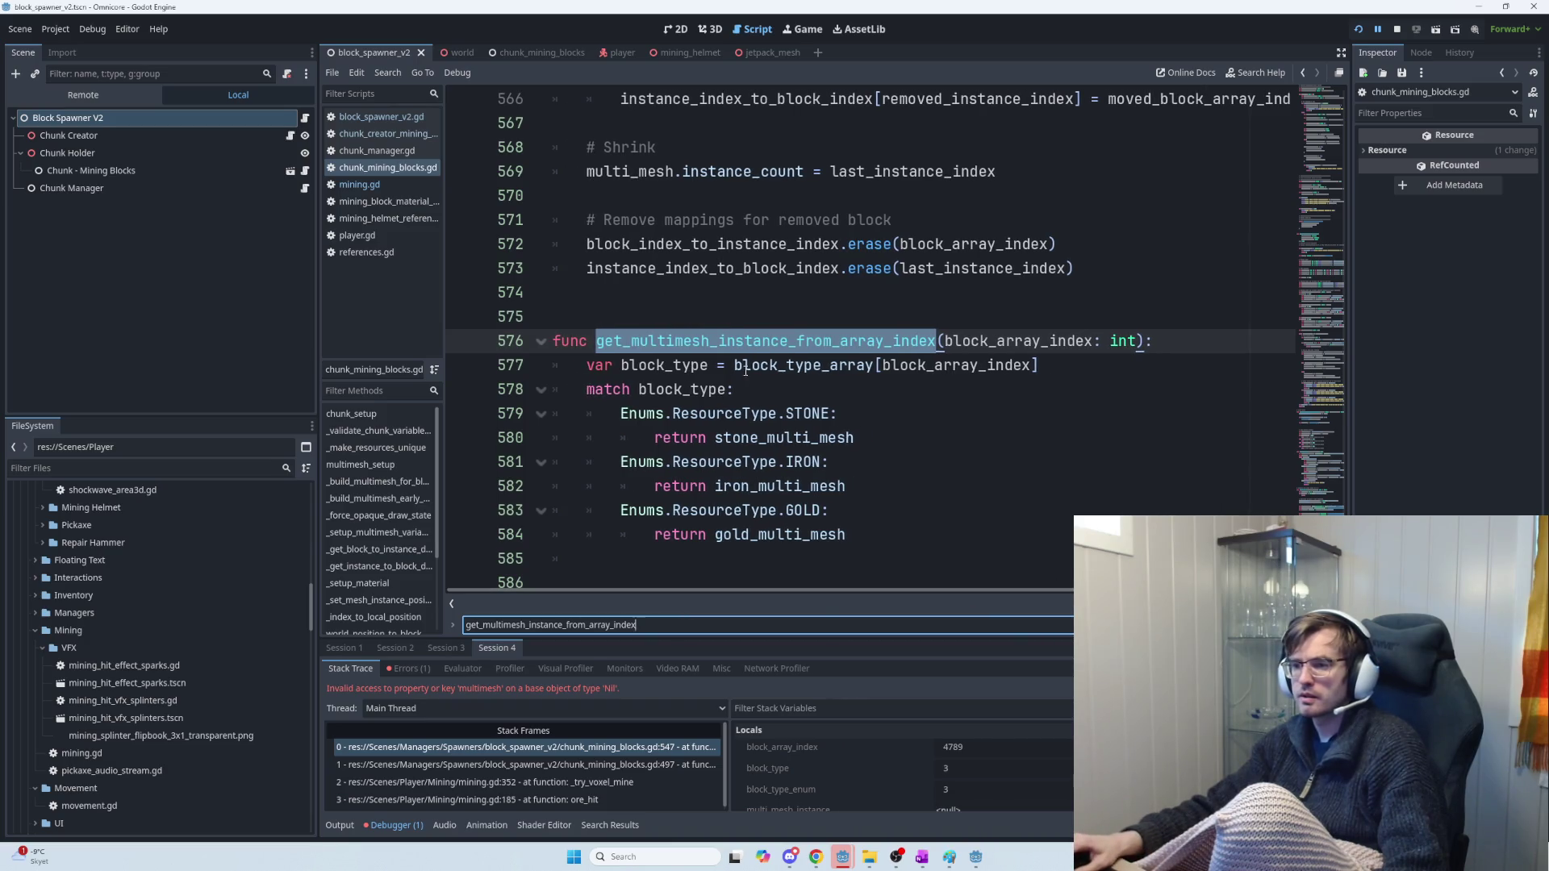
double_click(807, 365)
double_click(686, 388)
double_click(982, 364)
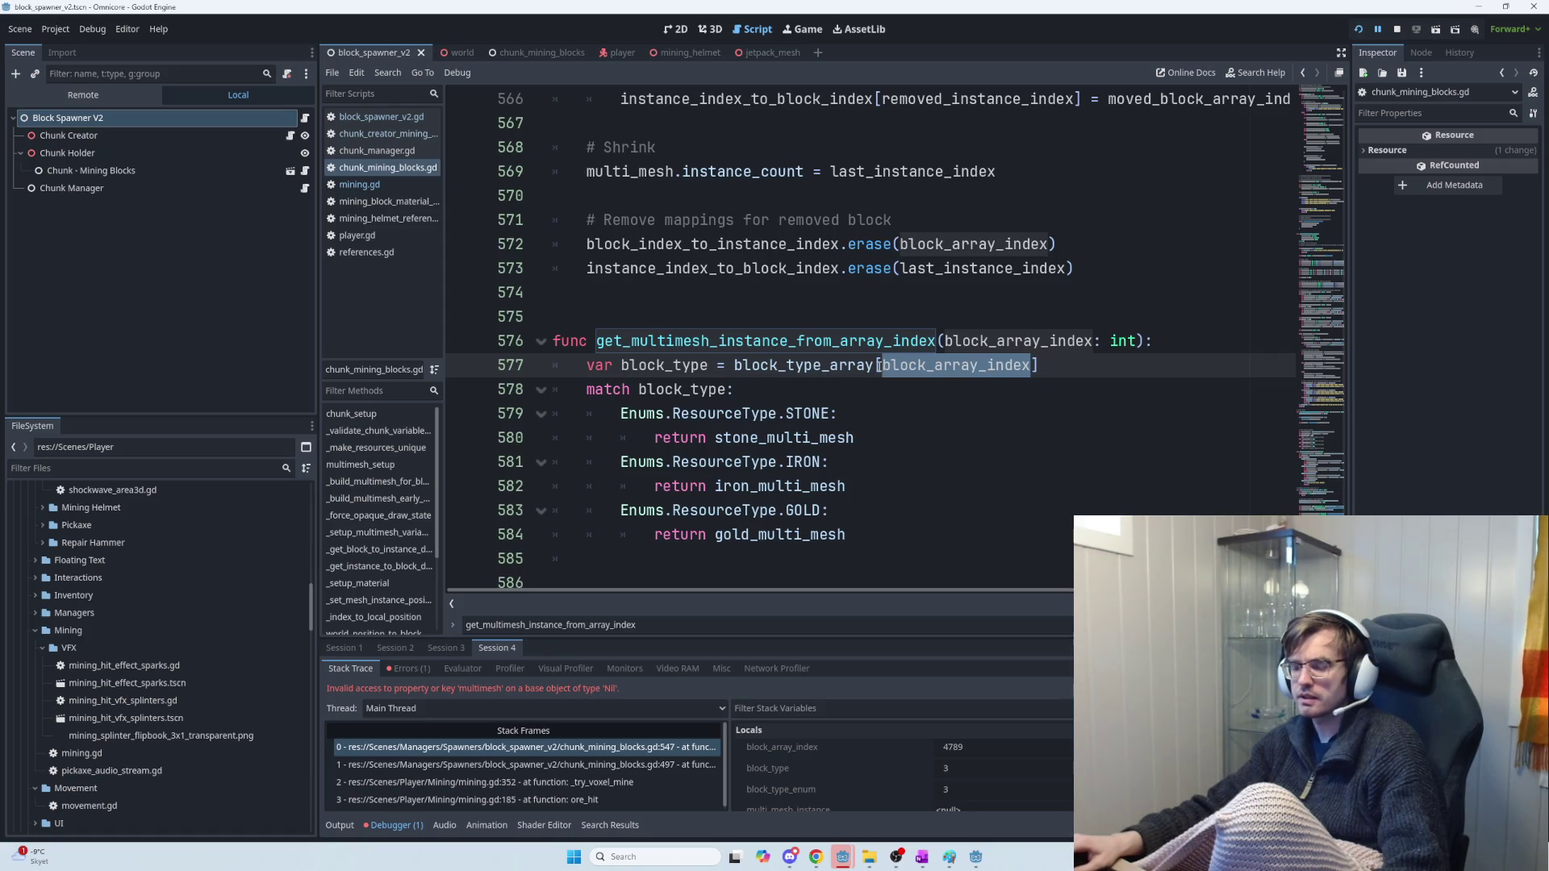
double_click(662, 388)
double_click(783, 437)
double_click(795, 413)
double_click(784, 438)
double_click(799, 461)
double_click(785, 486)
double_click(783, 534)
double_click(786, 484)
double_click(784, 438)
double_click(807, 509)
double_click(783, 534)
click(785, 534)
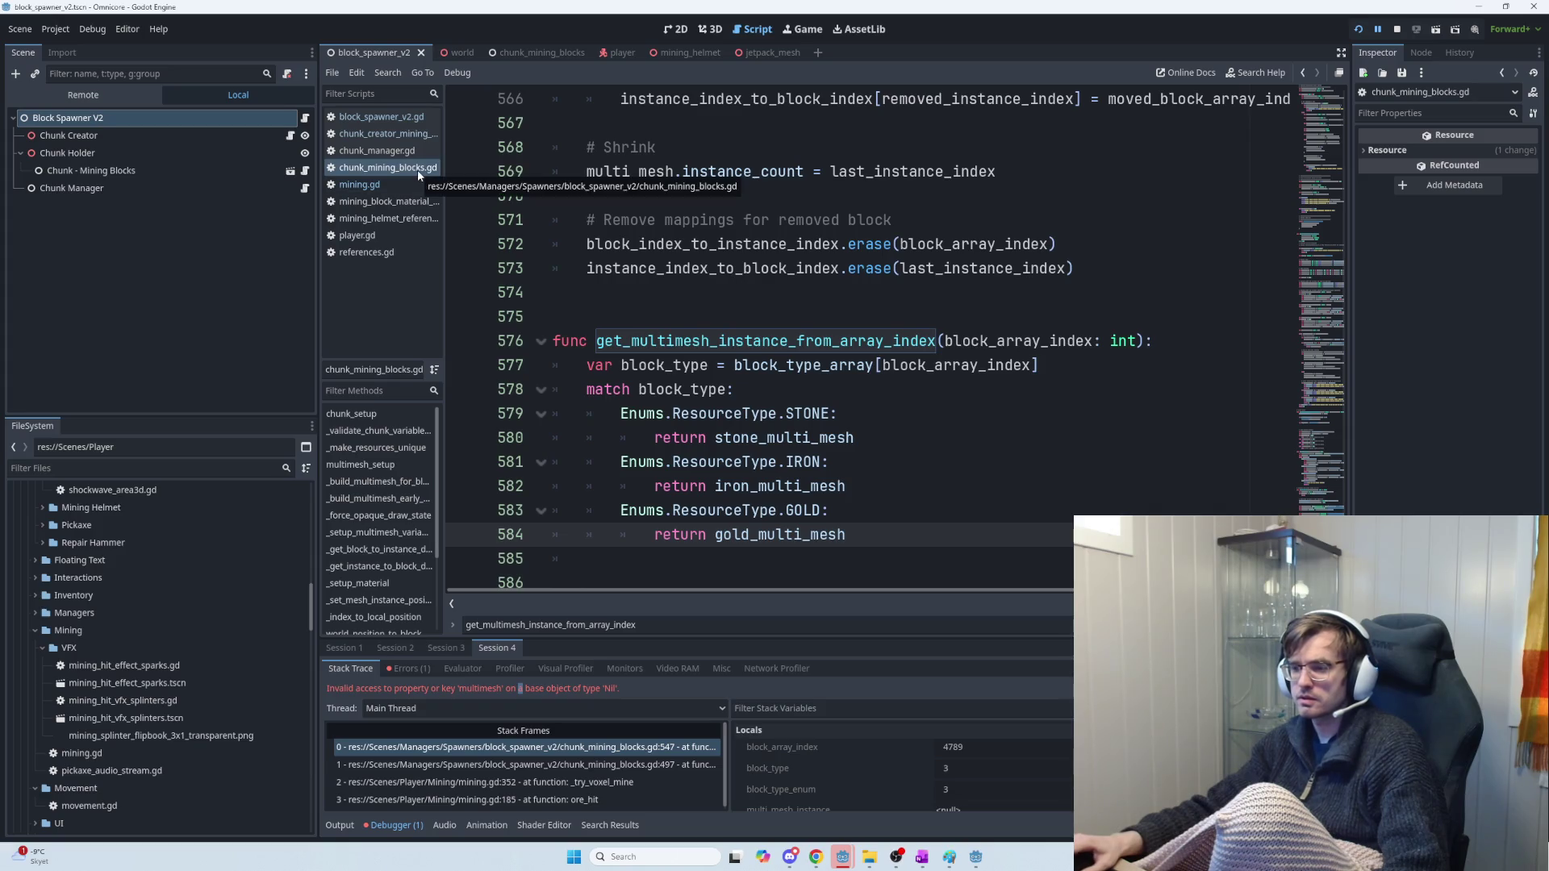
click(995, 341)
double_click(994, 341)
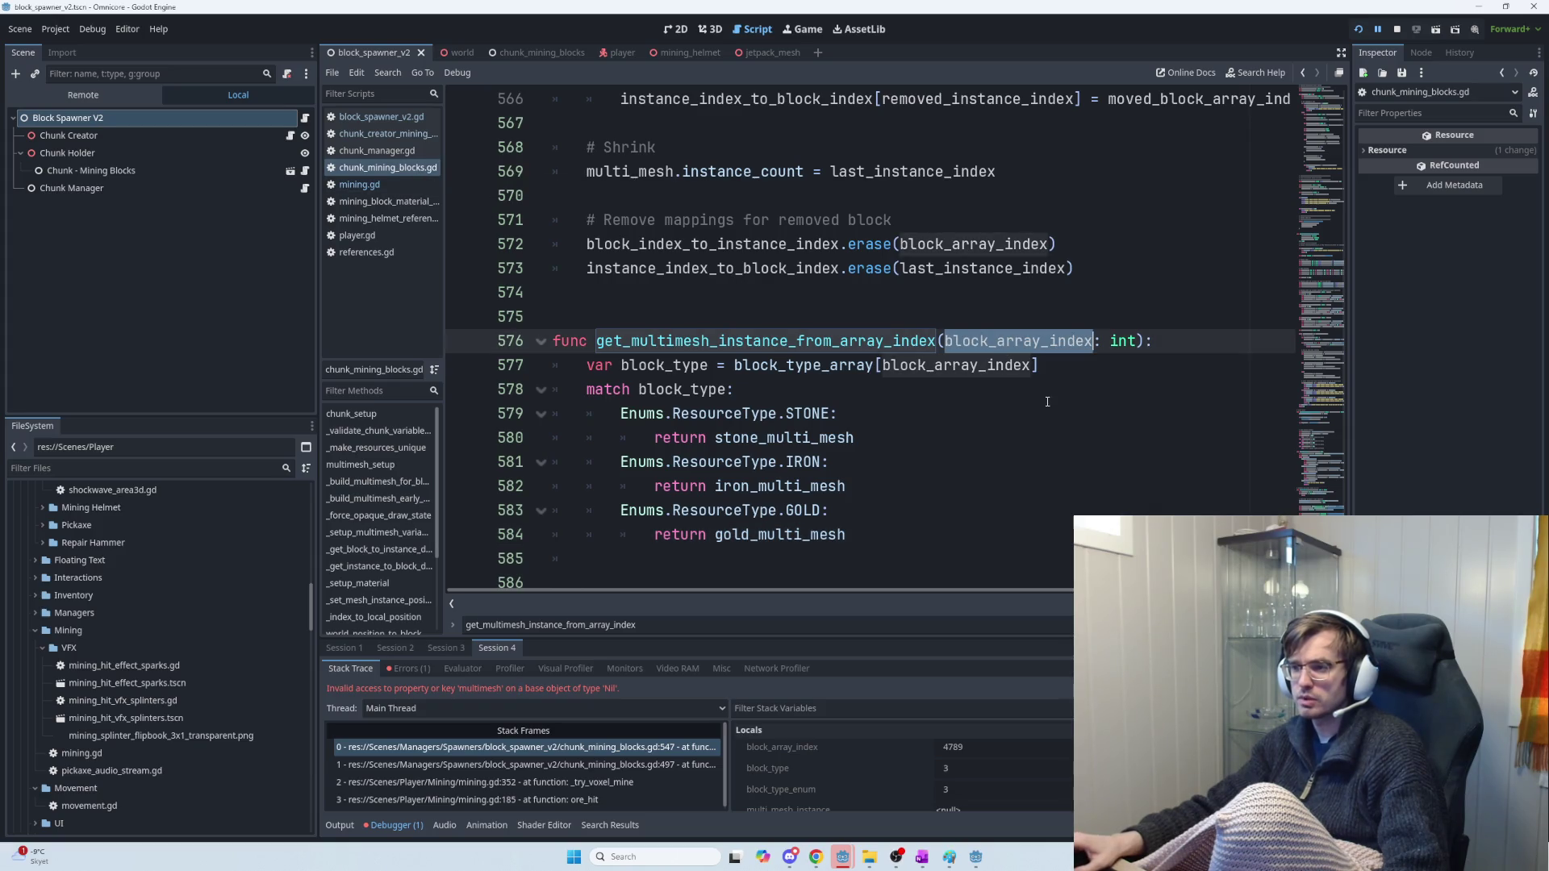
double_click(976, 367)
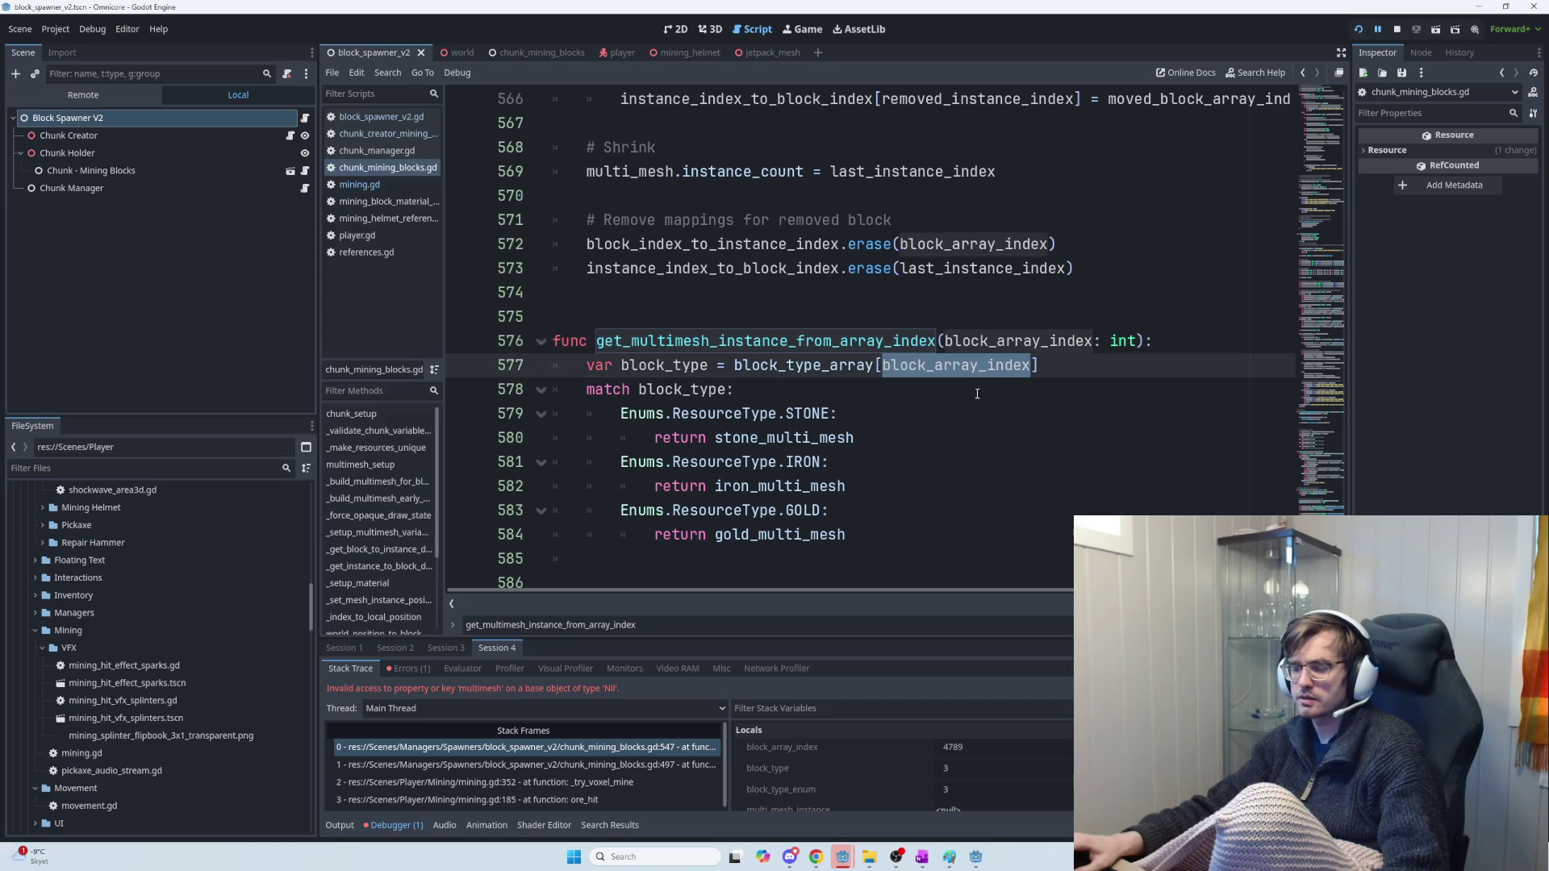
In remove_block, inspect the lines marking the voxel as AIR and multi_mesh_instance on line 547
scroll(956, 396, up, 11)
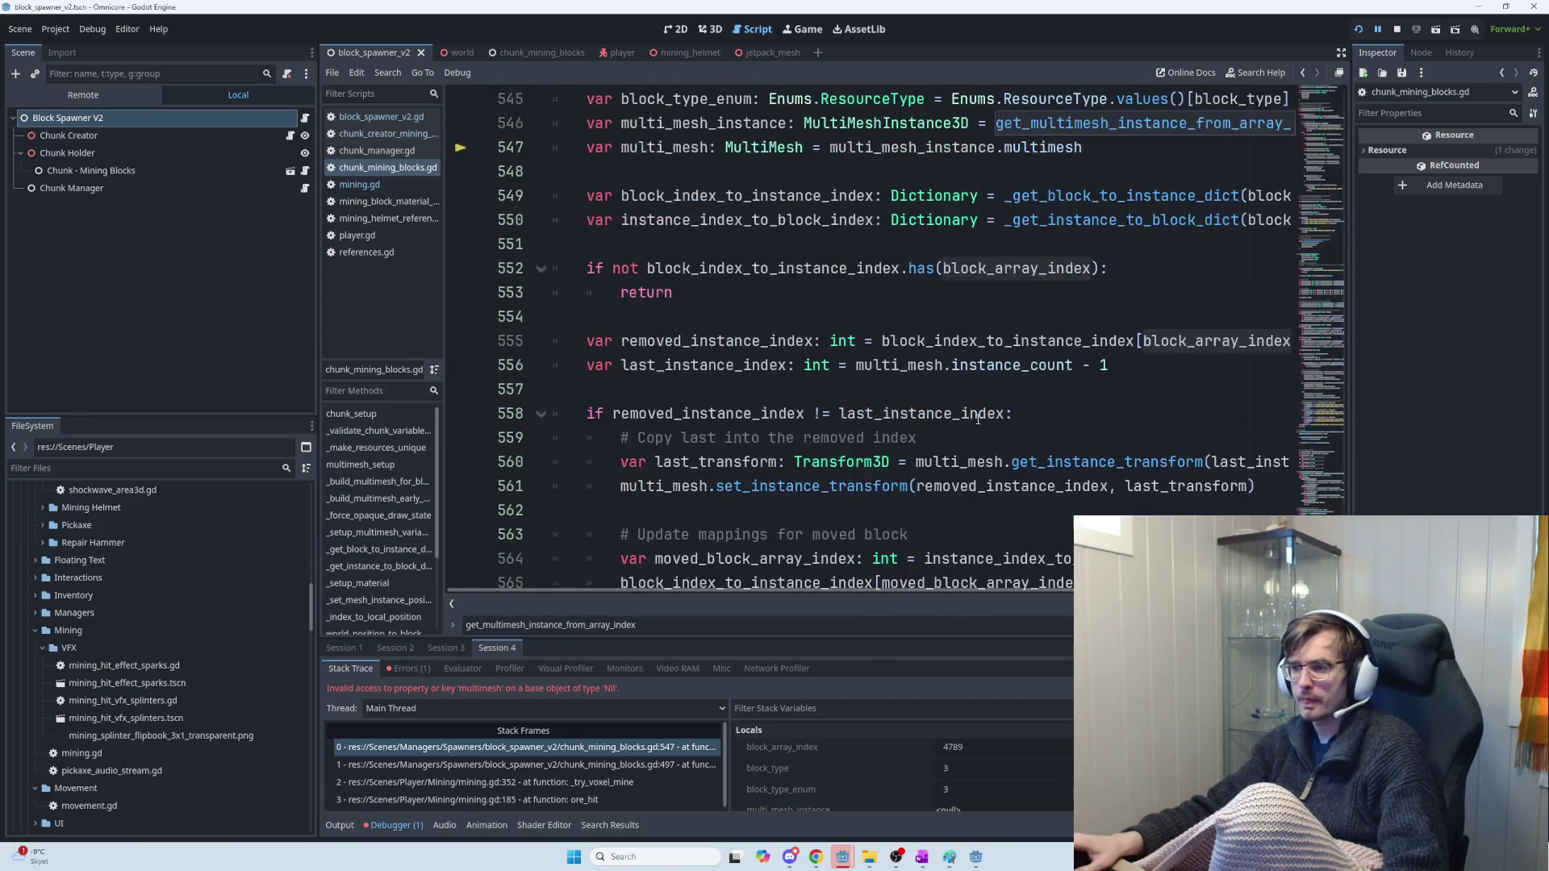
mouse_move(995, 589)
mouse_down()
mouse_move(1180, 590)
mouse_move(921, 589)
mouse_up()
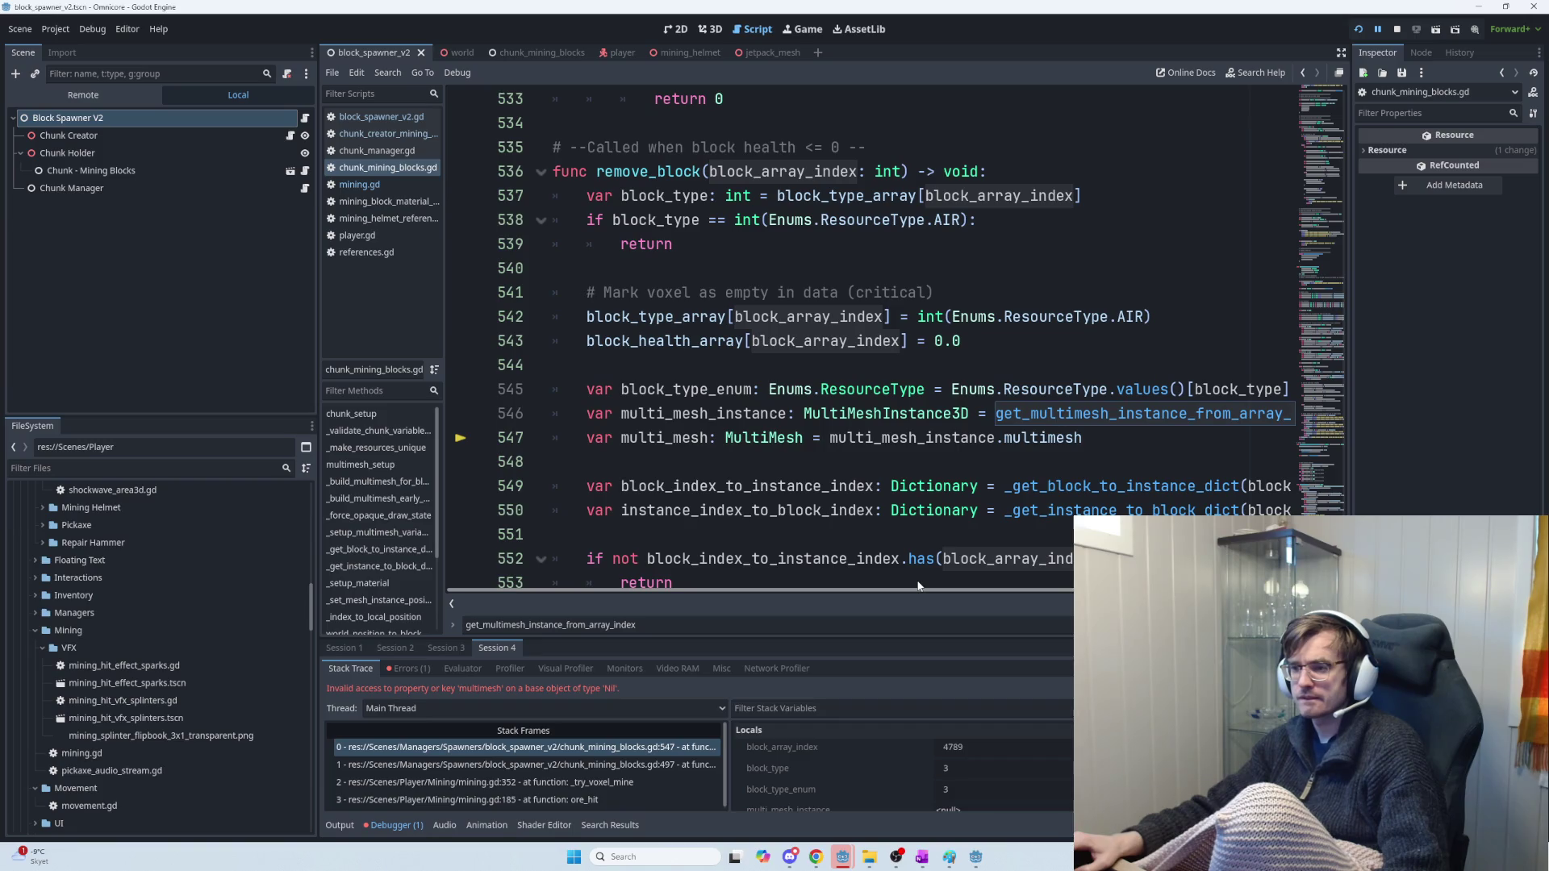
mouse_move(926, 586)
mouse_down()
mouse_move(1097, 588)
mouse_move(993, 588)
mouse_up()
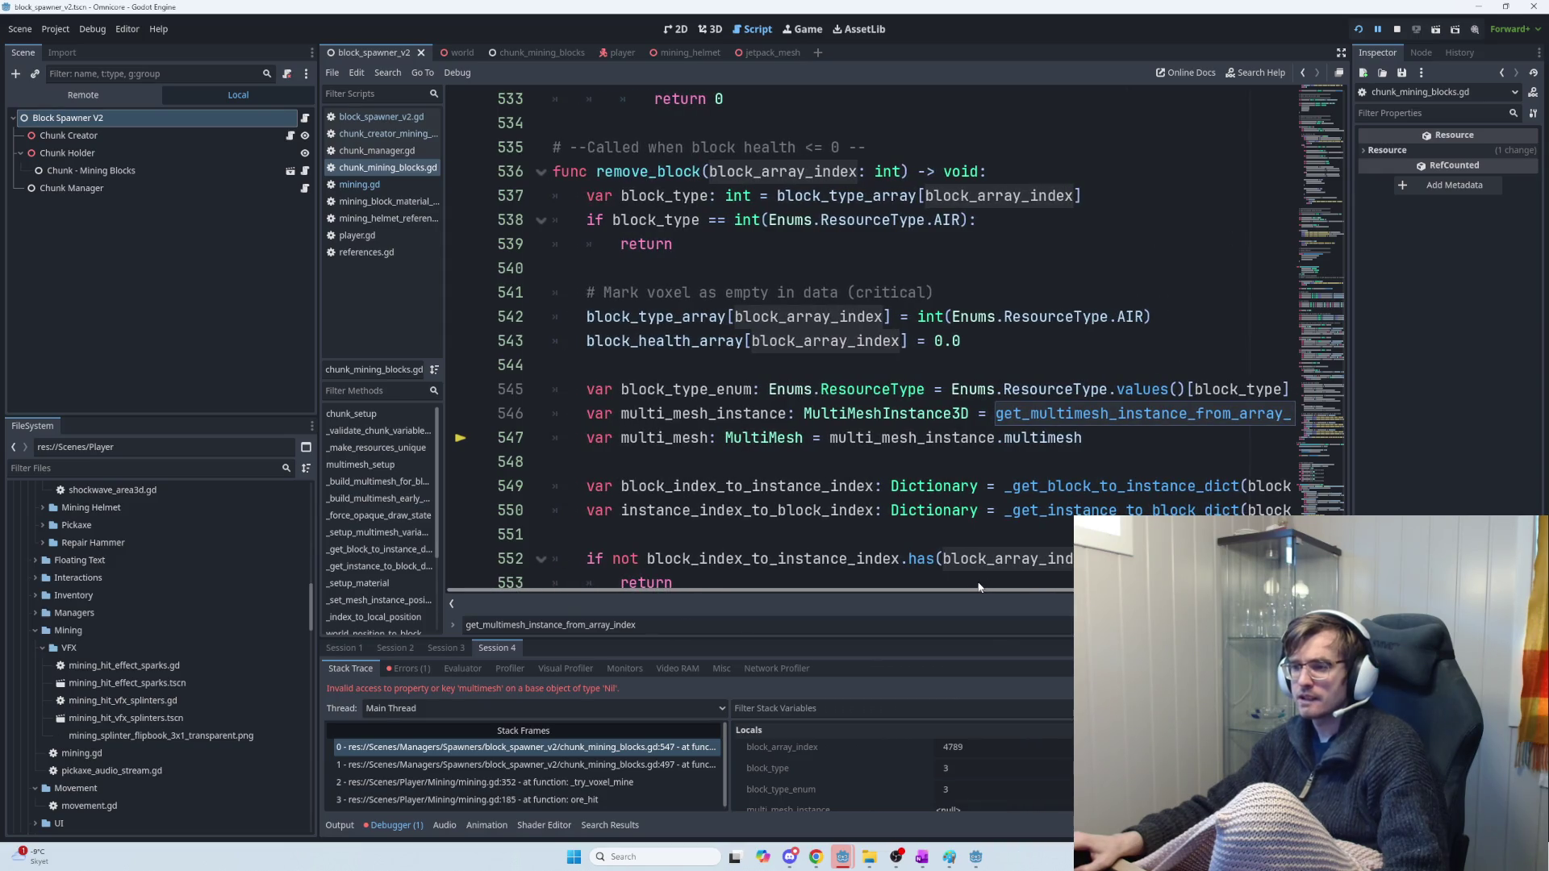
mouse_move(979, 588)
mouse_down()
mouse_move(1231, 590)
mouse_move(996, 588)
mouse_up()
mouse_move(965, 341)
mouse_down()
mouse_move(593, 316)
mouse_move(591, 292)
mouse_move(594, 310)
mouse_move(589, 293)
mouse_move(901, 318)
mouse_move(962, 342)
mouse_move(587, 316)
mouse_up()
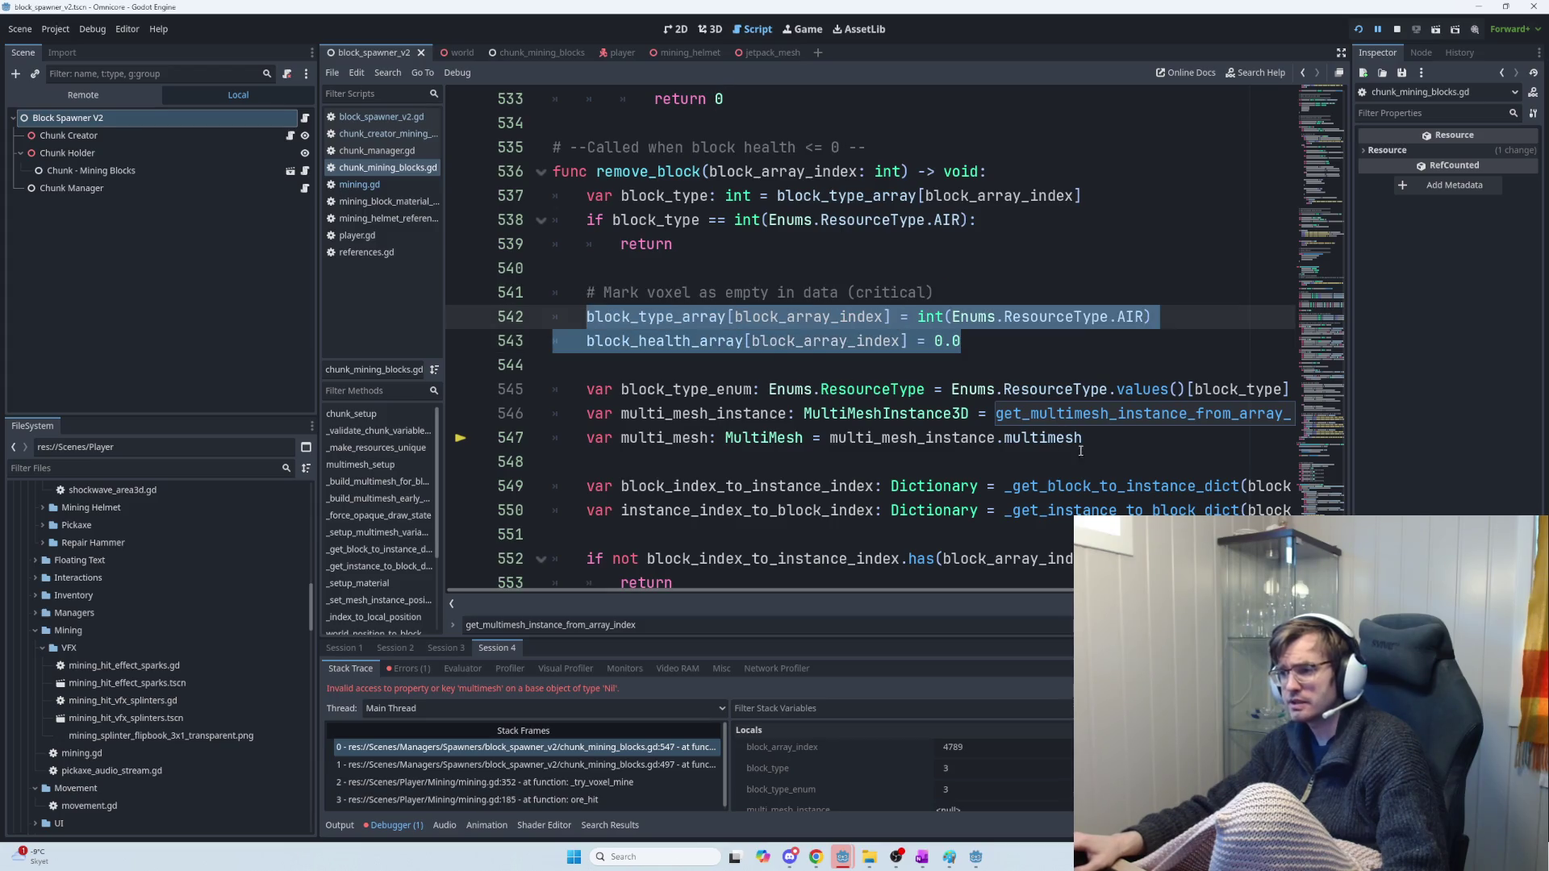
scroll(1050, 601, right, 2)
scroll(1051, 601, right, 5)
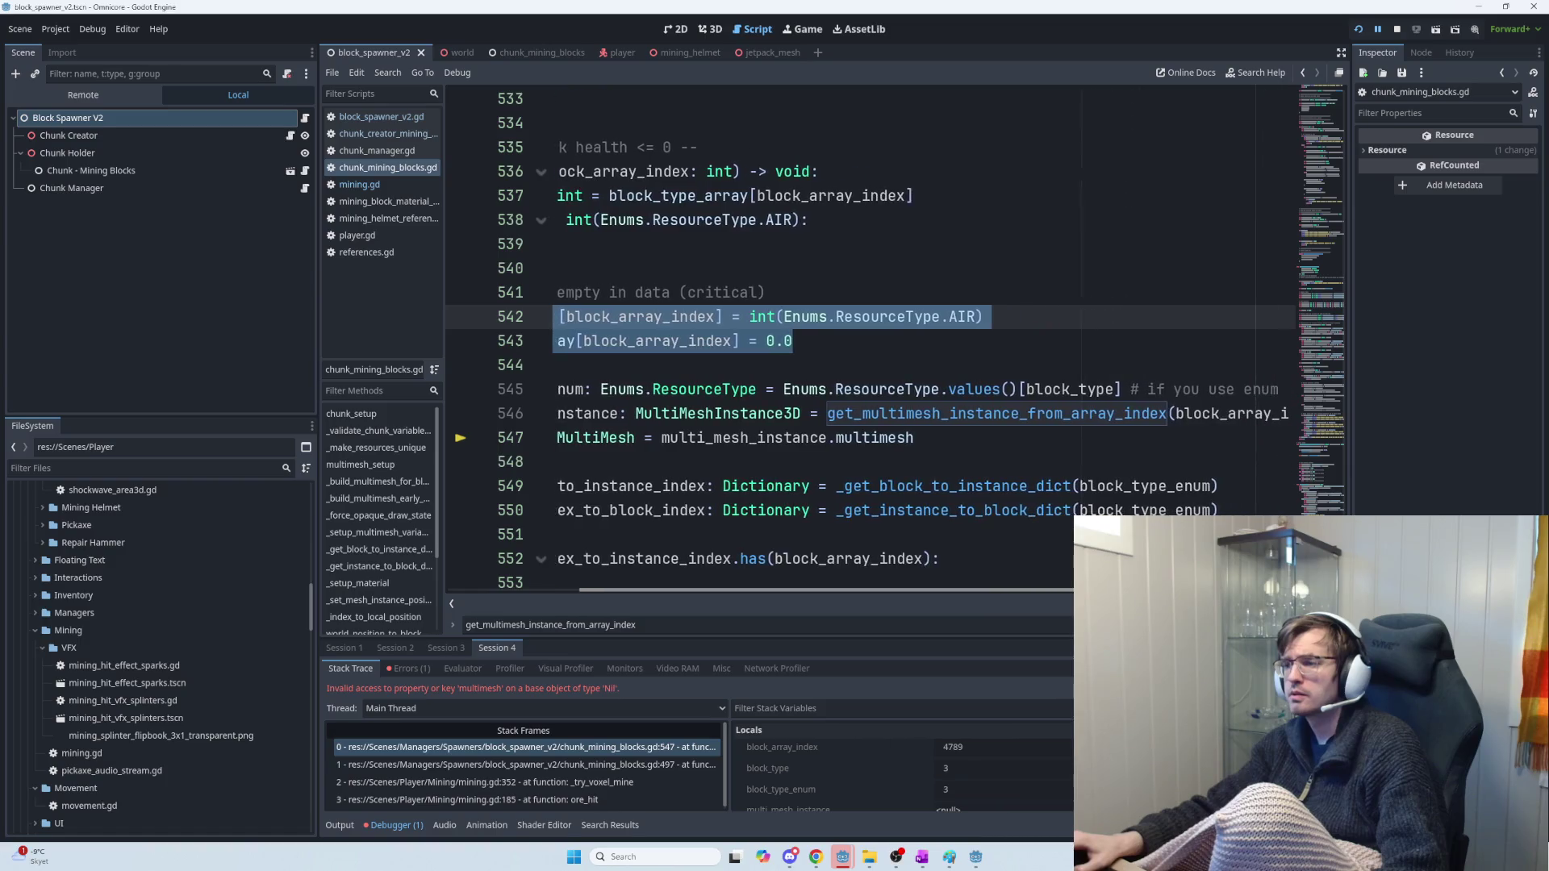
scroll(985, 592, left, 6)
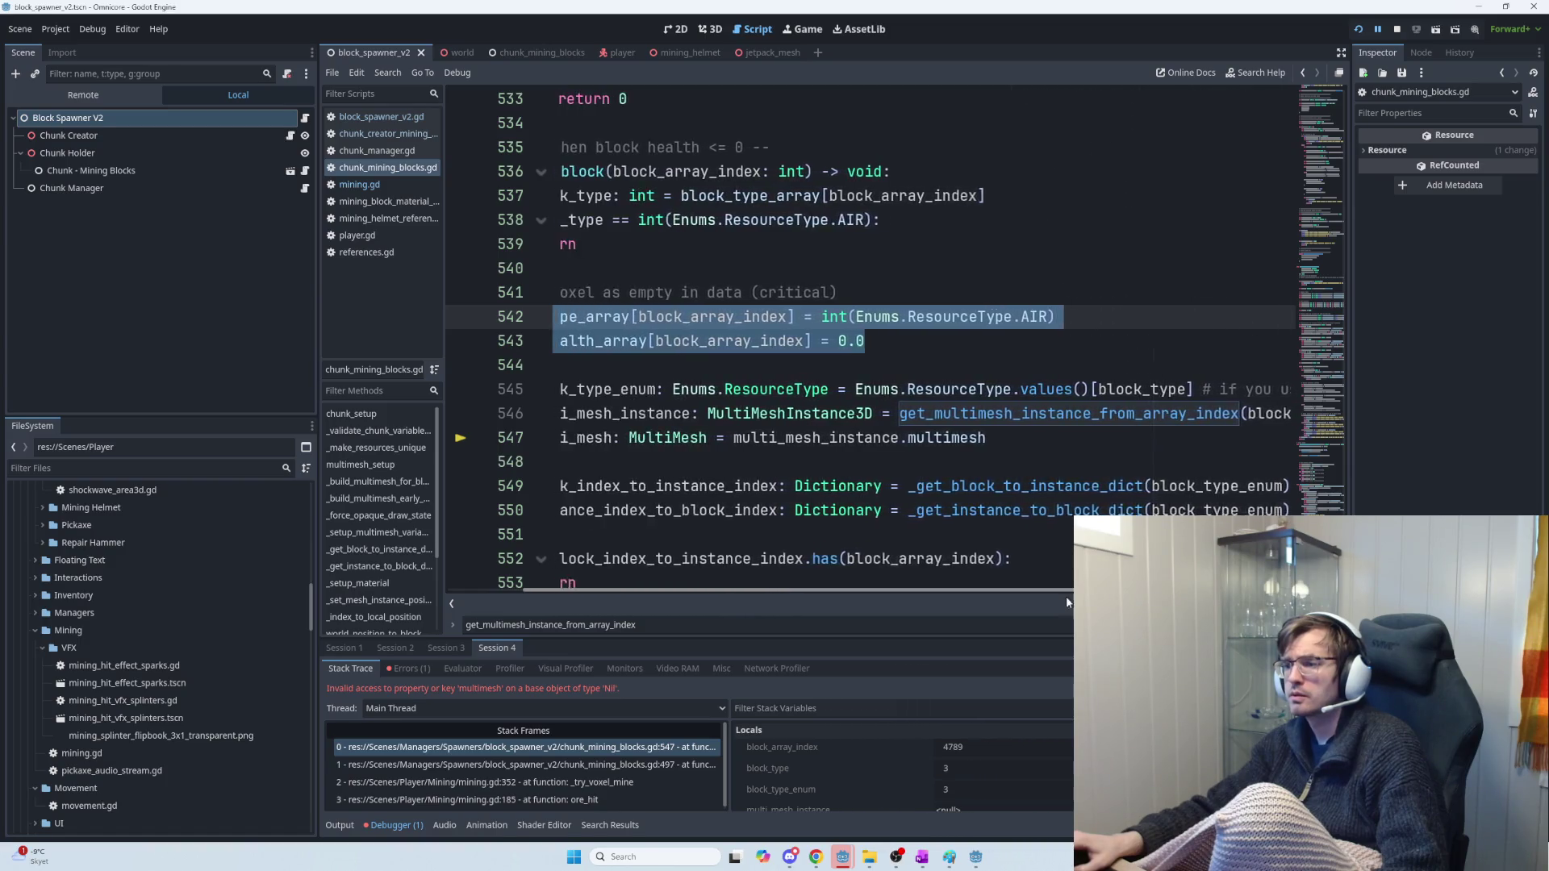
scroll(1028, 602, left, 1)
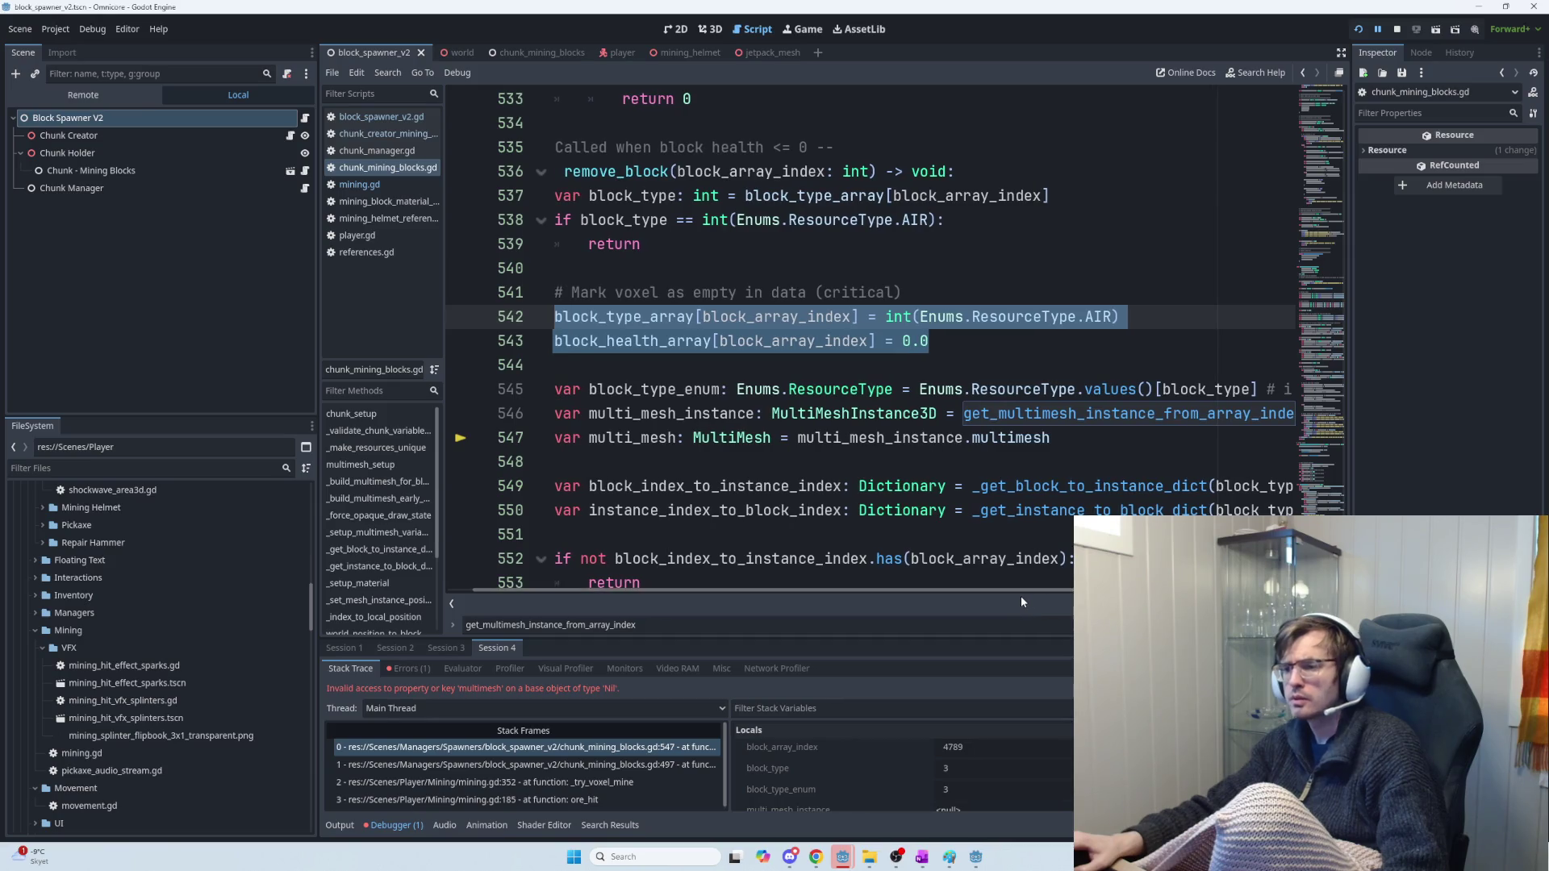
double_click(881, 444)
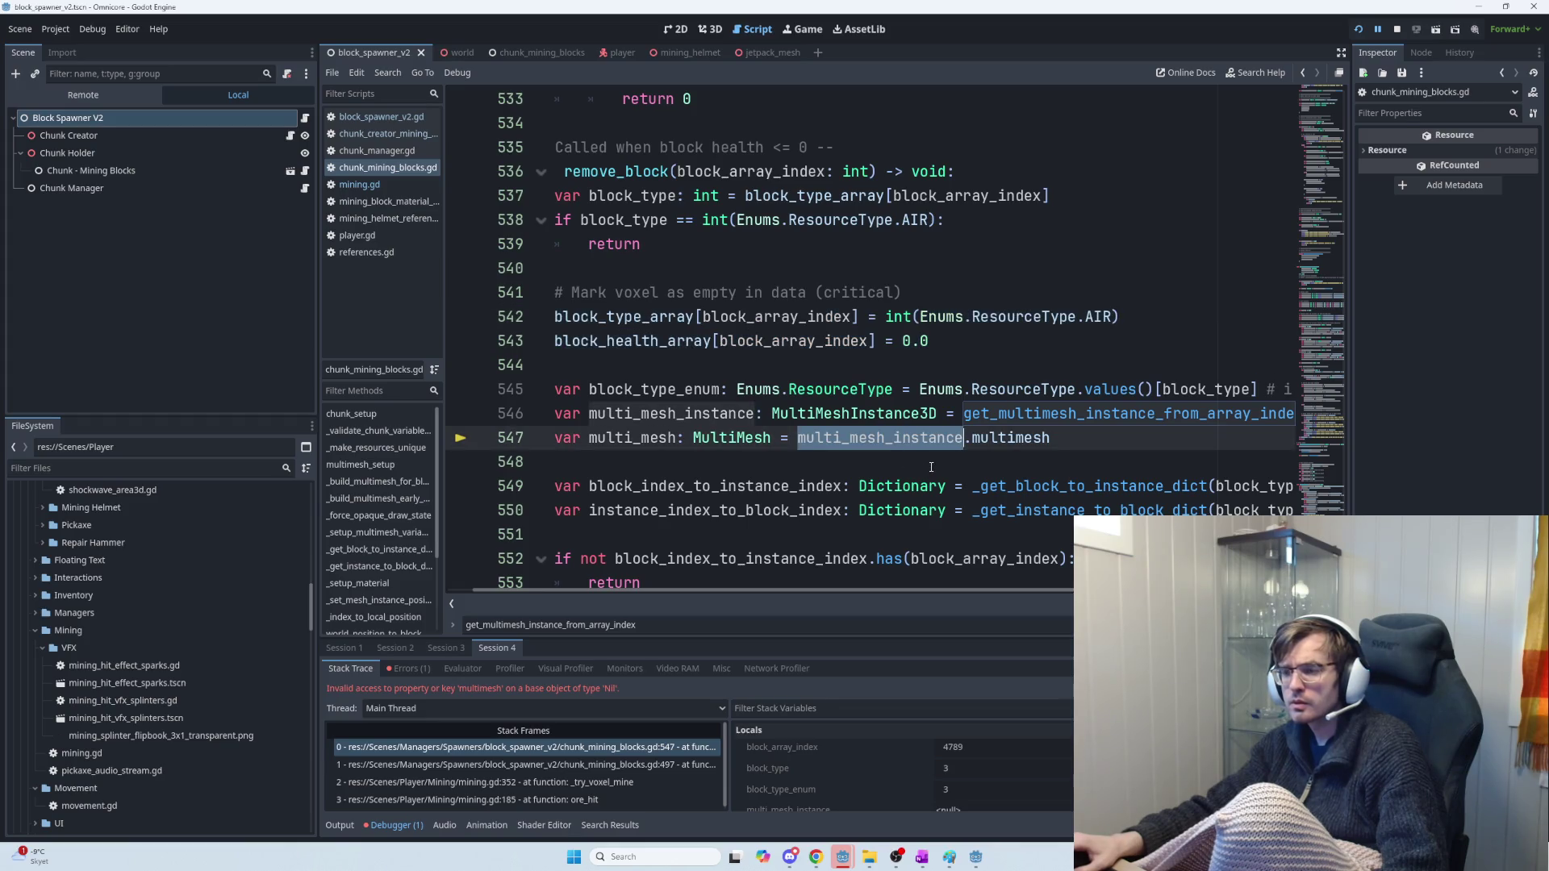
scroll(934, 467, down, 4)
In ChatGPT, read the suggested per-MultiMesh index mappings and swap-removal fixes
key(alt+Tab)
key(alt+Tab)
key(Tab)
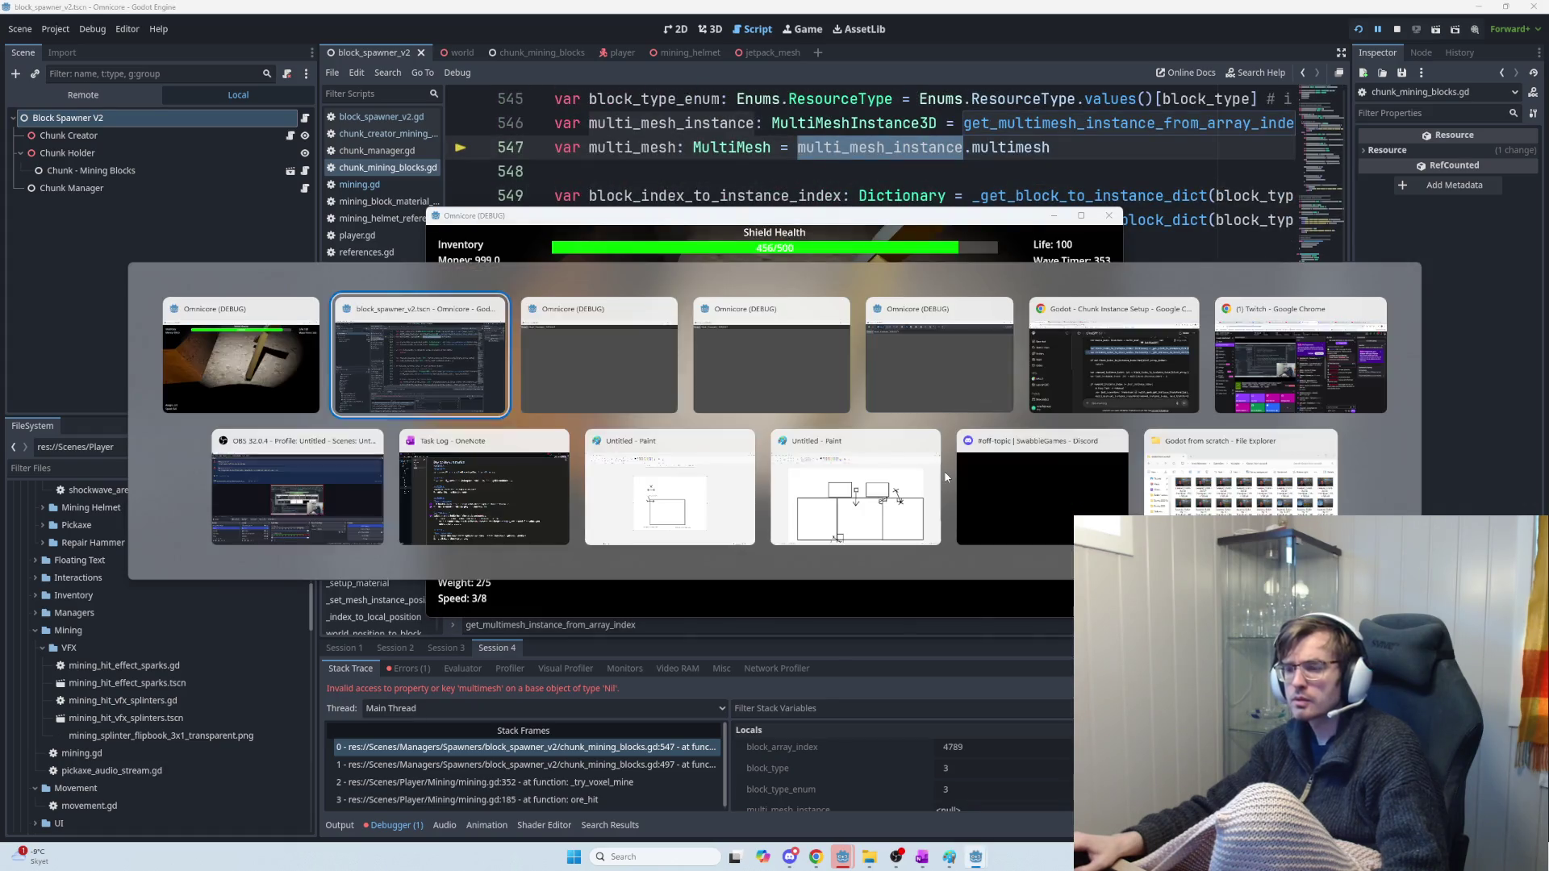
key(Tab)
key(Tab)
key(Tab)
scroll(1144, 484, down, 5)
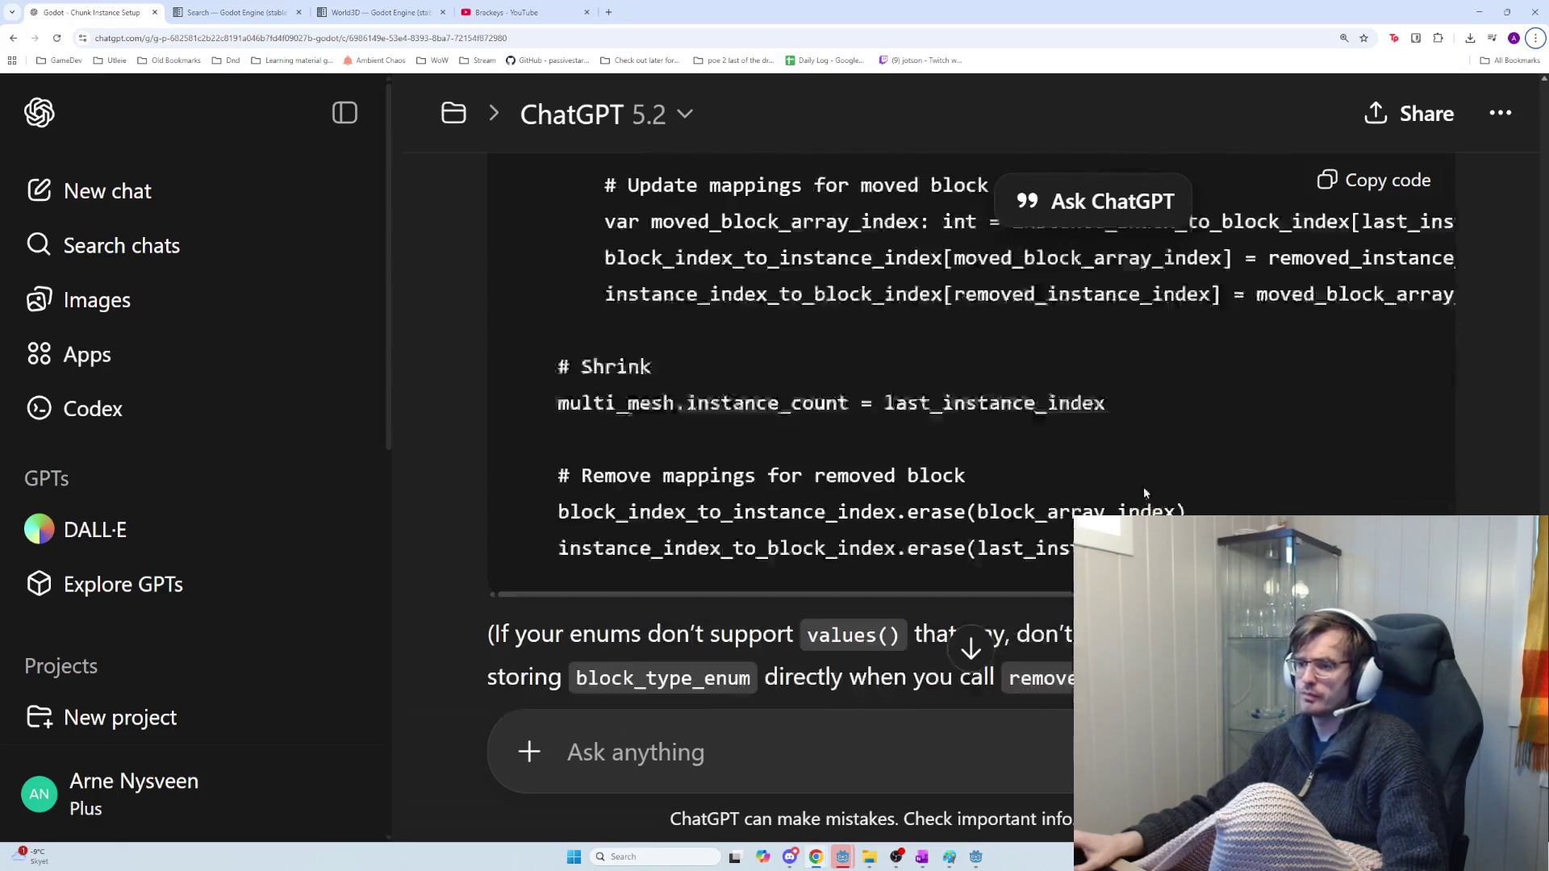
scroll(1108, 471, down, 4)
scroll(1108, 471, up, 7)
scroll(1160, 454, up, 2)
scroll(1160, 454, down, 3)
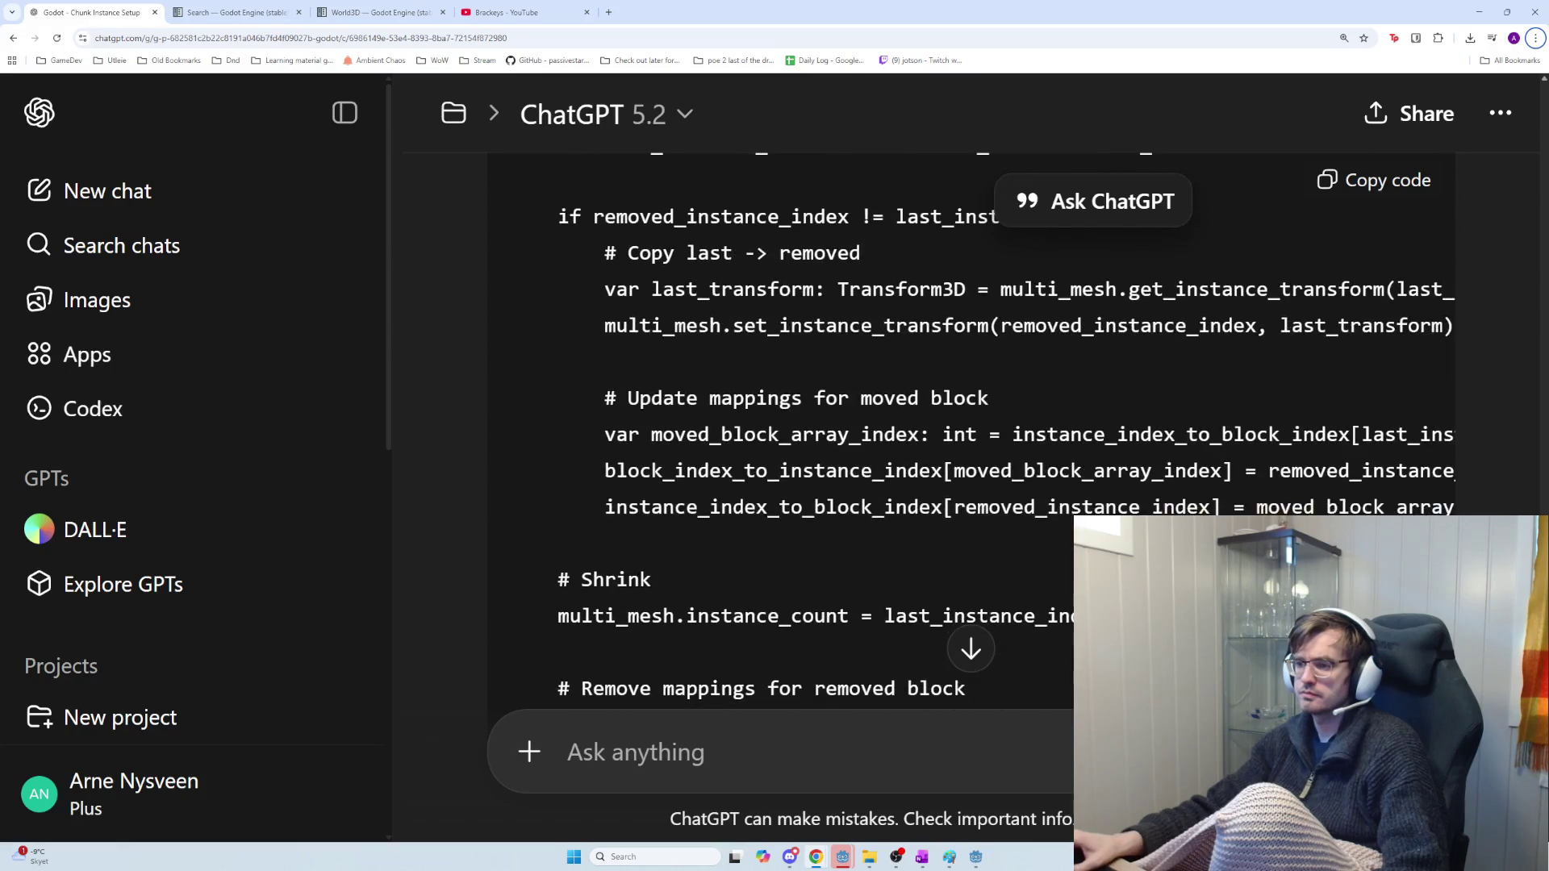
scroll(1160, 454, down, 3)
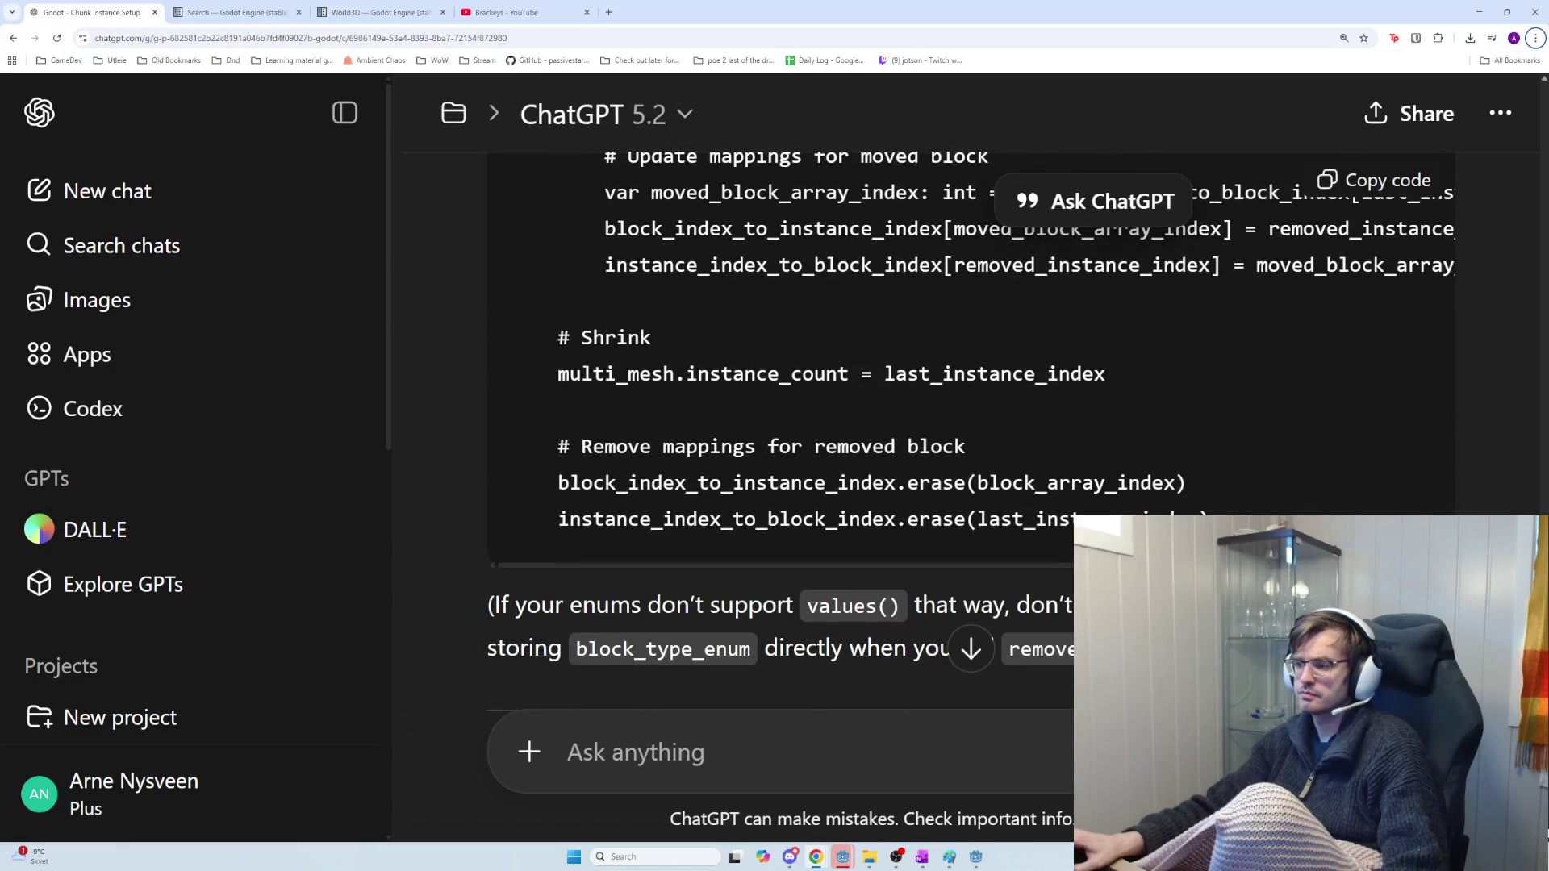
scroll(968, 428, down, 15)
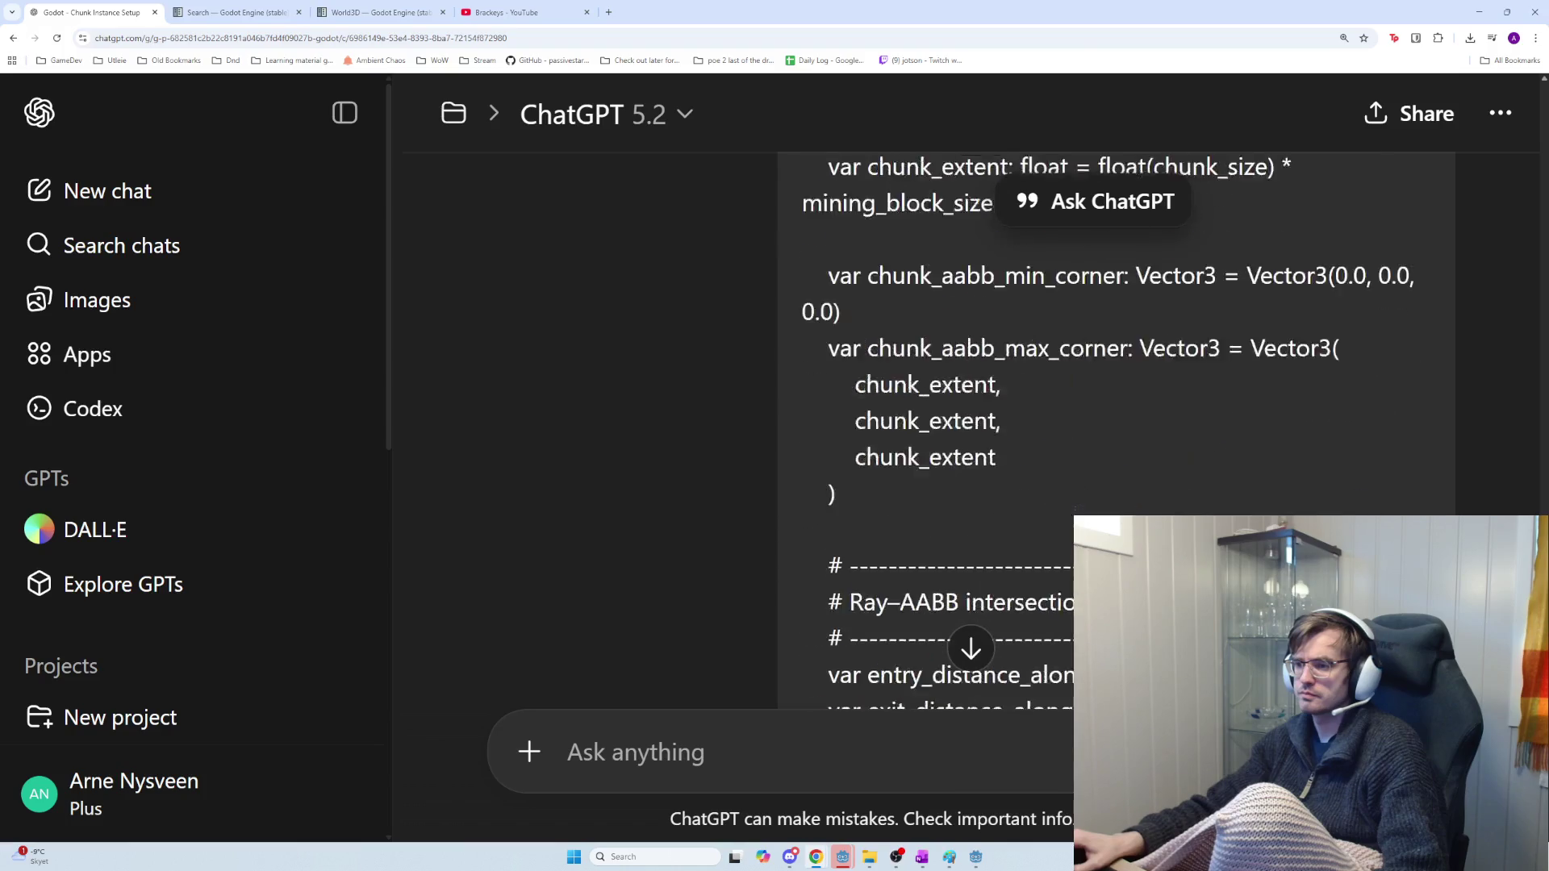
scroll(968, 428, up, 15)
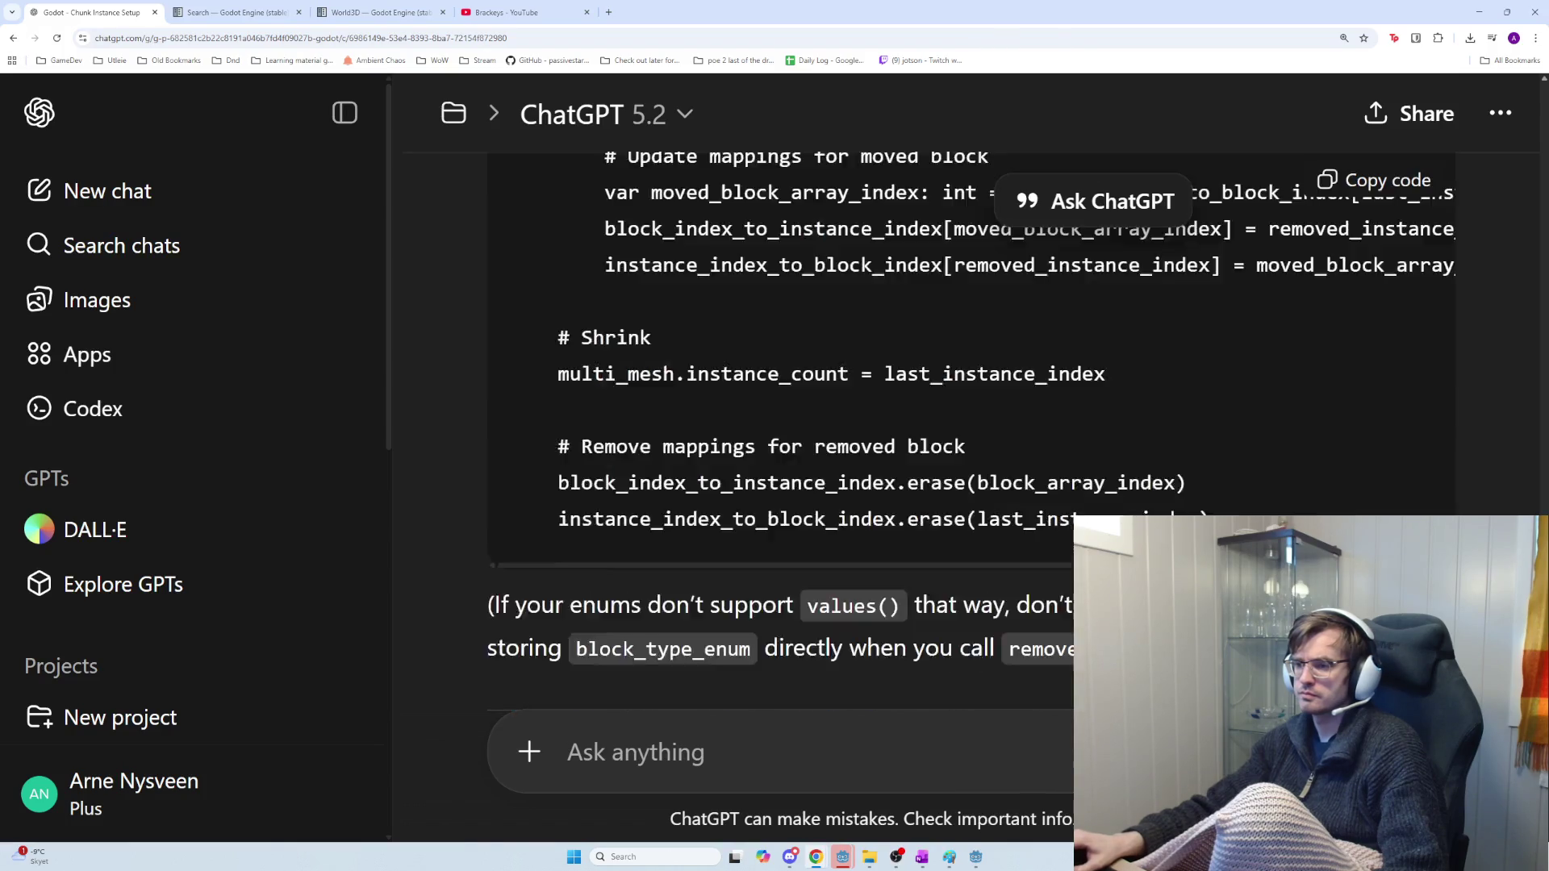
scroll(968, 428, down, 12)
scroll(969, 427, up, 4)
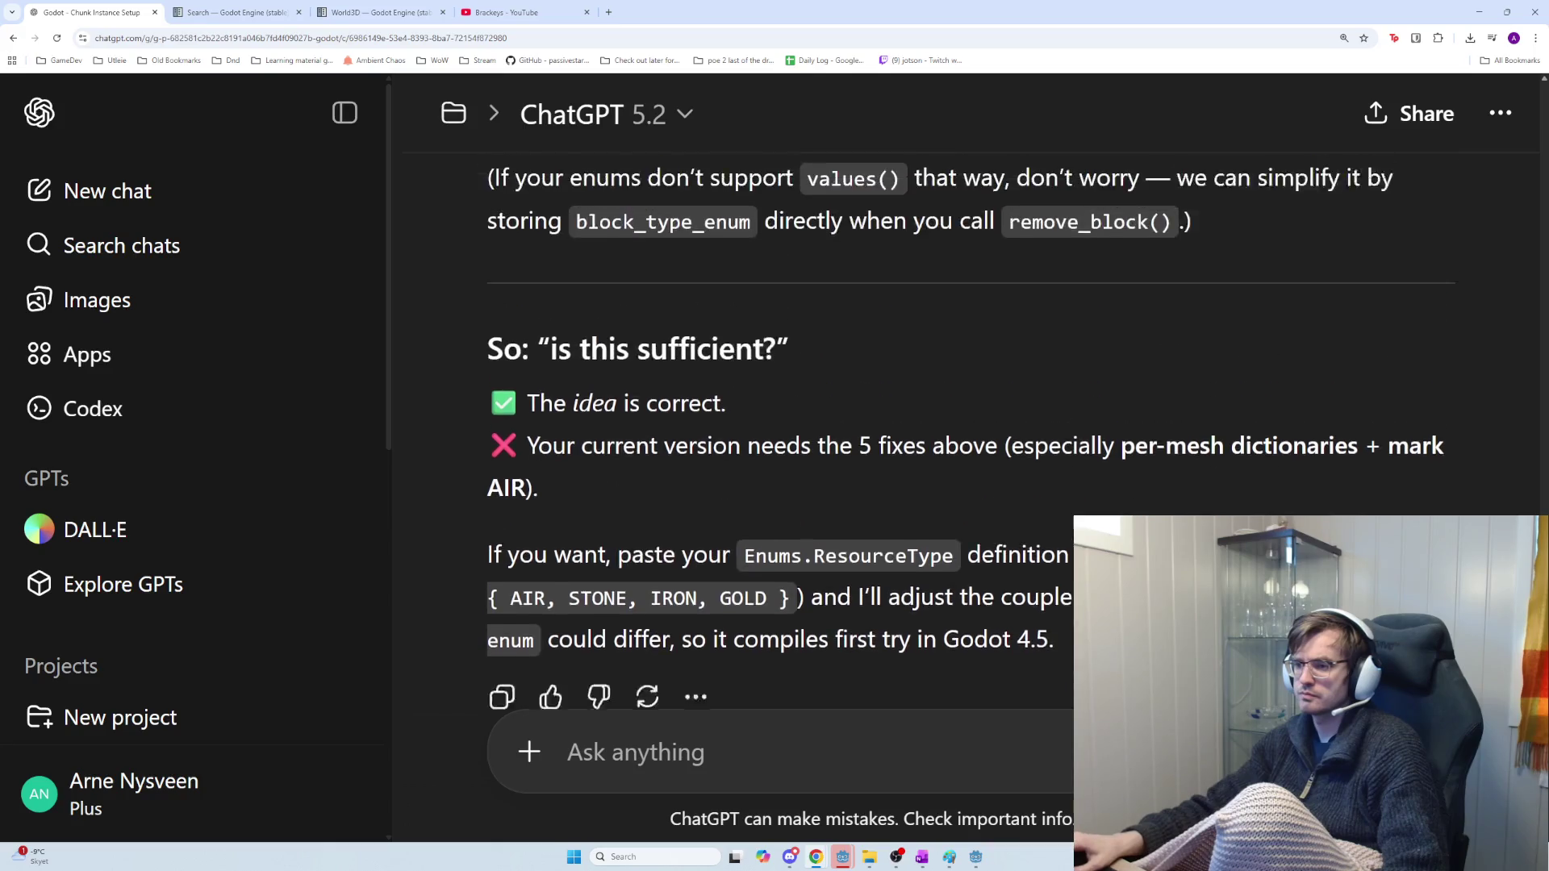
scroll(1350, 395, down, 3)
scroll(1350, 395, up, 8)
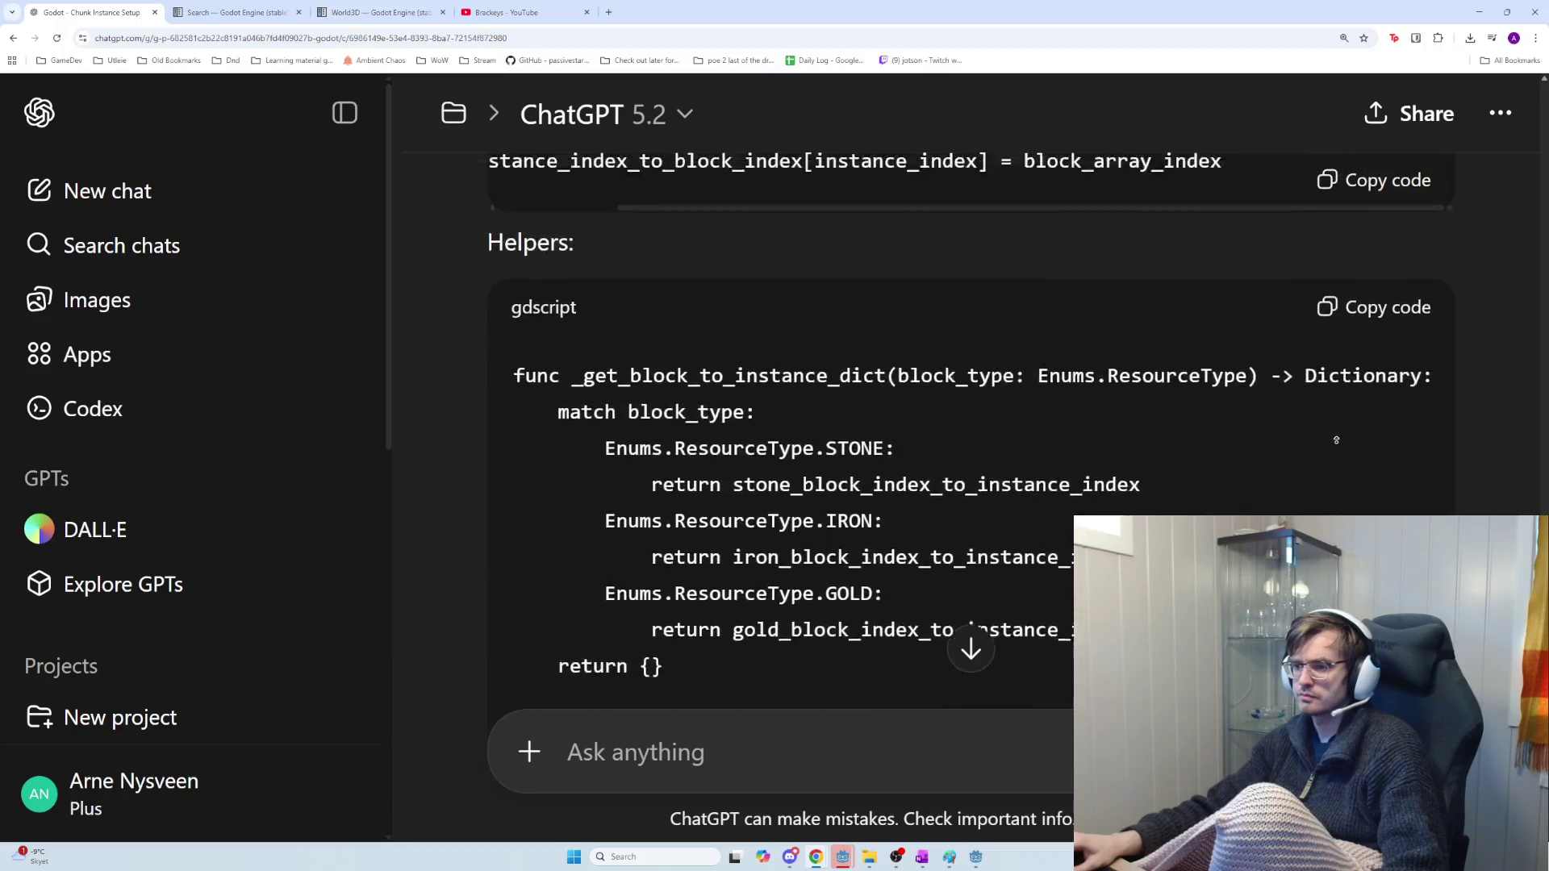
scroll(969, 428, down, 6)
scroll(969, 428, up, 10)
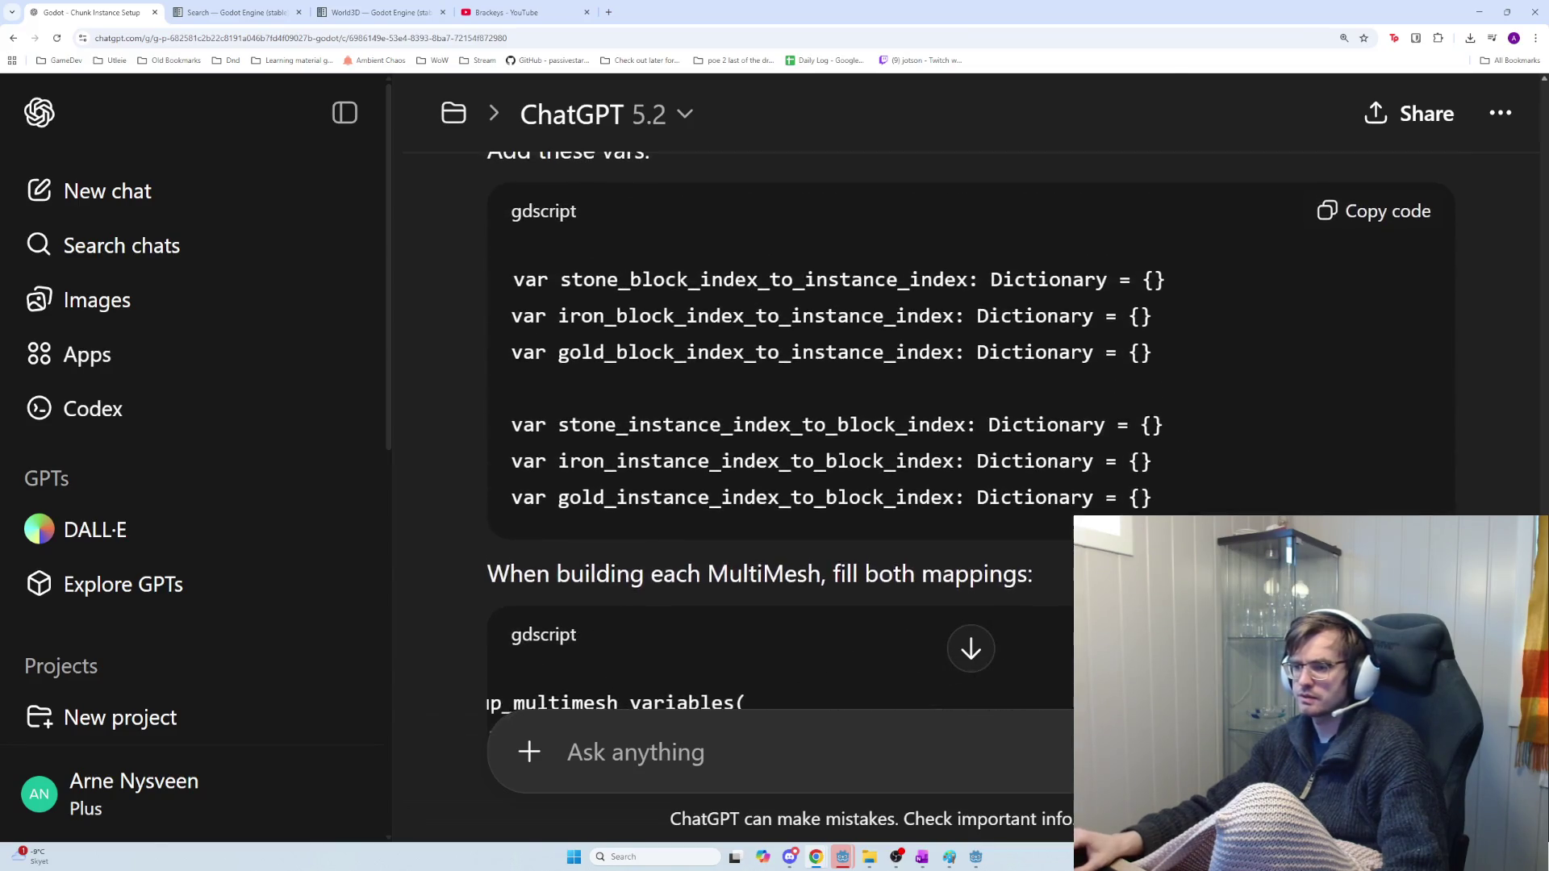
scroll(968, 428, down, 3)
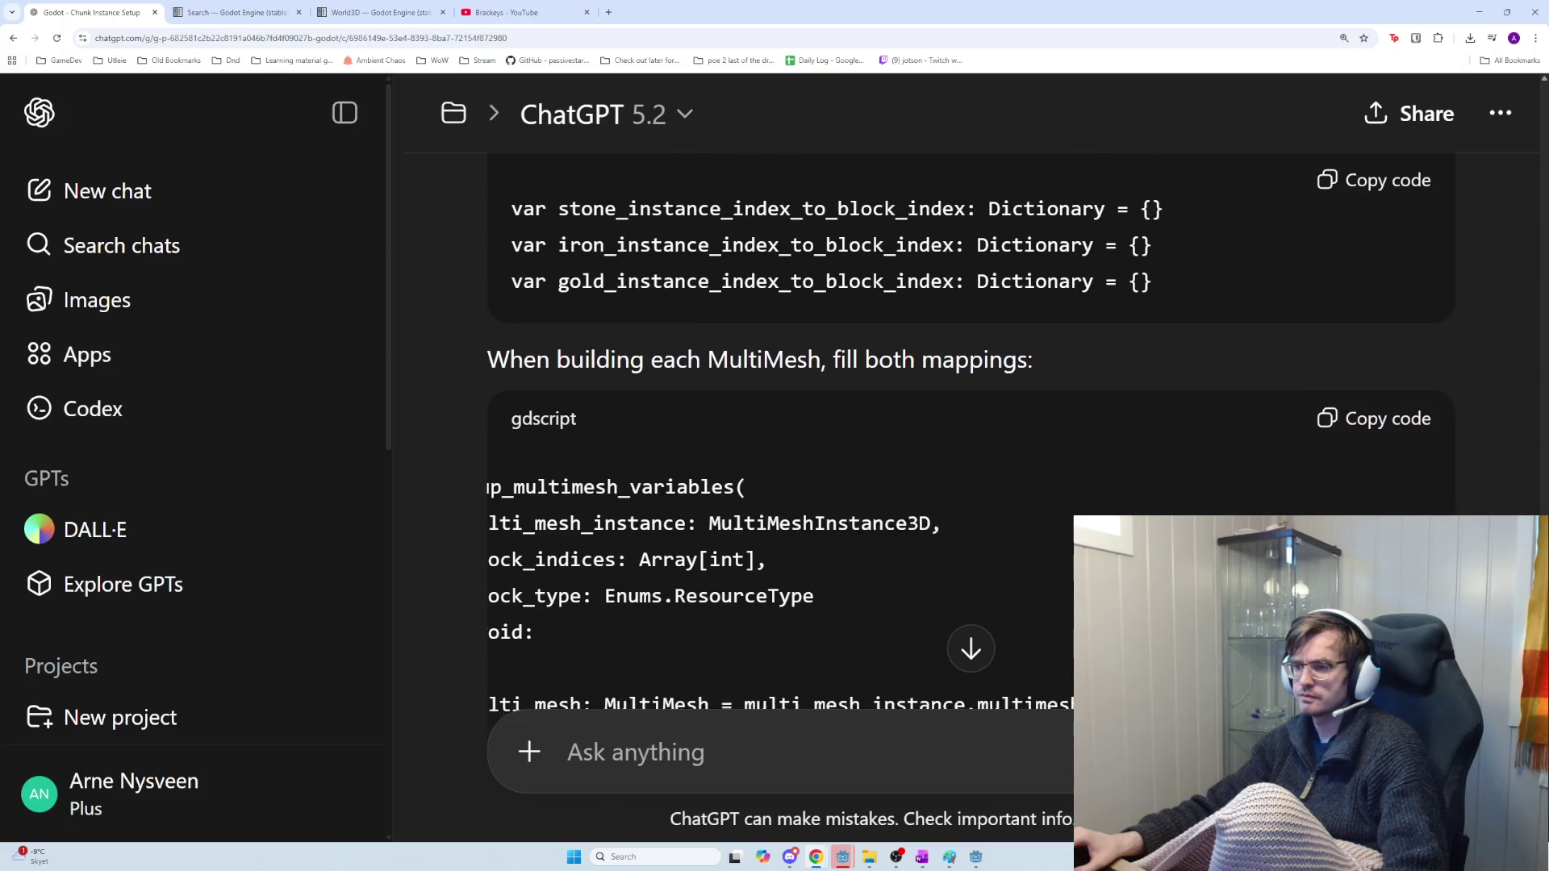
scroll(1114, 432, up, 8)
scroll(1114, 432, up, 5)
scroll(1113, 433, up, 2)
scroll(1073, 452, up, 10)
scroll(1070, 510, up, 8)
scroll(1023, 594, down, 15)
Return to the Godot script editor
key(alt+Tab)
key(alt+Tab)
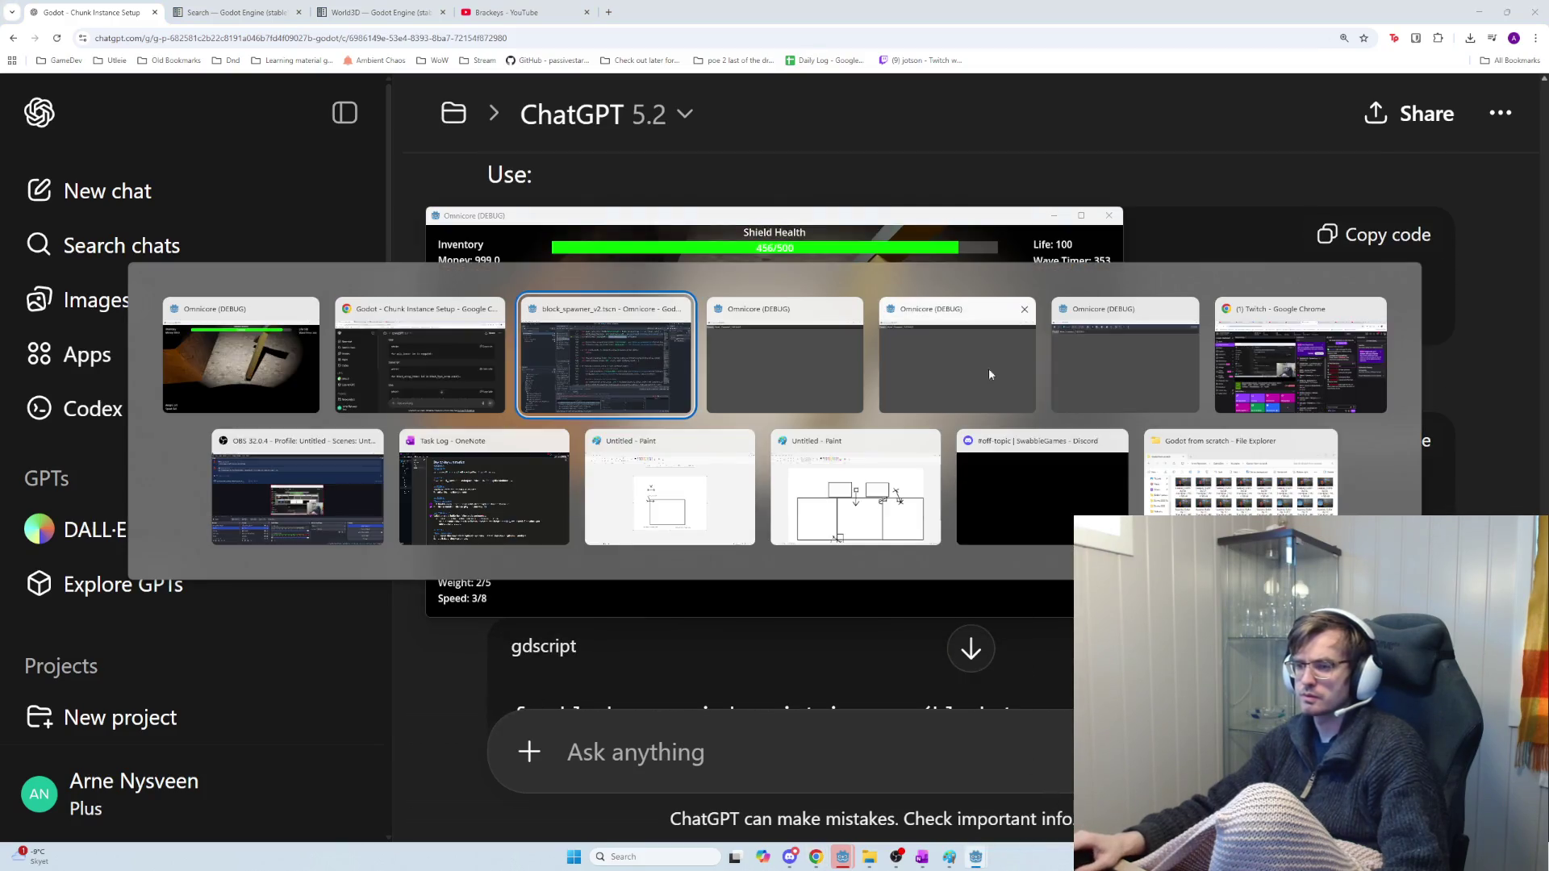
click(907, 461)
scroll(908, 461, down, 2)
Copy the script code and paste it into the ChatGPT message box
key(ctrl+a)
scroll(921, 470, up, 3)
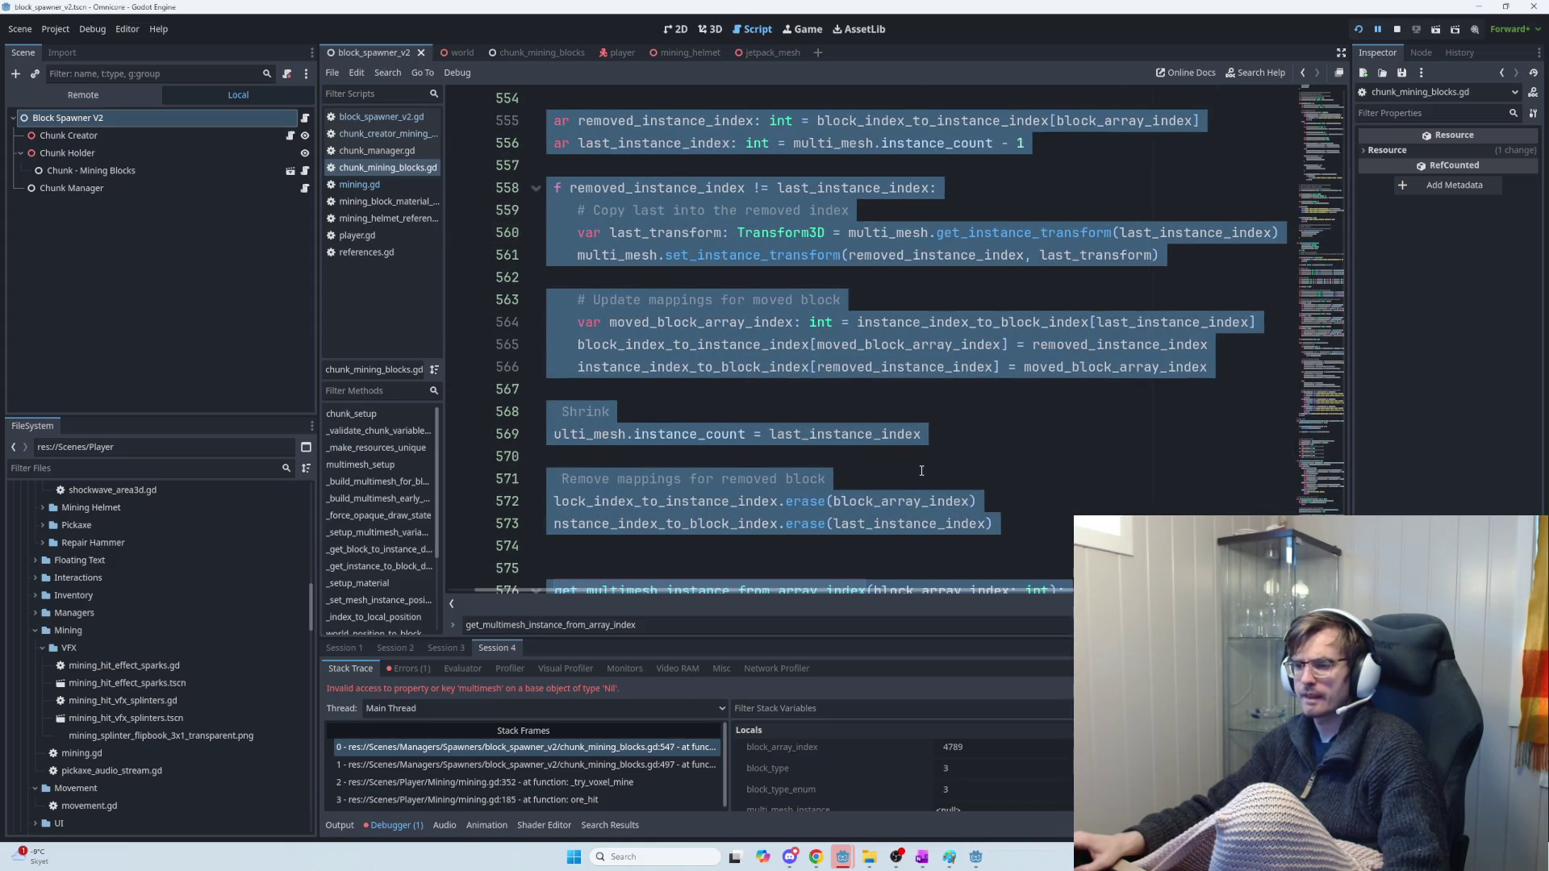
key(alt+Tab)
key(alt+Tab)
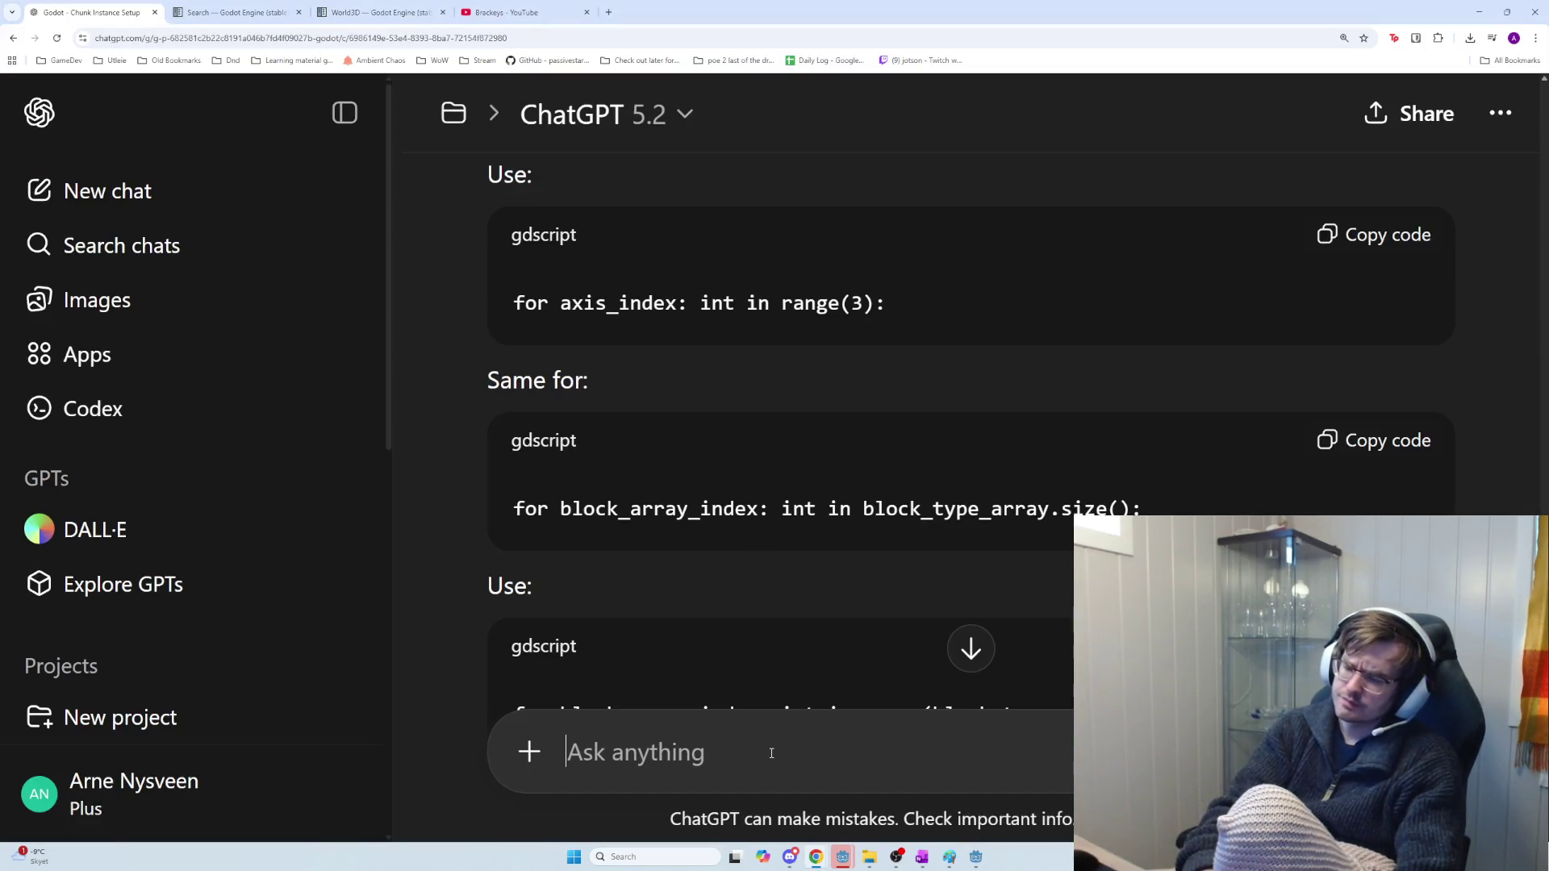
key(ctrl+v)
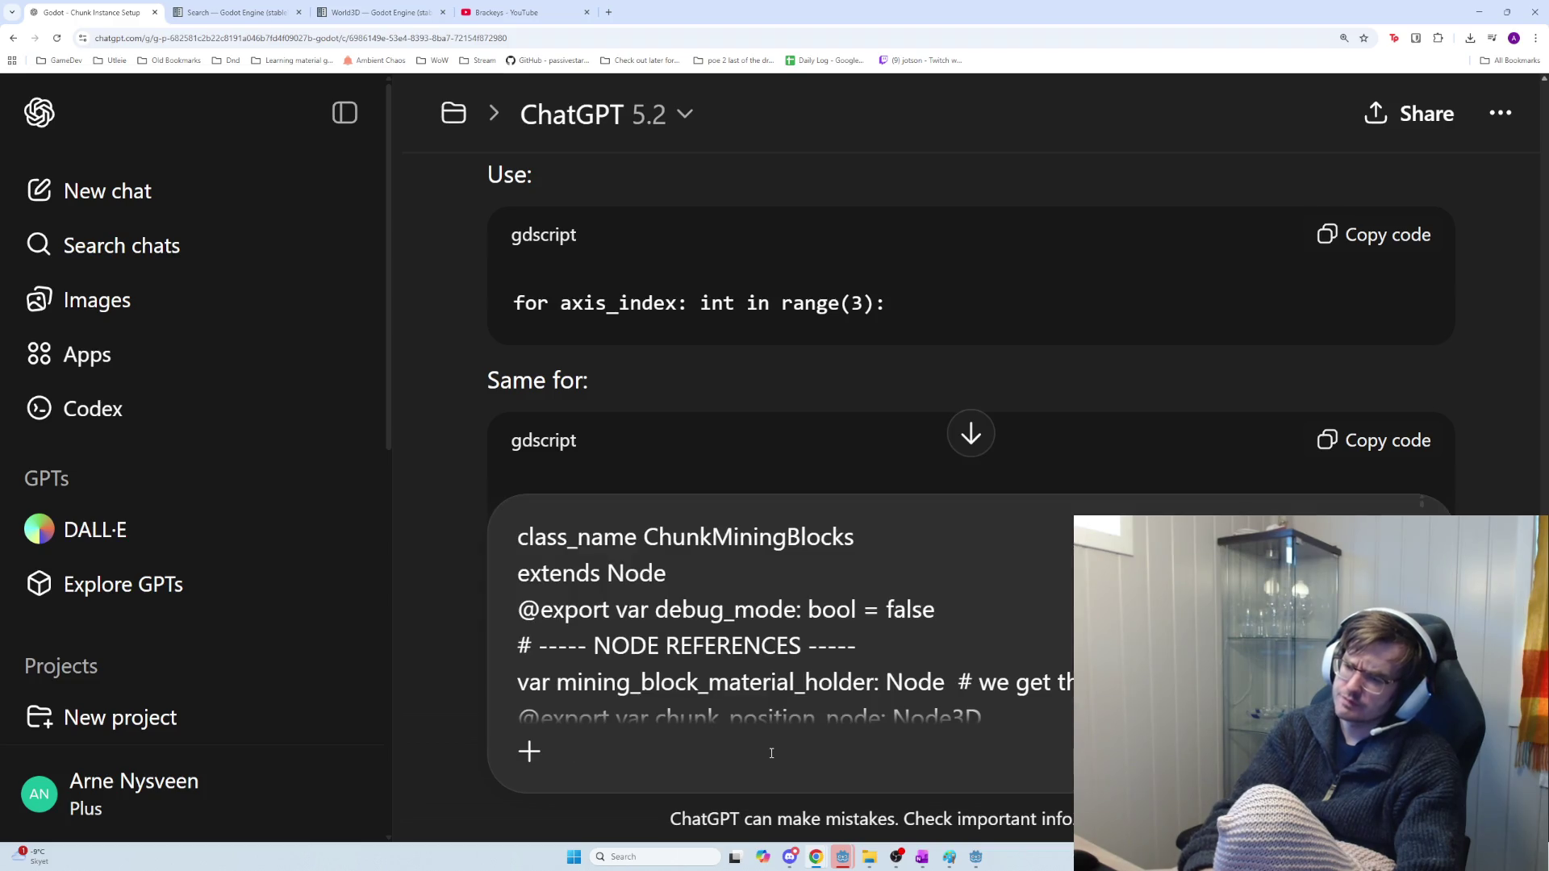
Glance at the Godot script again, then start a new line under the pasted code in ChatGPT
key(alt+Tab)
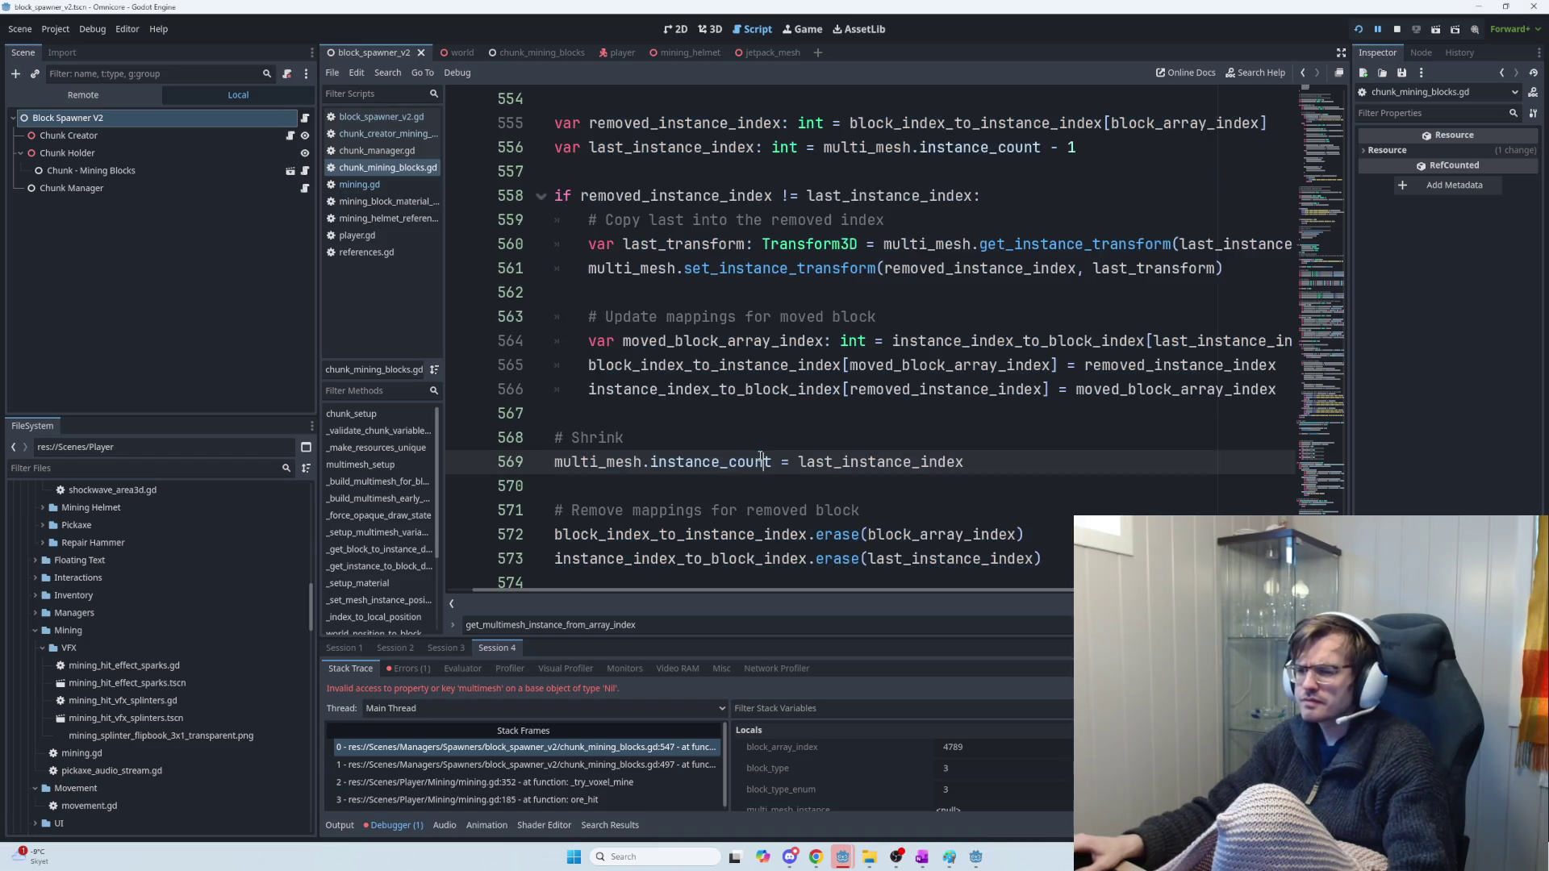
scroll(753, 462, down, 5)
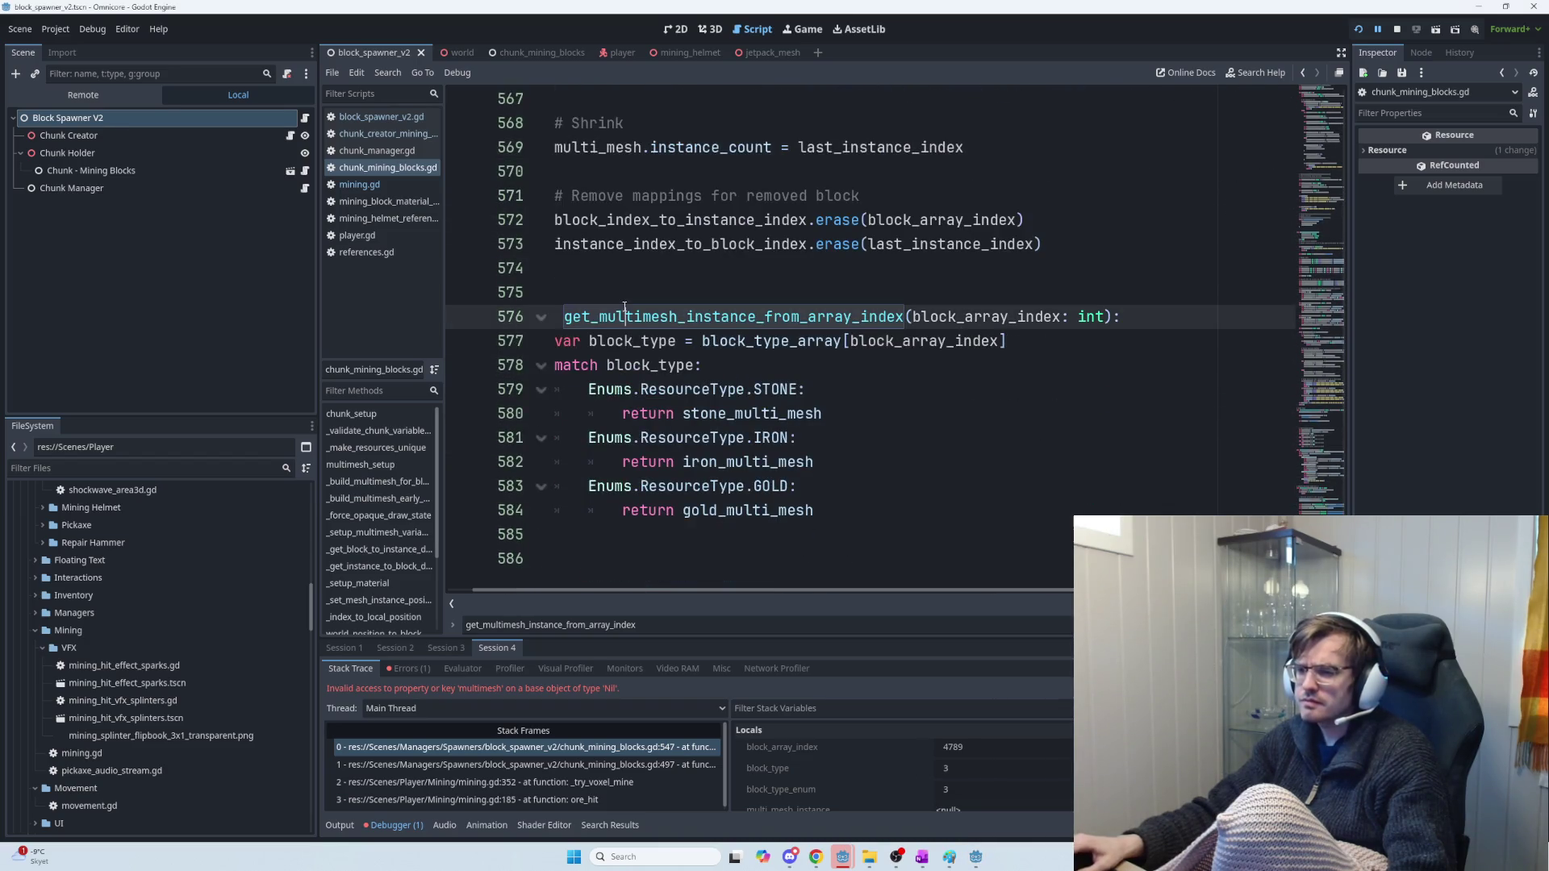
key(alt+Tab)
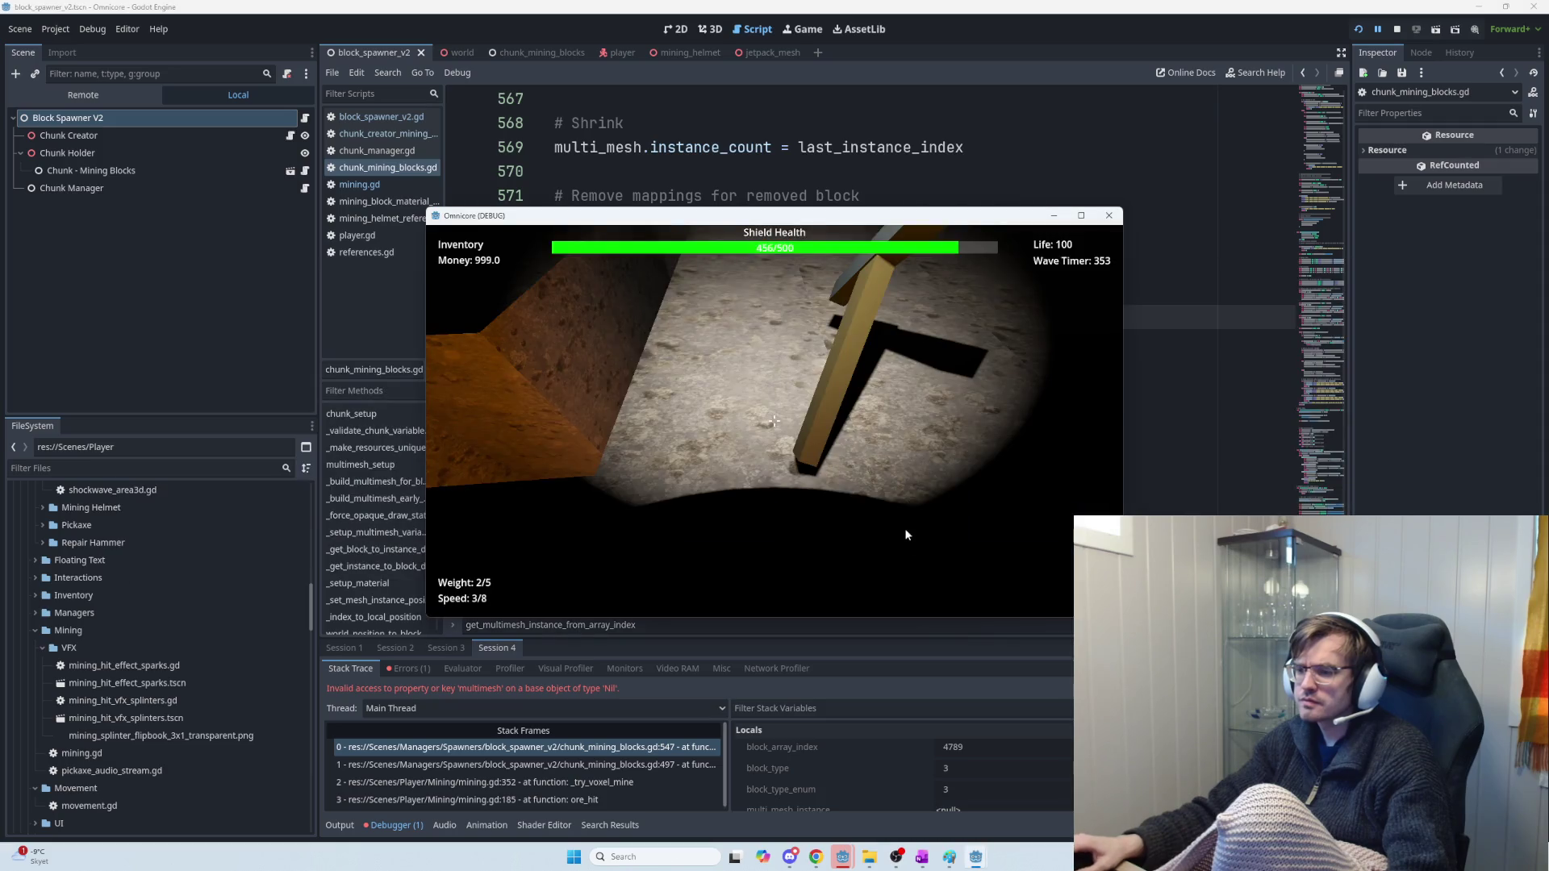
key(alt+Tab)
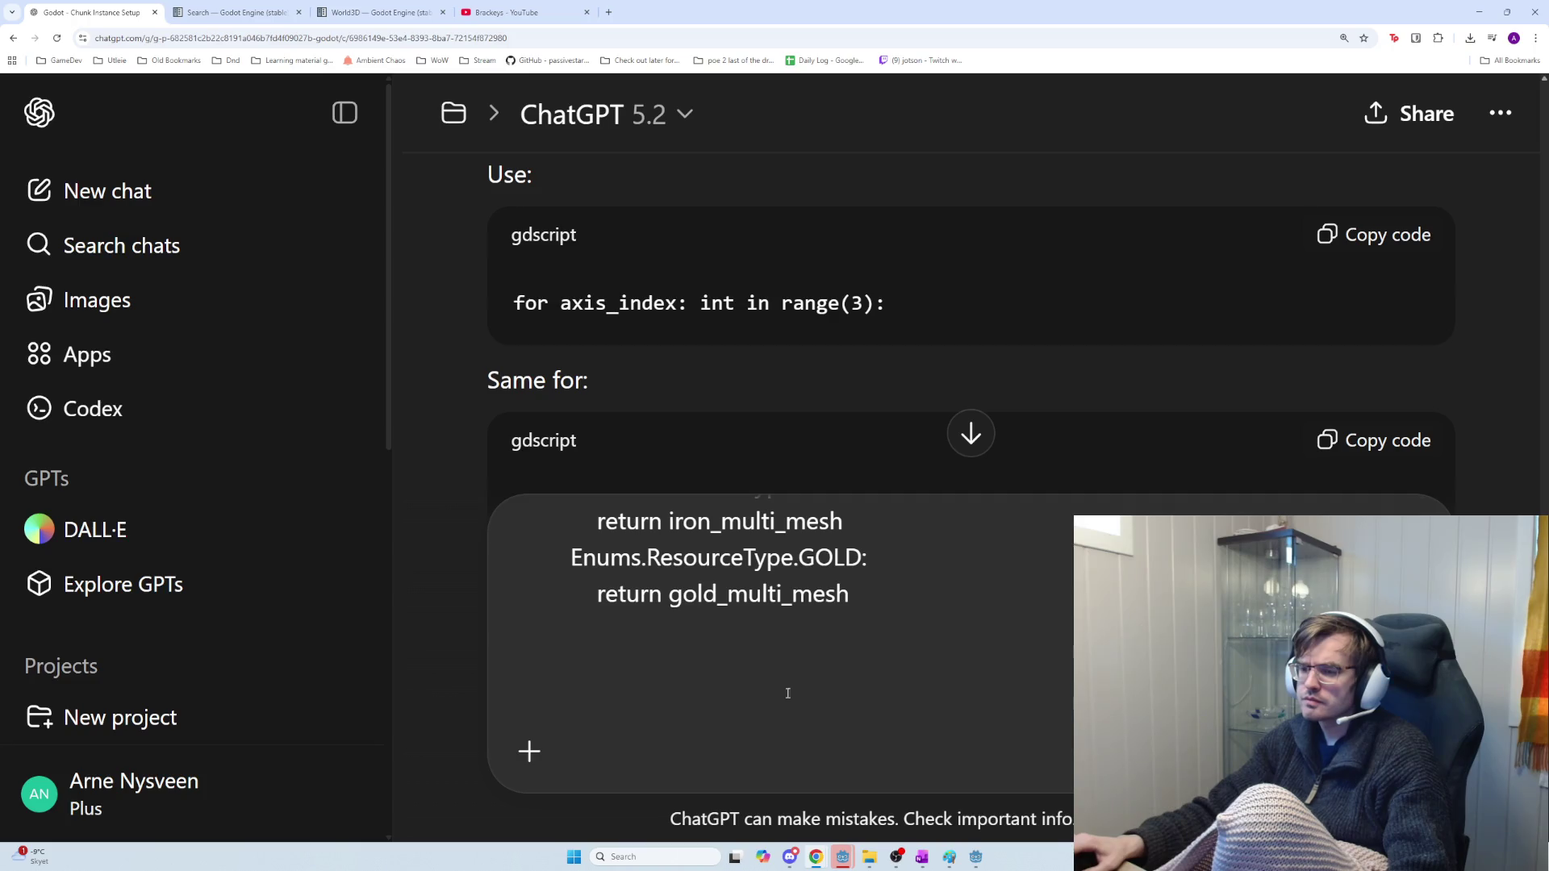
key(shift+Return)
Type a note under the code saying the function fails when a block is removed
text(when removed)
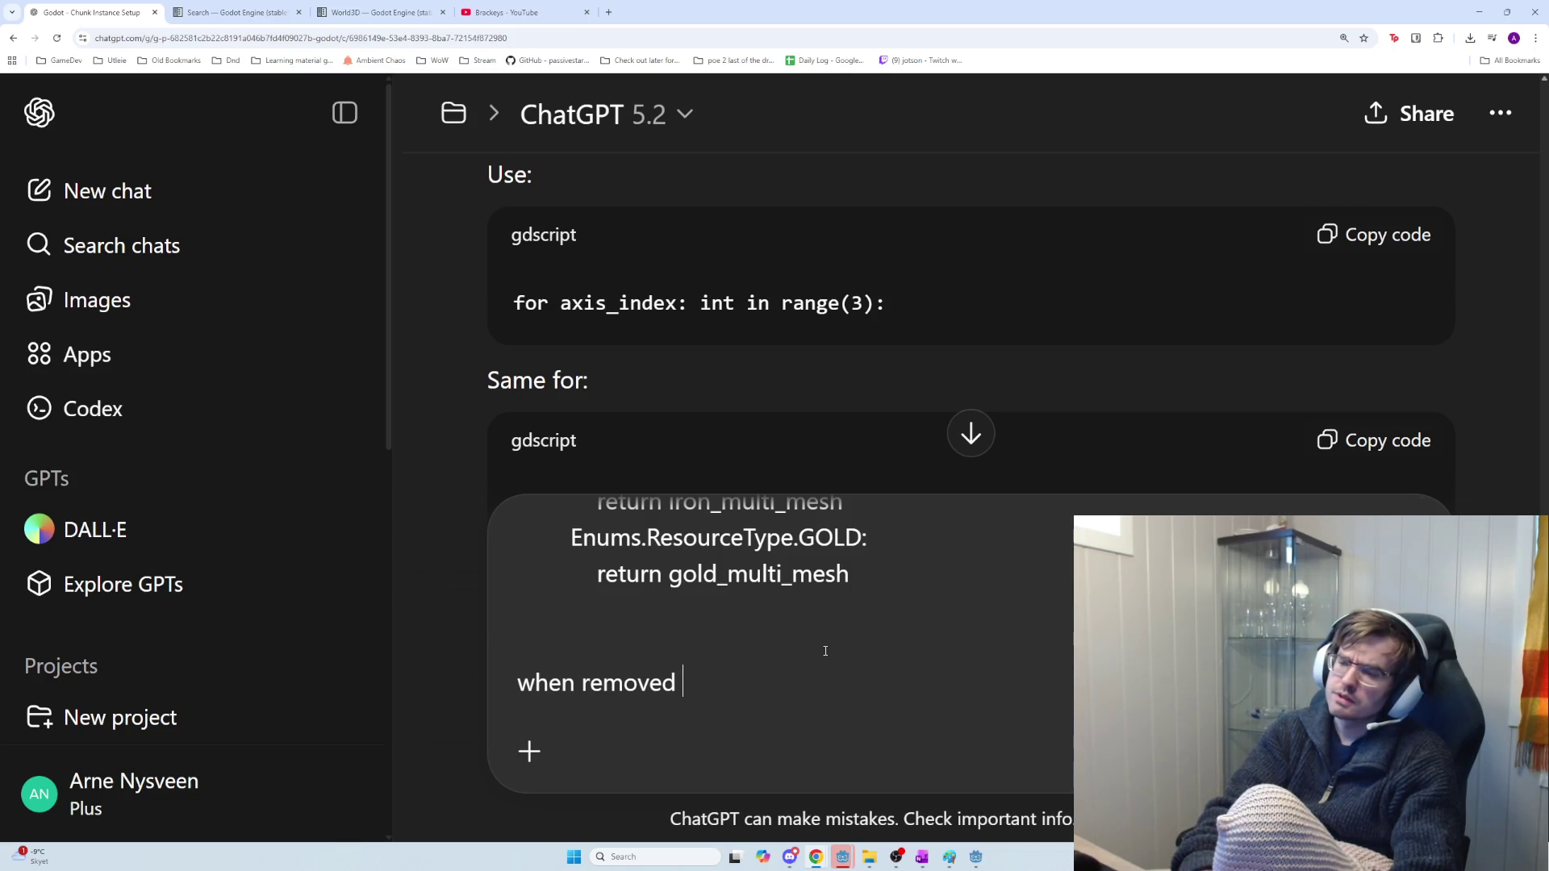
text( the functino fail)
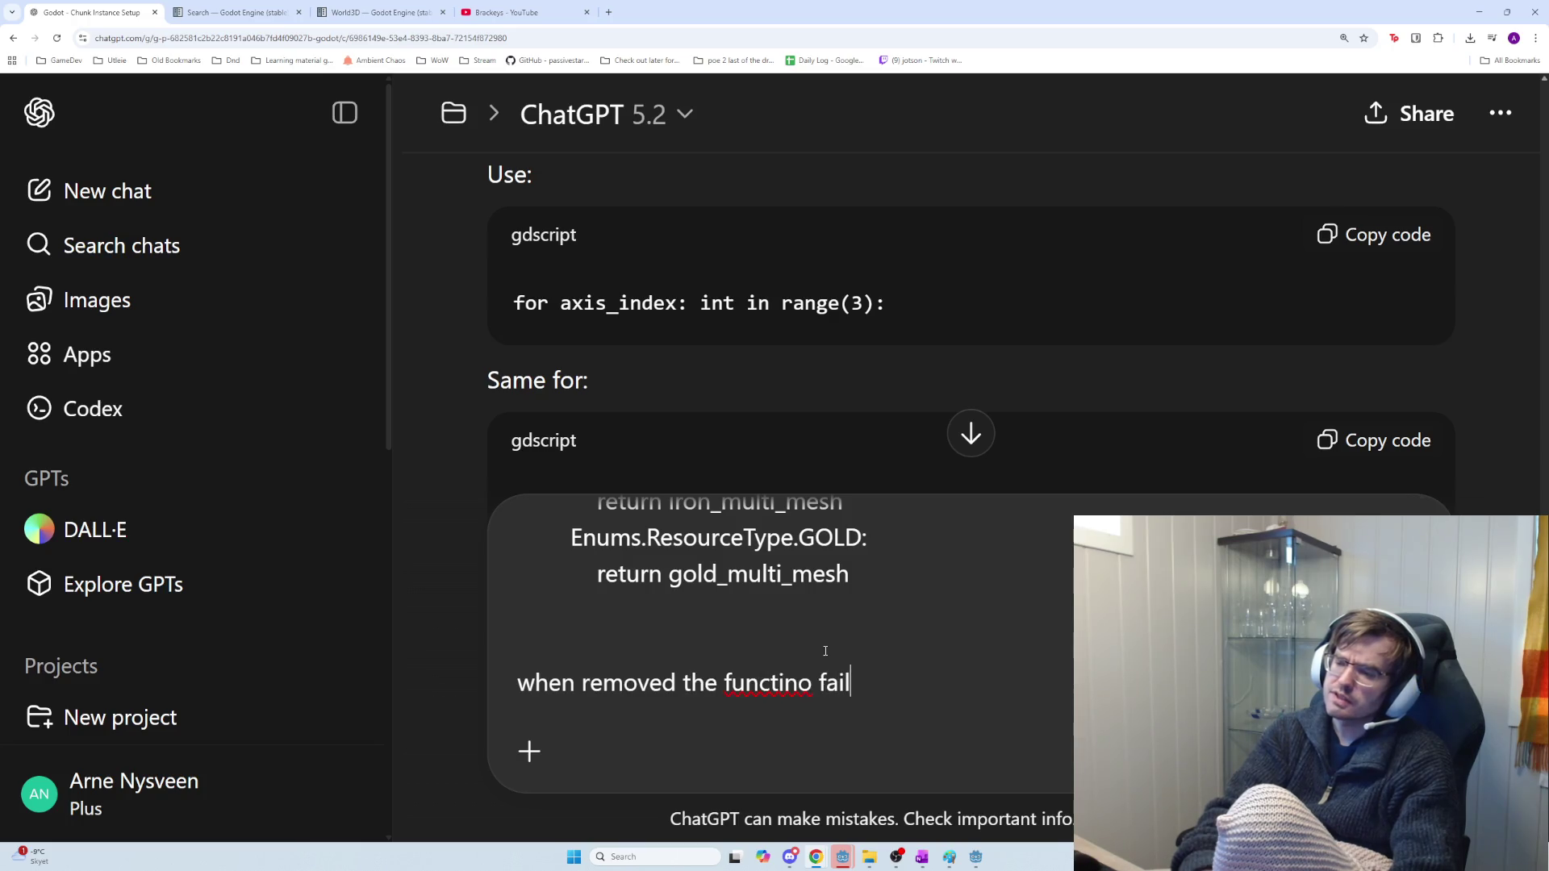
text(s be)
key(BackSpace)
text(cause we)
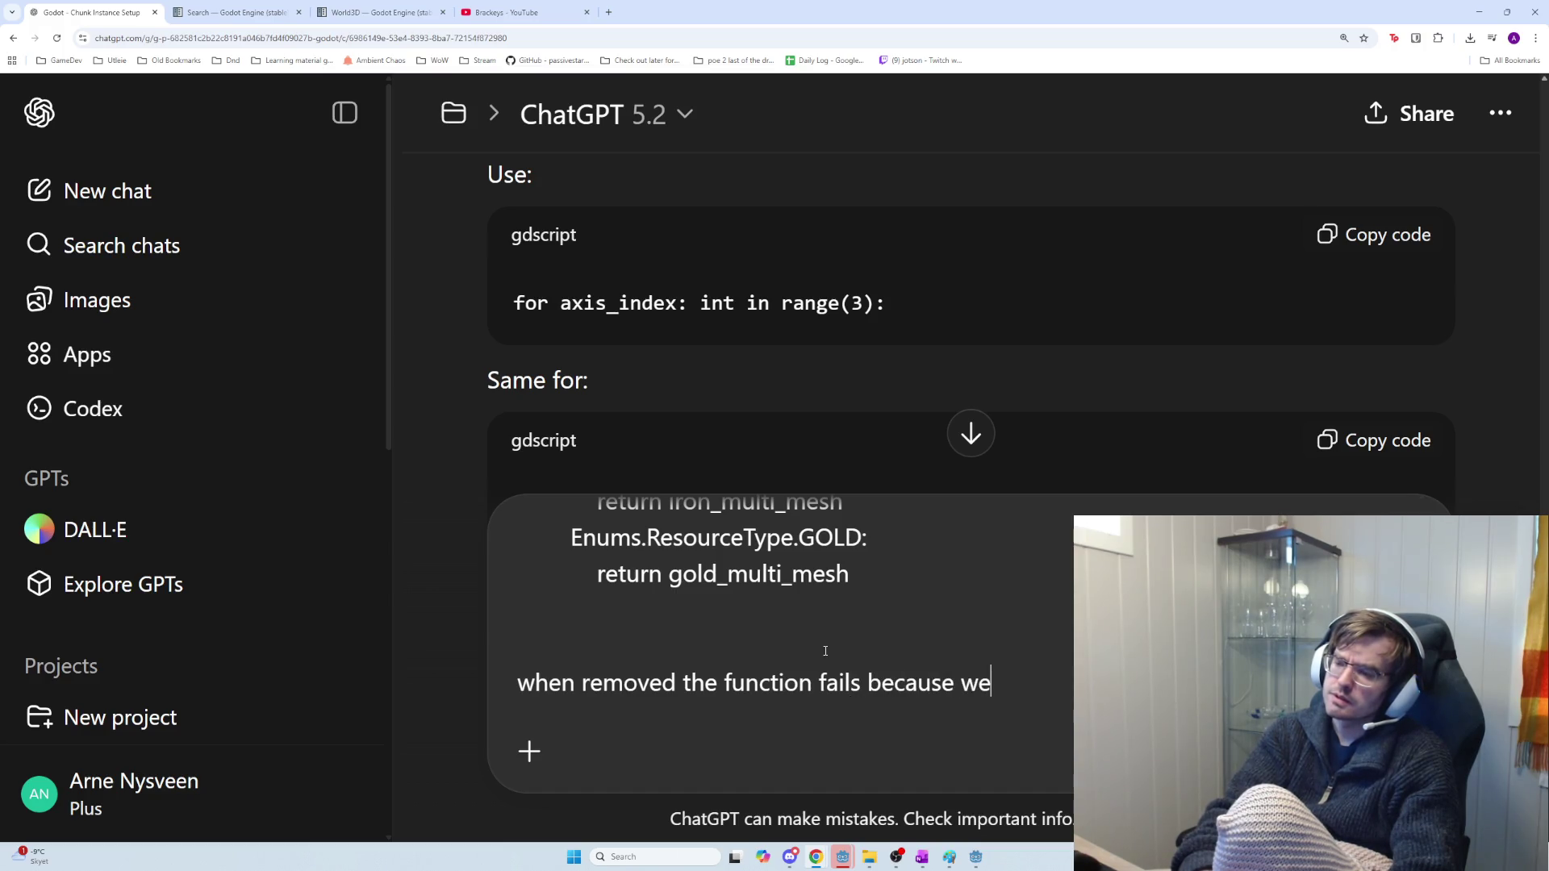
text(ady)
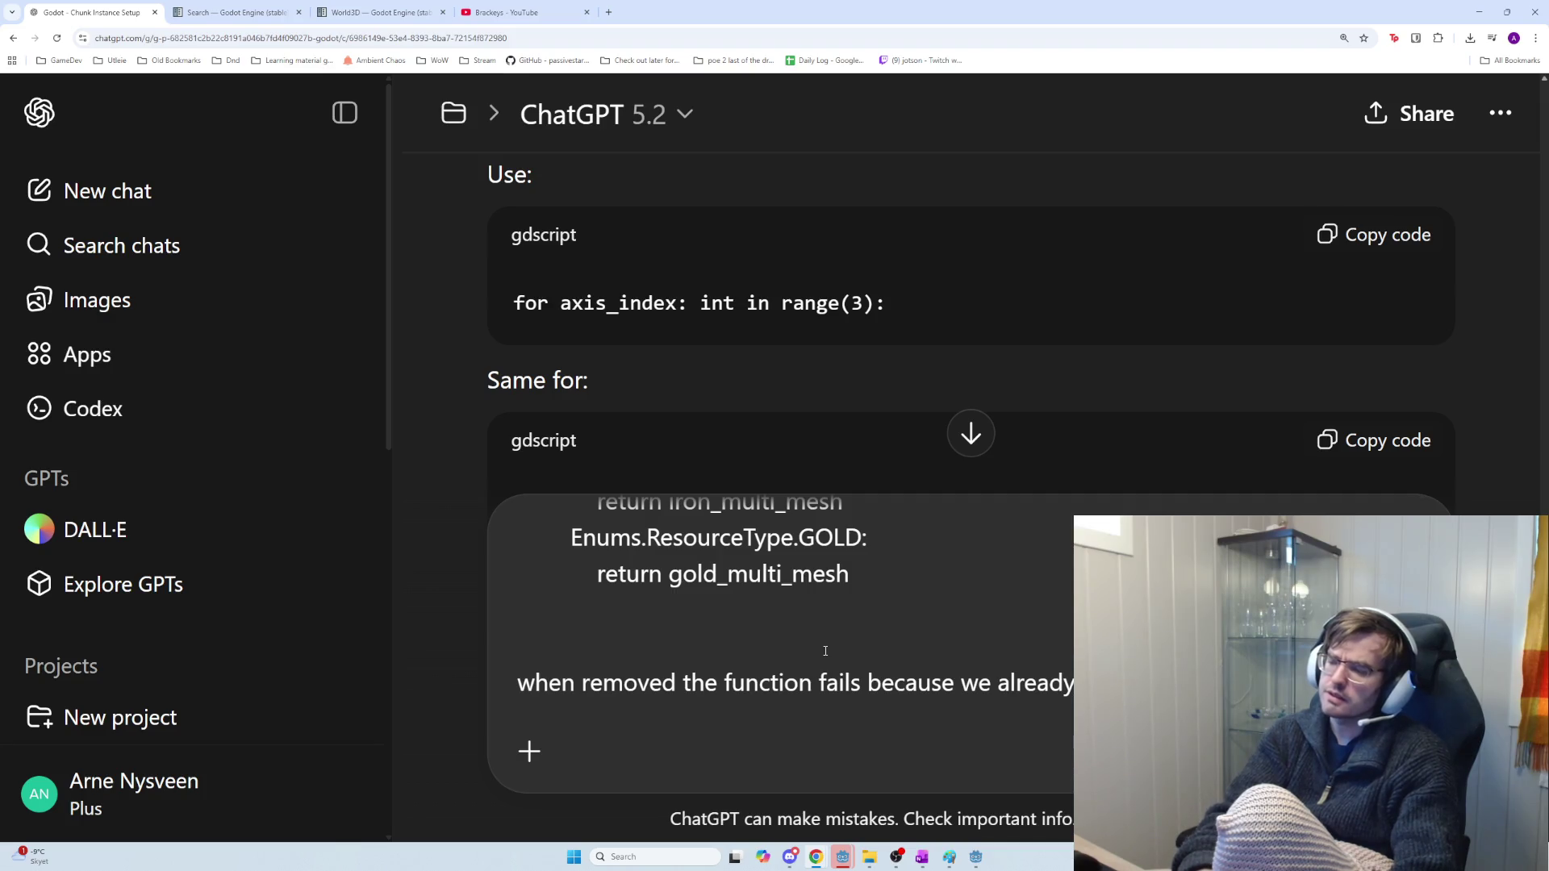
scroll(825, 651, down, 1)
Screenshot the debugger's Nil 'multimesh' error message in Godot
key(alt+Tab)
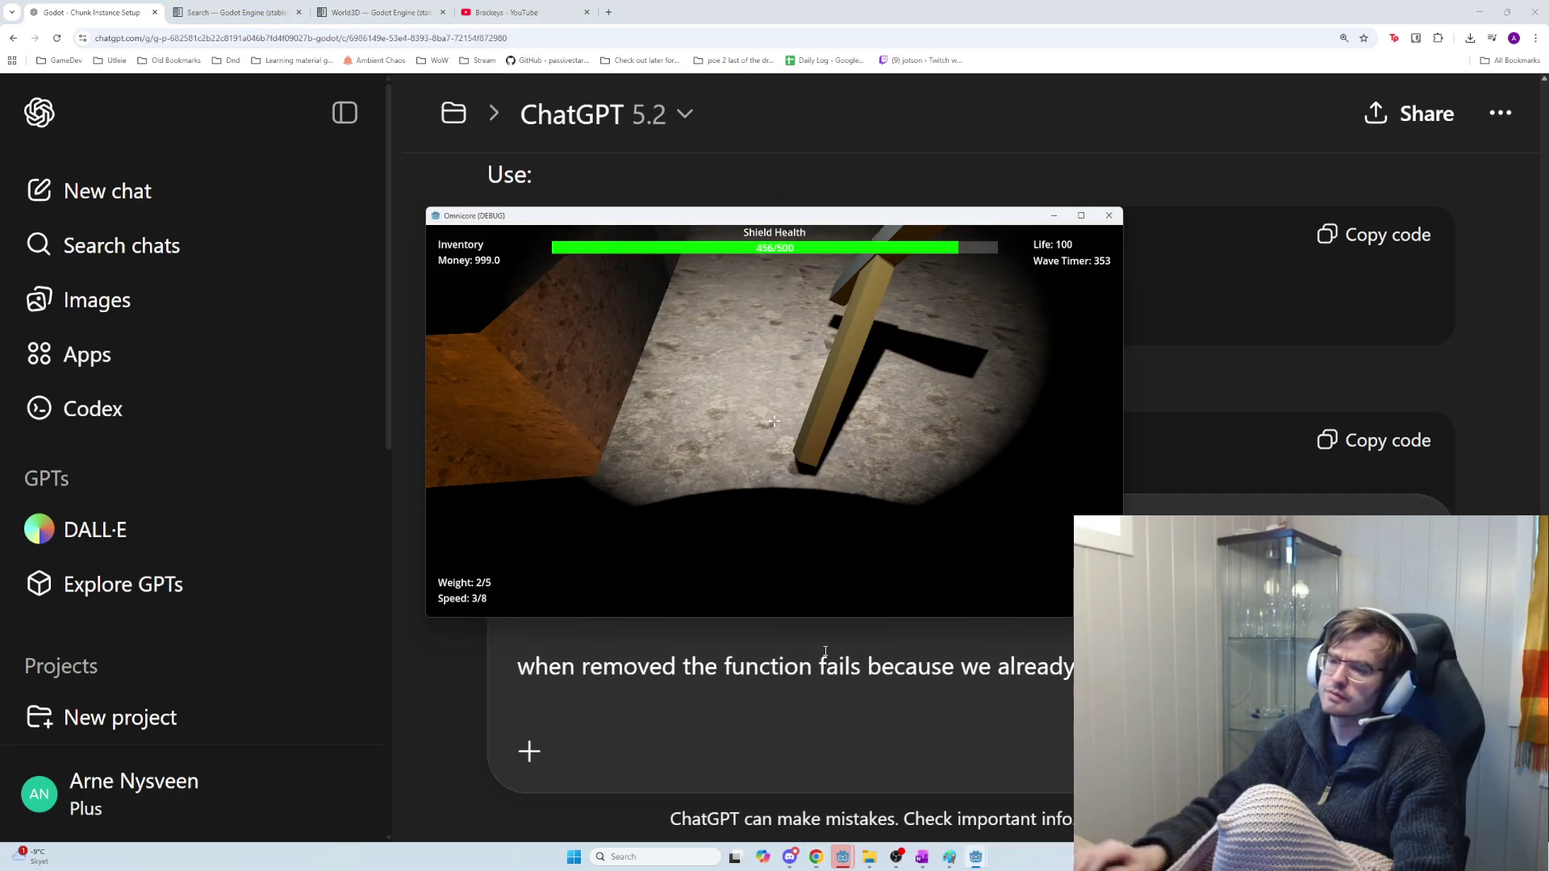
key(alt+Tab)
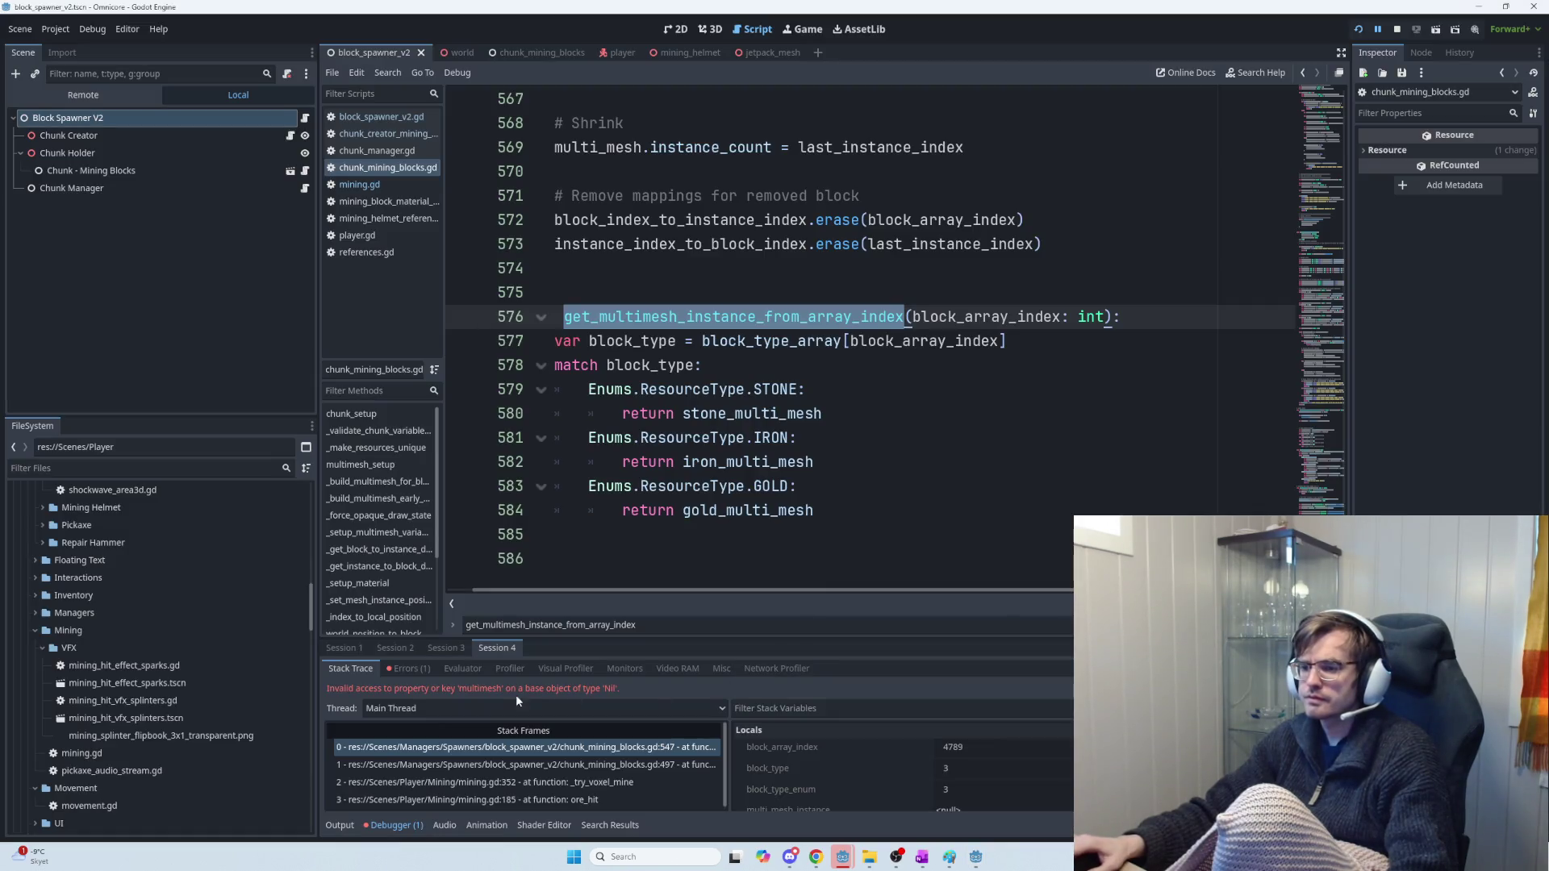
key(super+shift+s)
mouse_move(668, 709)
mouse_down()
mouse_move(272, 655)
mouse_move(297, 660)
mouse_up()
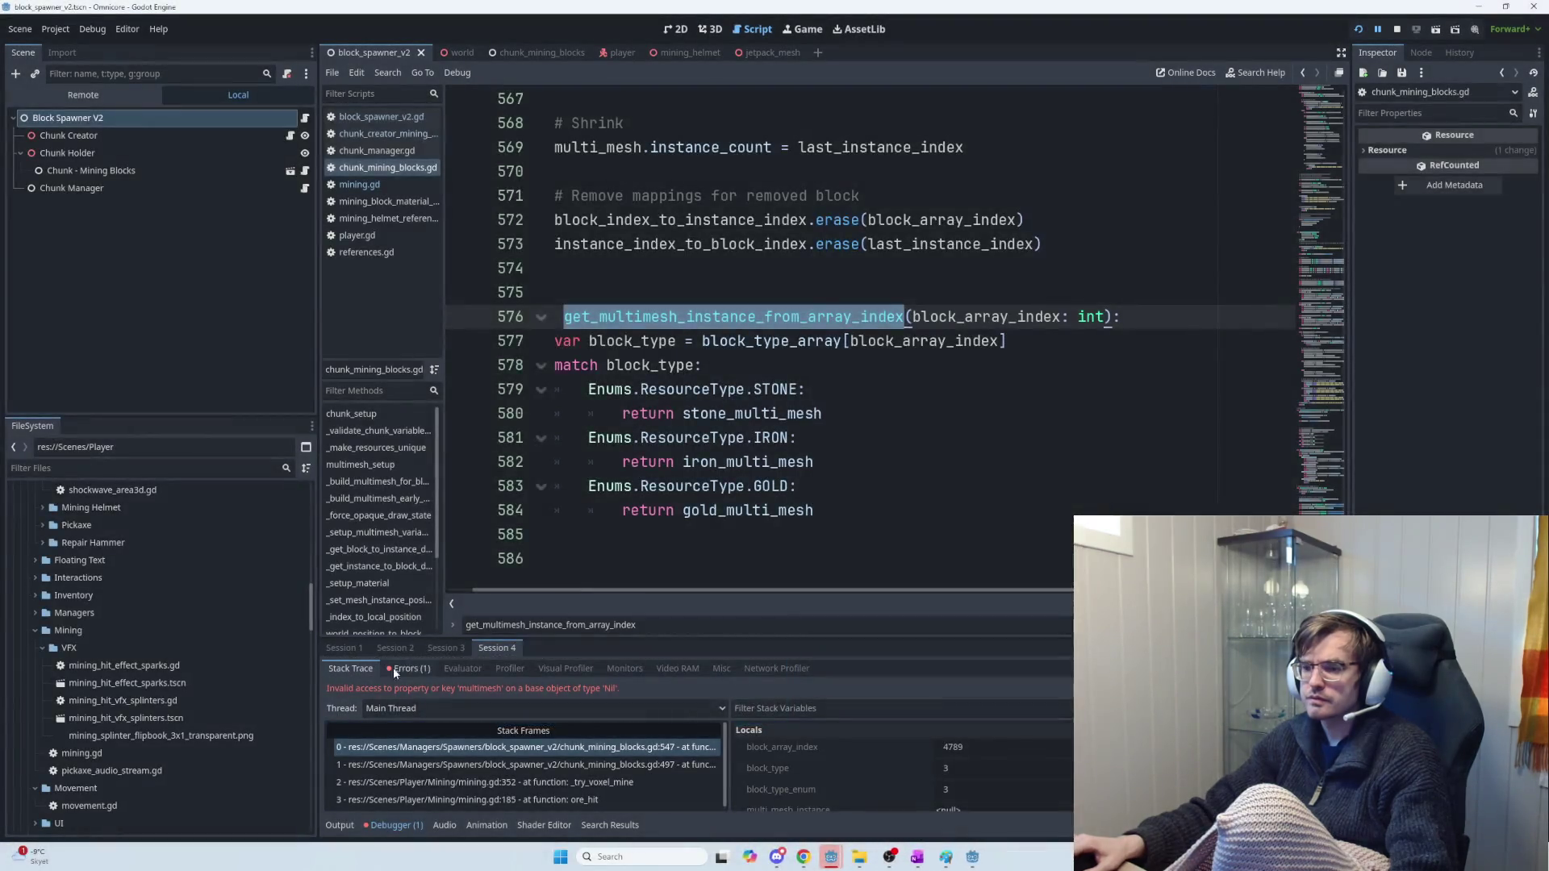
key(alt+Tab)
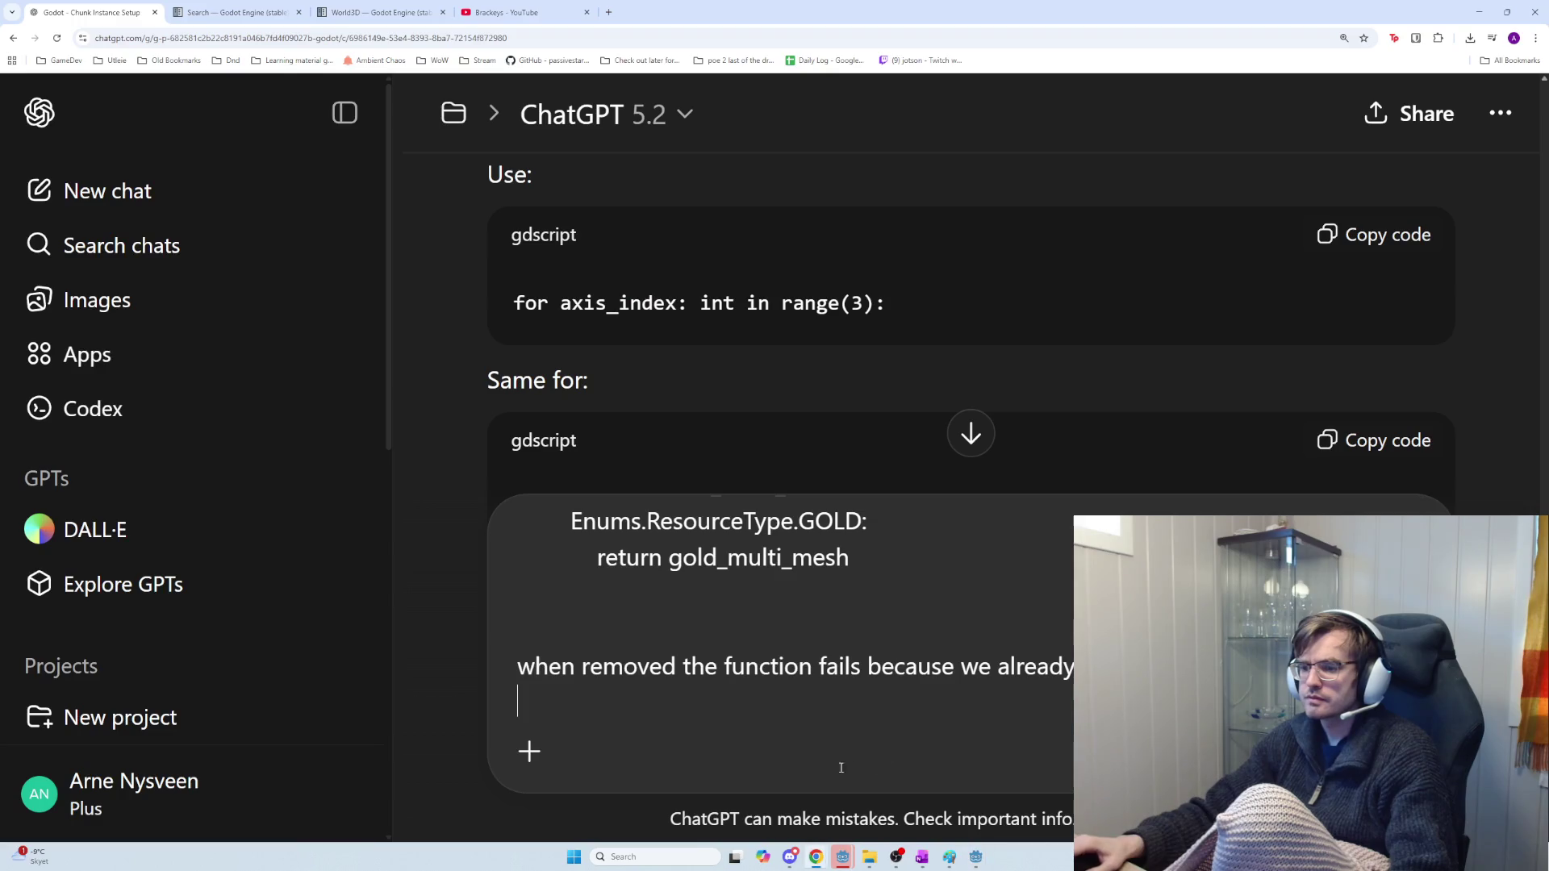
key(alt+Tab)
key(alt+Tab)
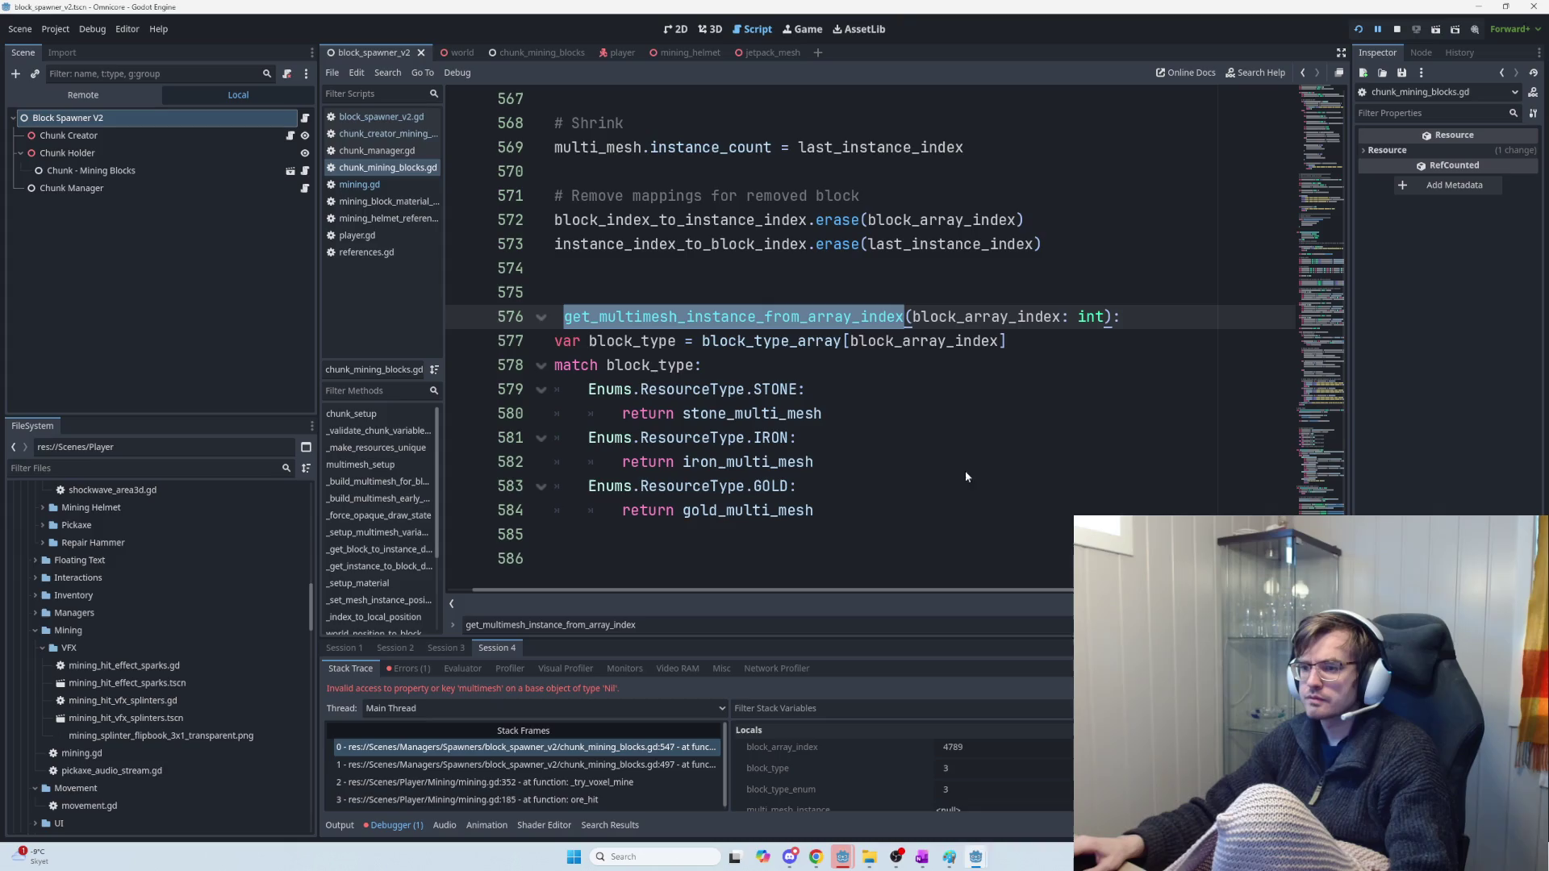
scroll(931, 493, up, 6)
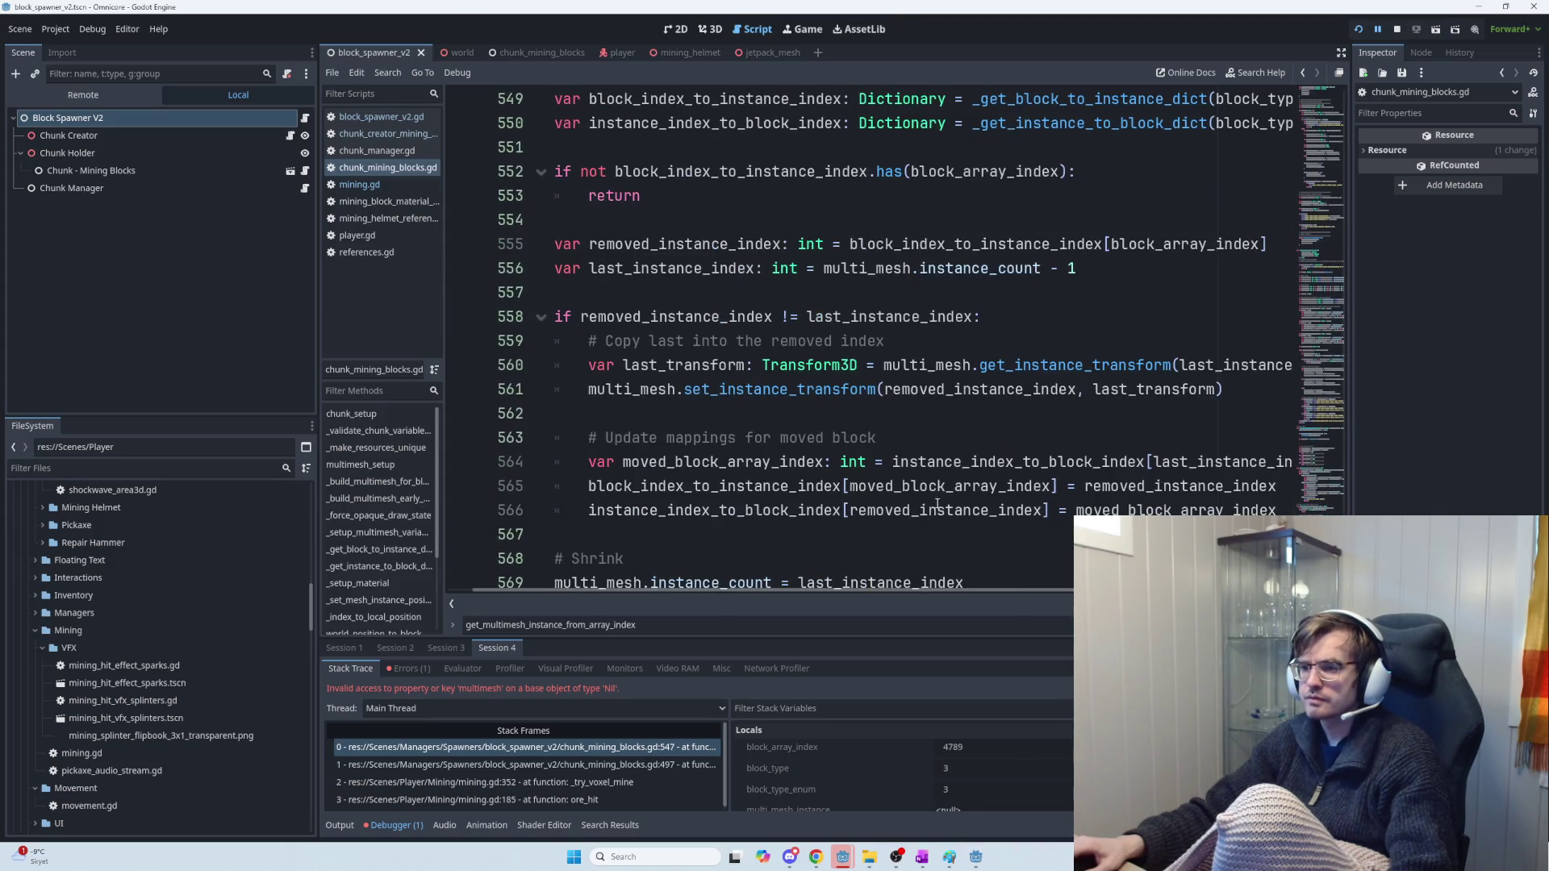
Select failing line 547 in Godot and paste the error screenshot into the ChatGPT draft
scroll(943, 514, up, 1)
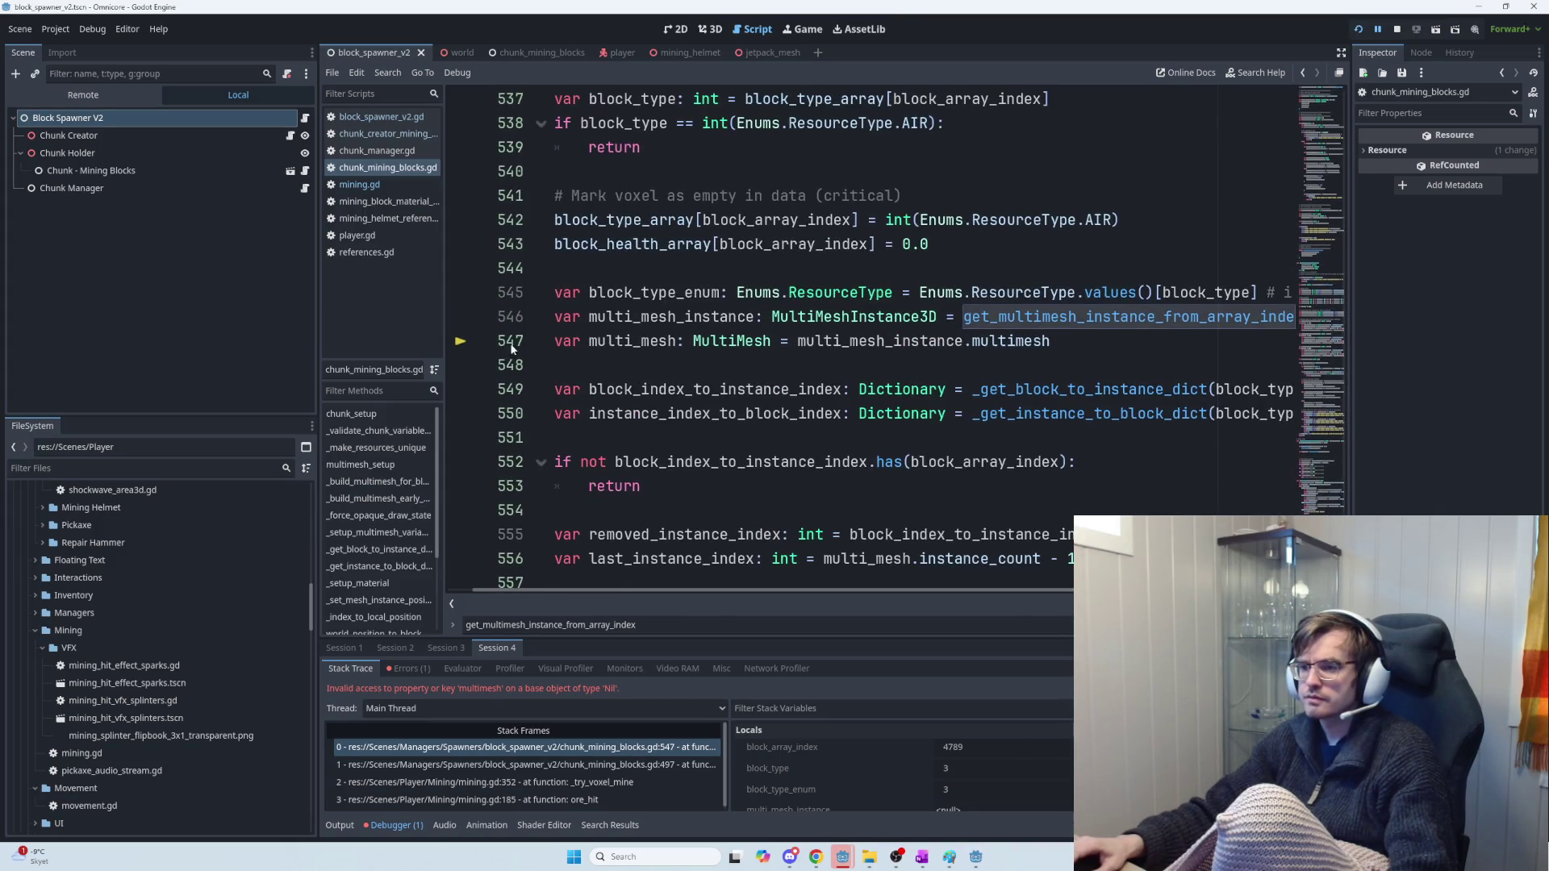
drag(1136, 342, 522, 335)
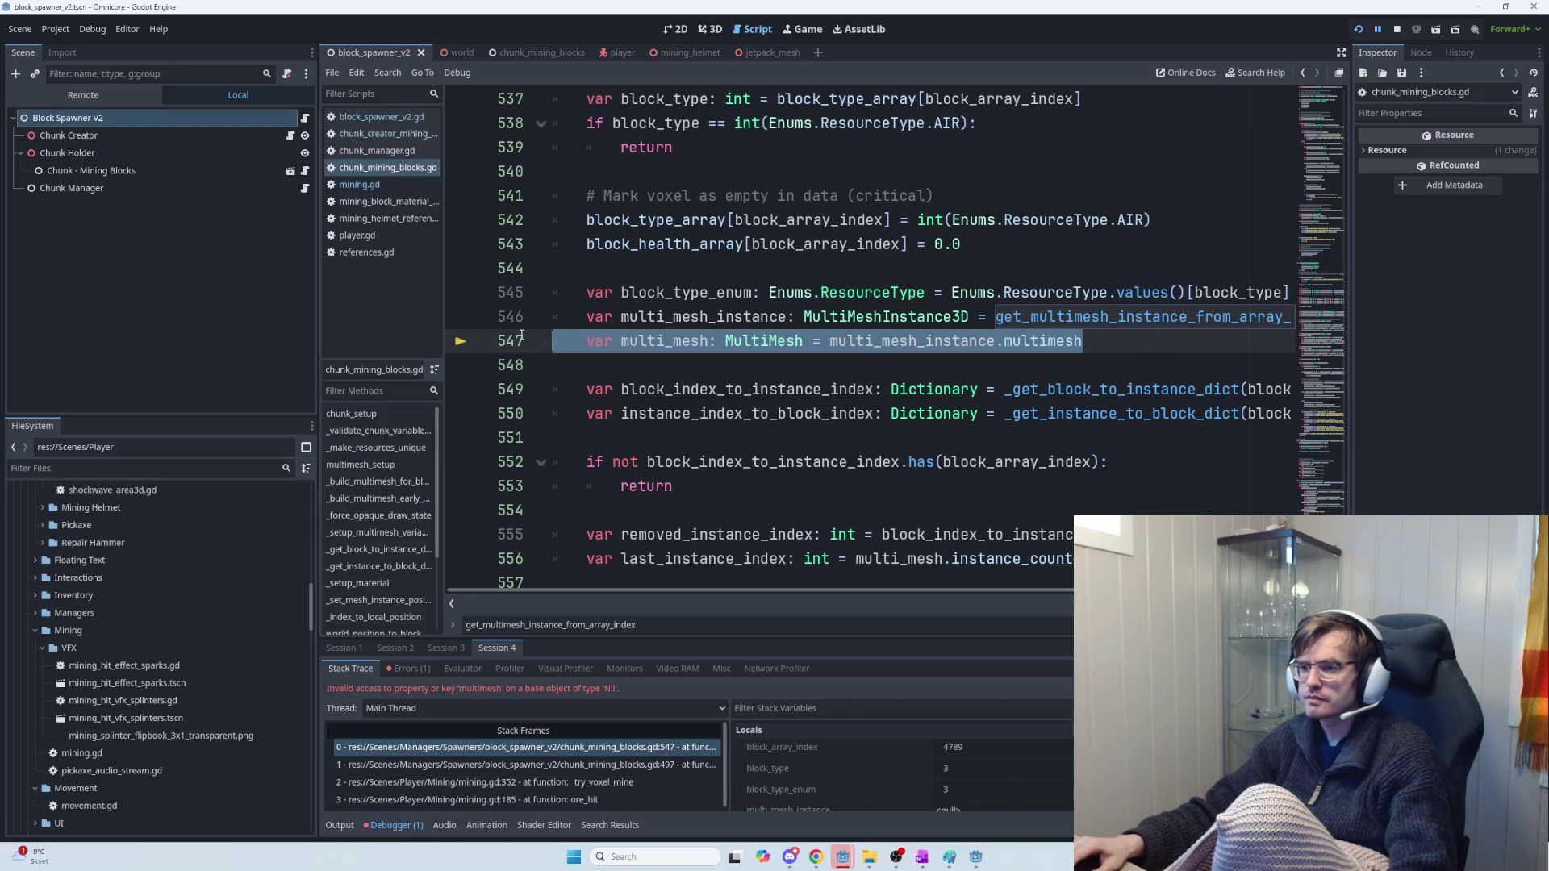
key(alt+Tab)
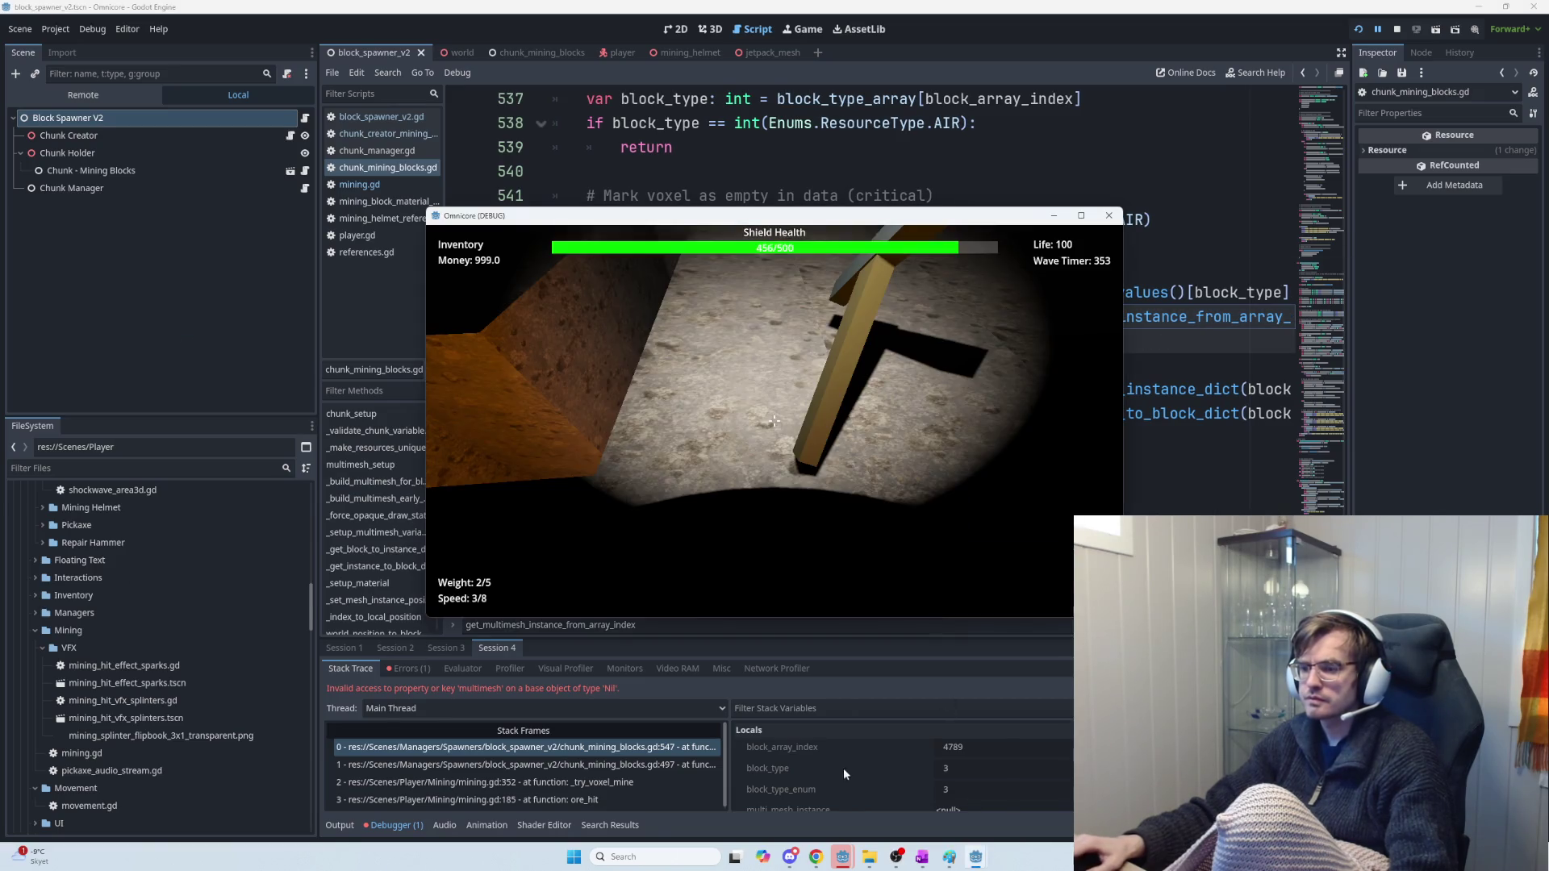
key(alt+Tab)
key(ctrl+v)
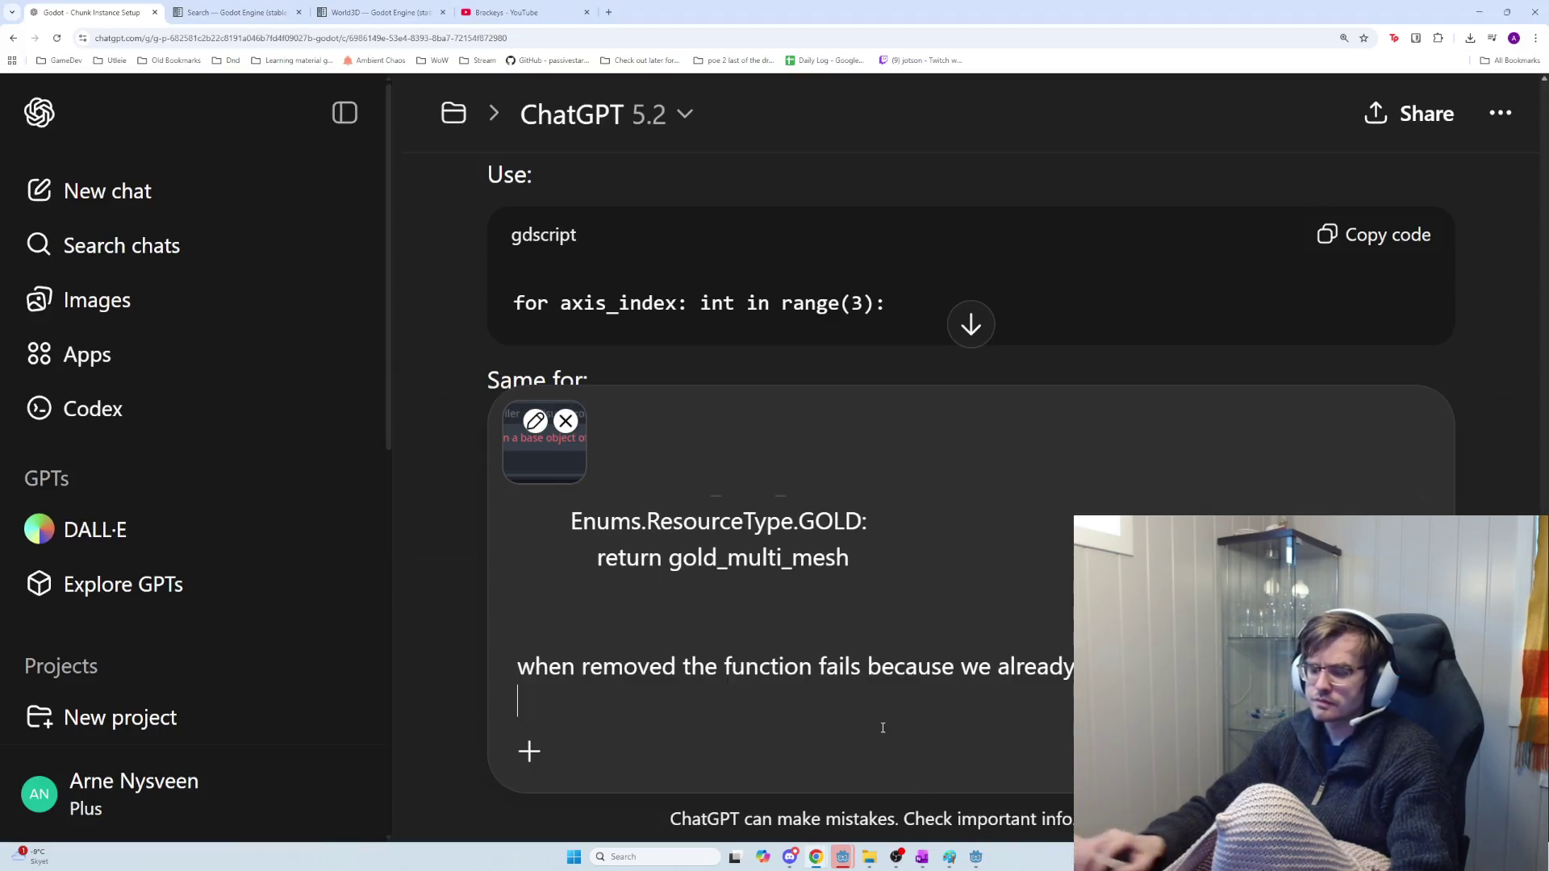
Write 'this line fails' followed by the pasted multi_mesh line and send it
text(this line fail)
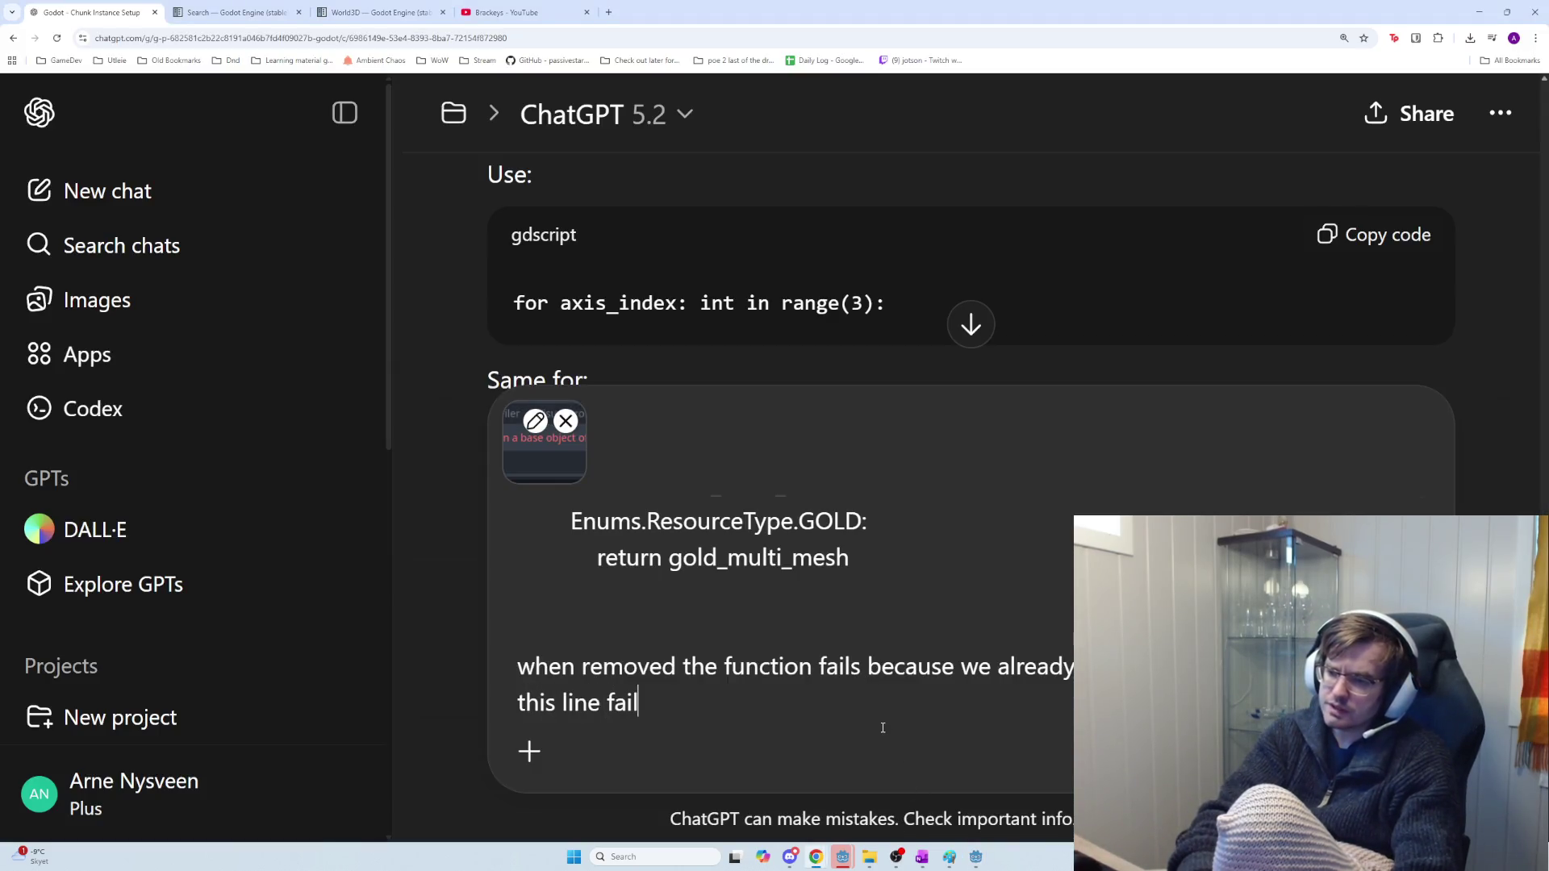
text(s)
key(ctrl+v)
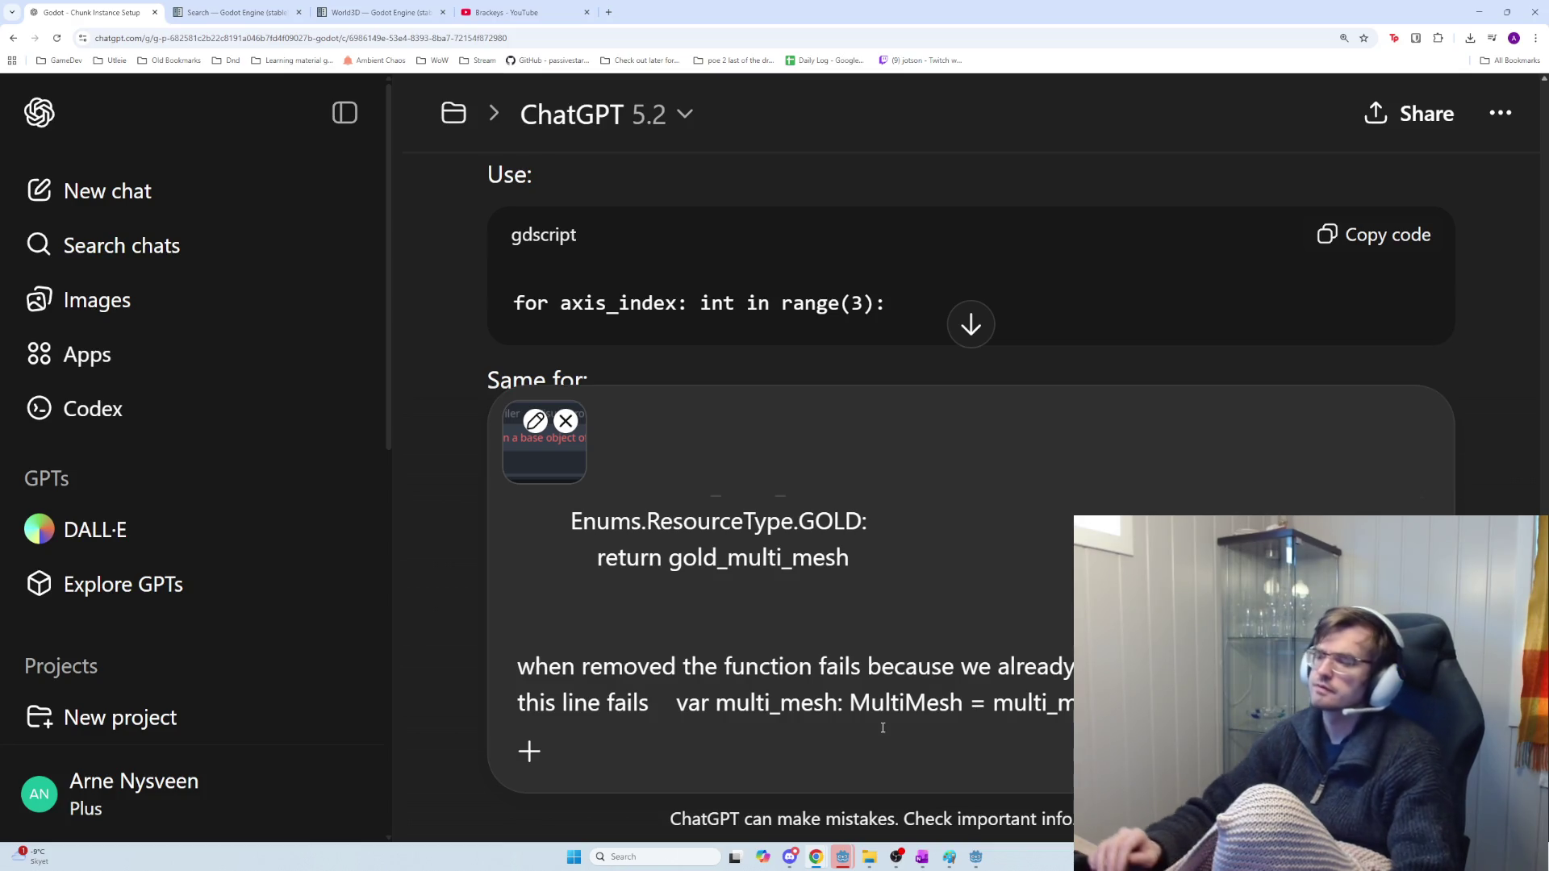
key(Return)
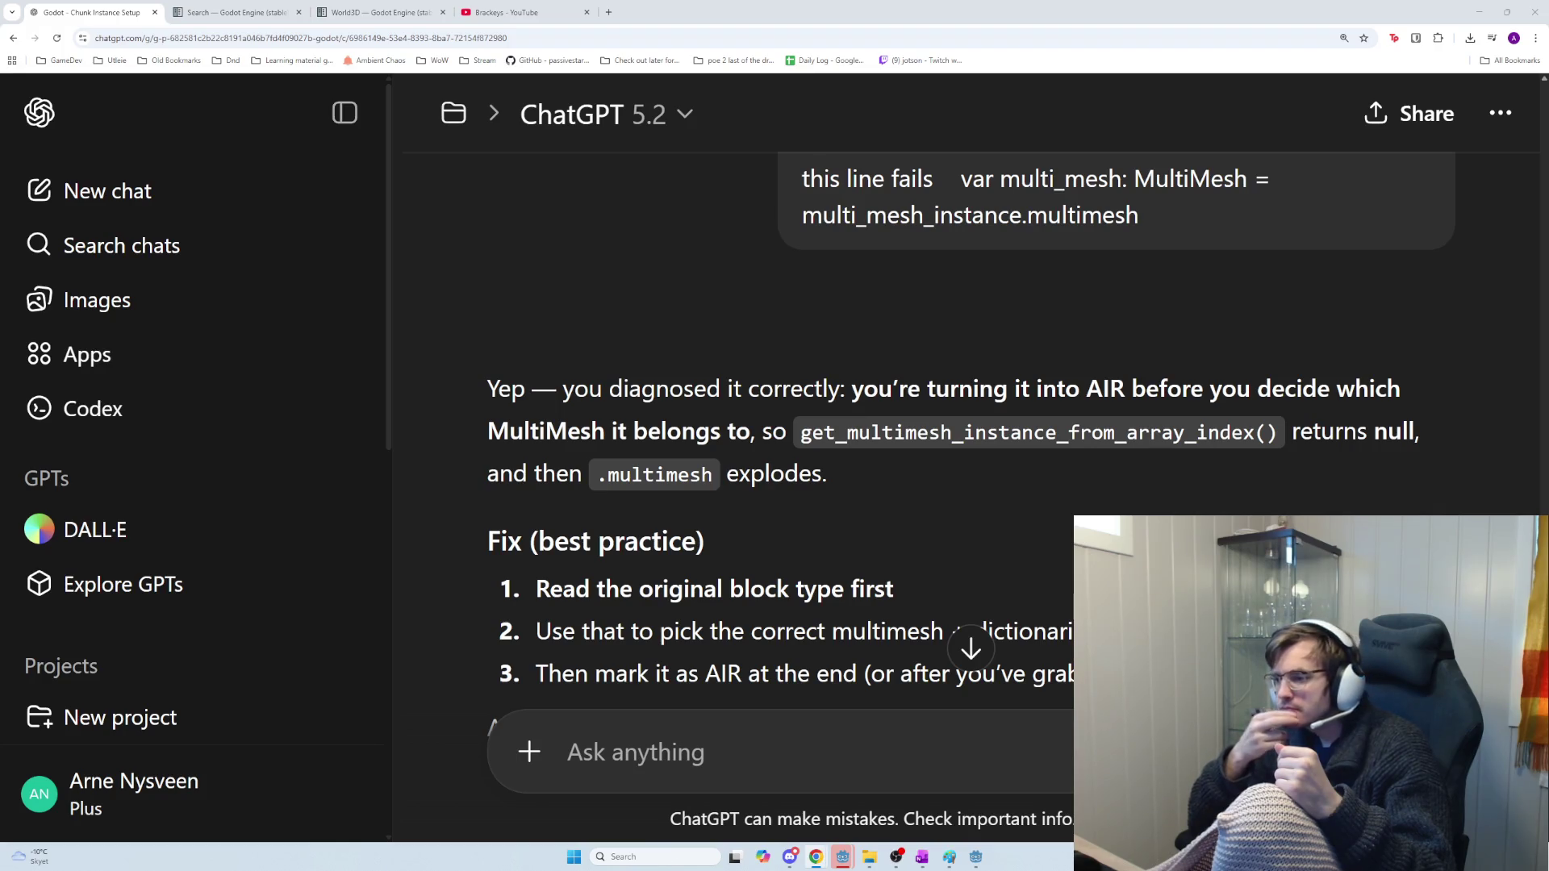
Read ChatGPT's fix about reading the block type before setting AIR, then return to Godot
scroll(970, 646, down, 1)
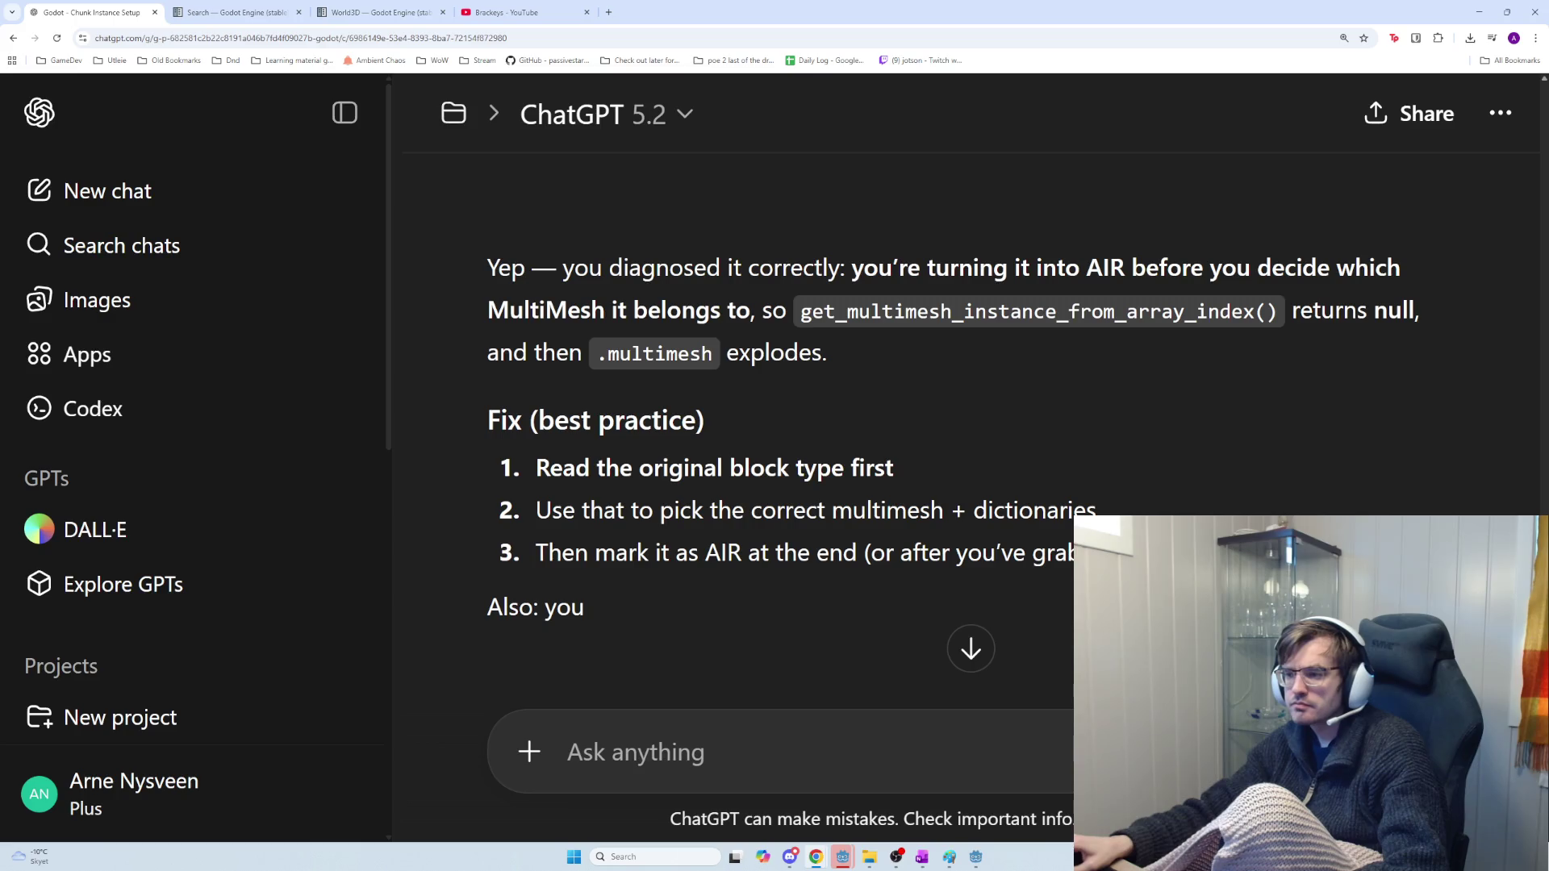
key(alt+Tab)
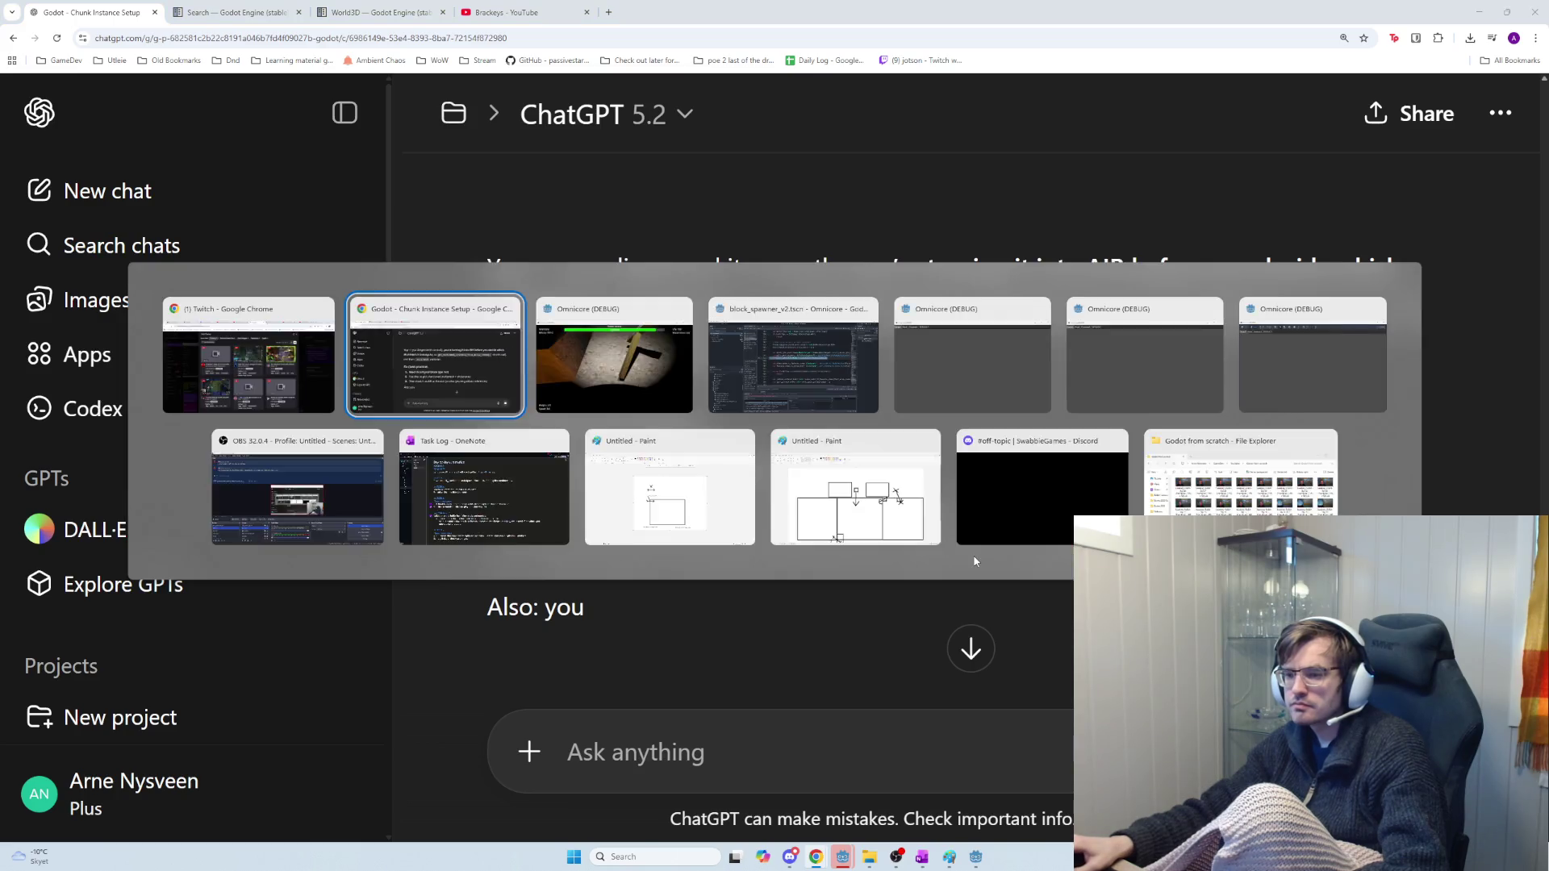
key(alt+Tab)
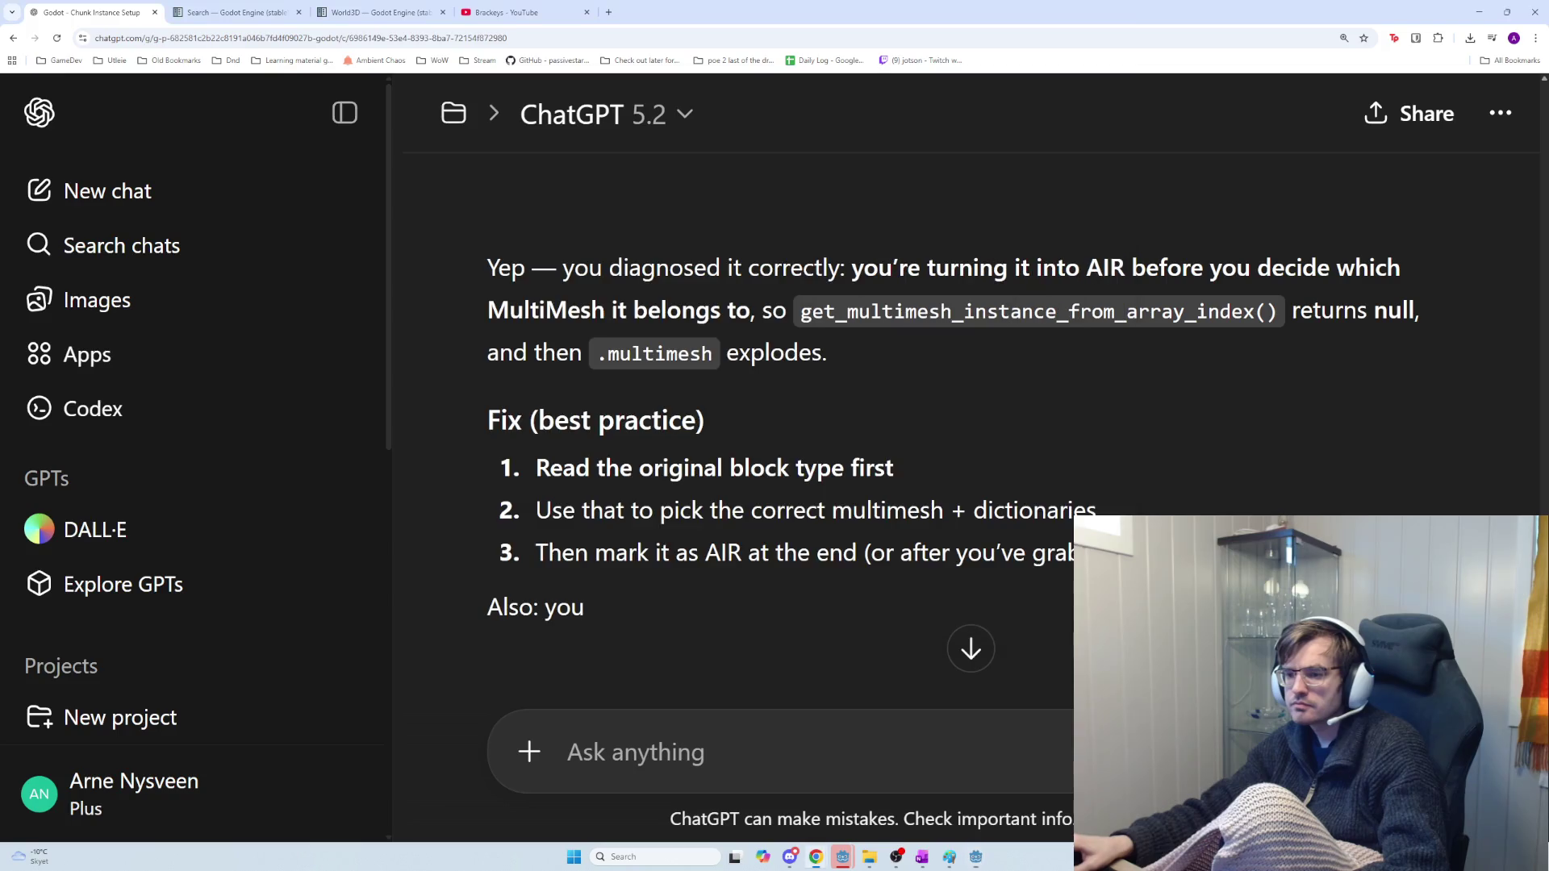
scroll(1047, 604, down, 1)
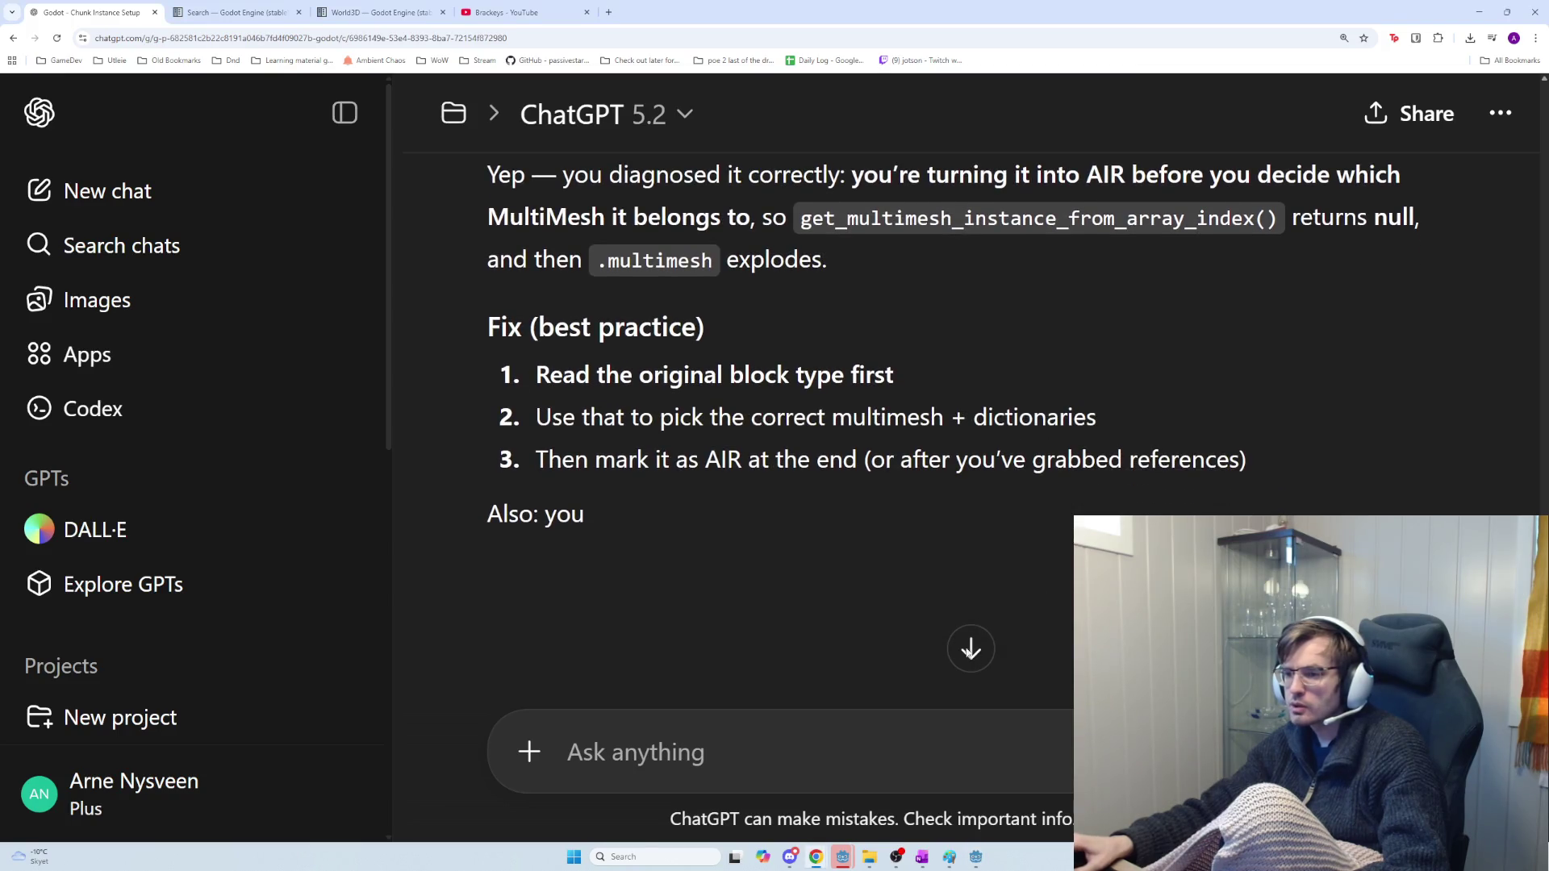
key(alt+Tab)
key(alt+Tab)
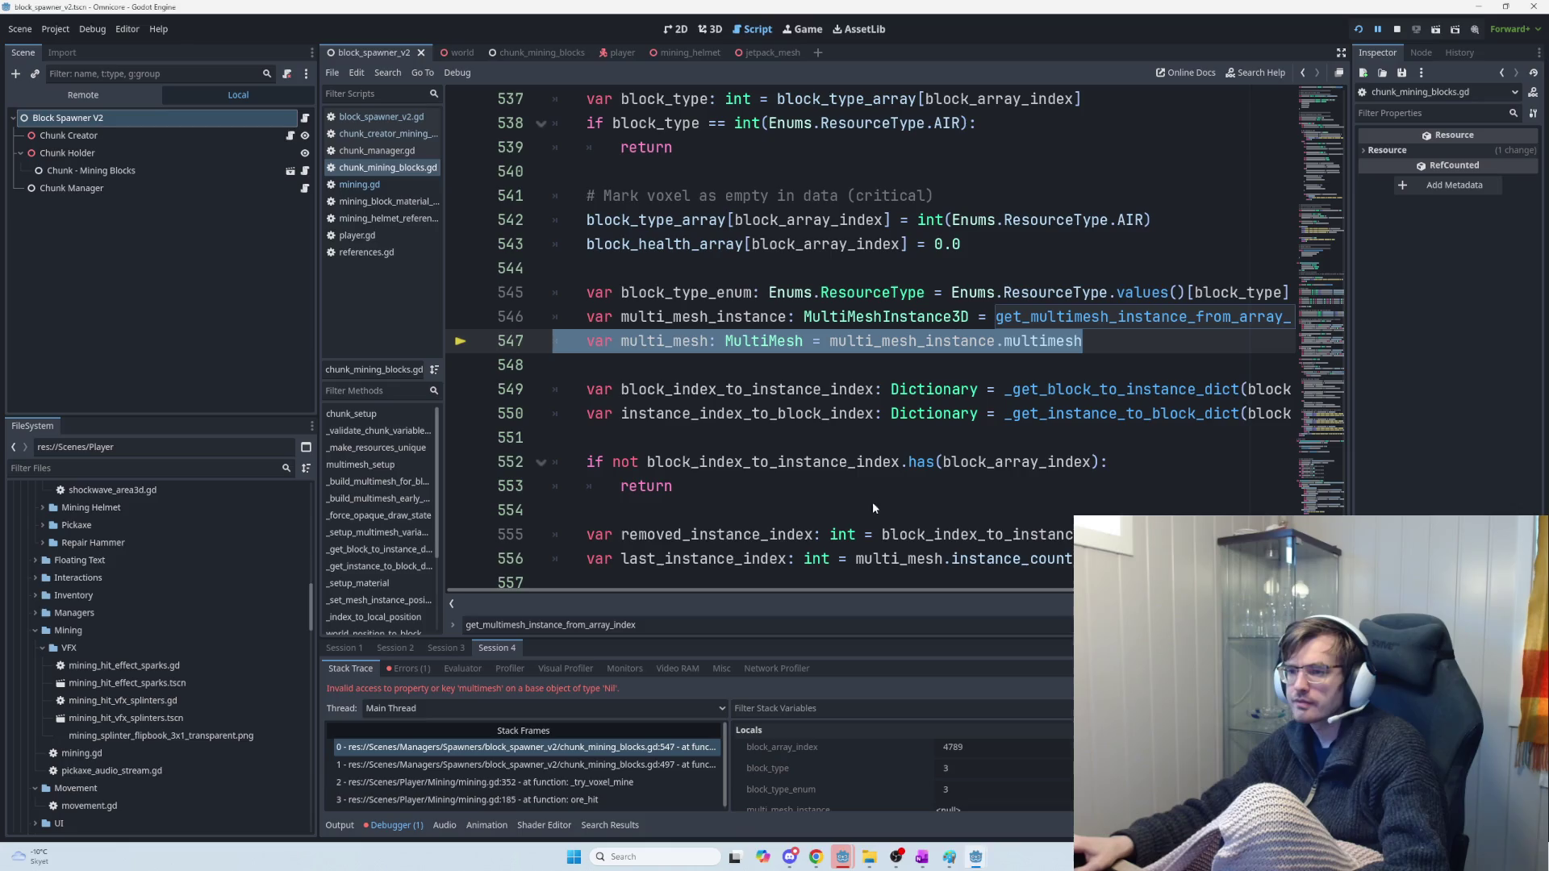
Move the mark-voxel-as-AIR lines from 541–543 to below the dictionary lookups
click(857, 363)
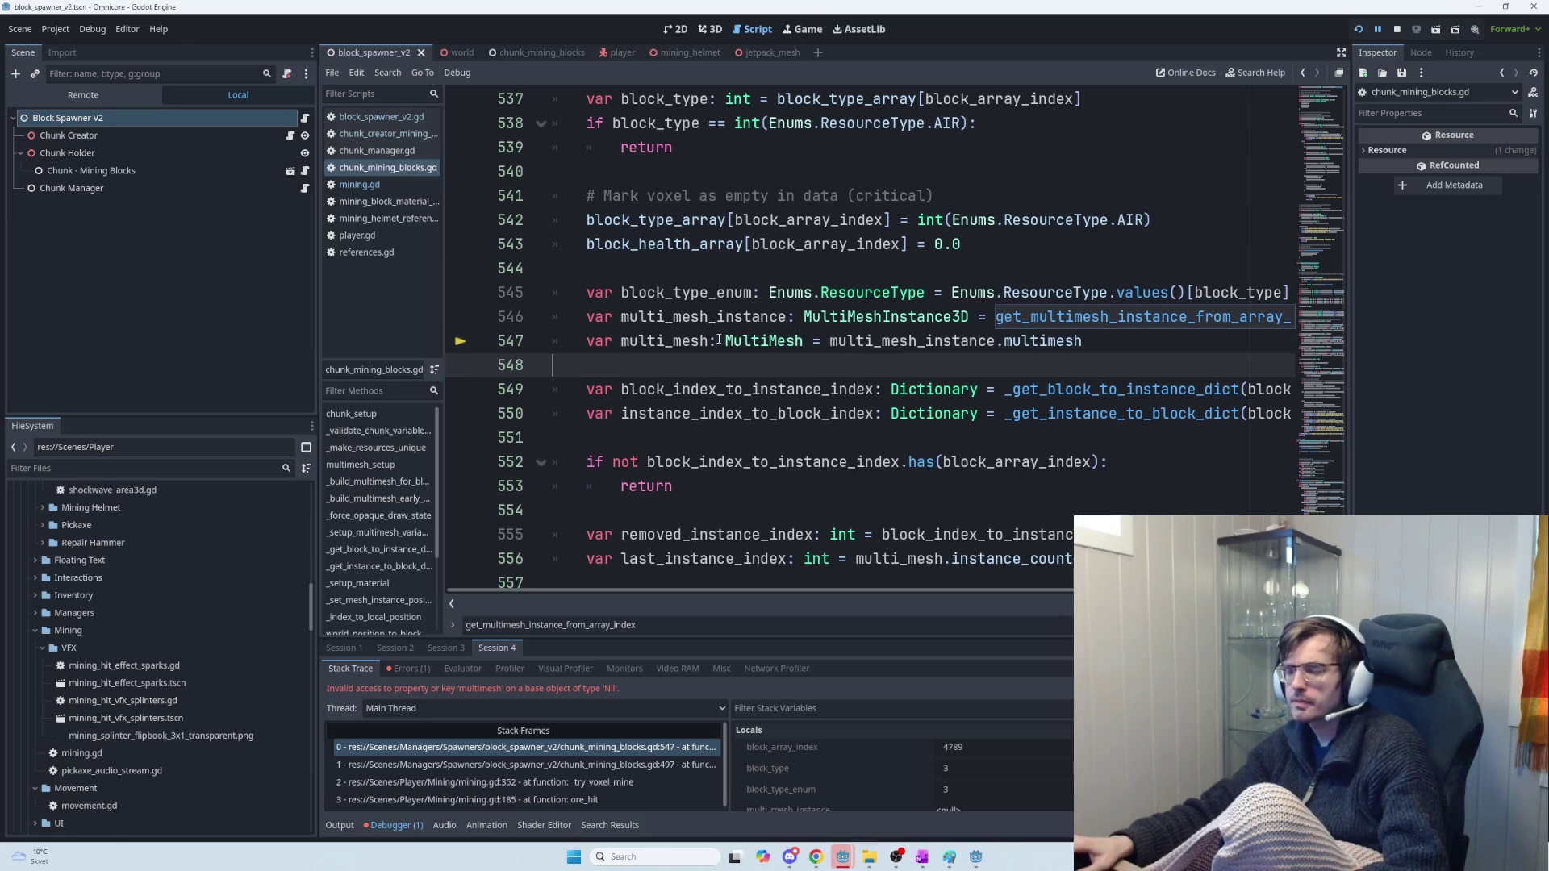
drag(1011, 245, 582, 194)
key(ctrl+c)
key(BackSpace)
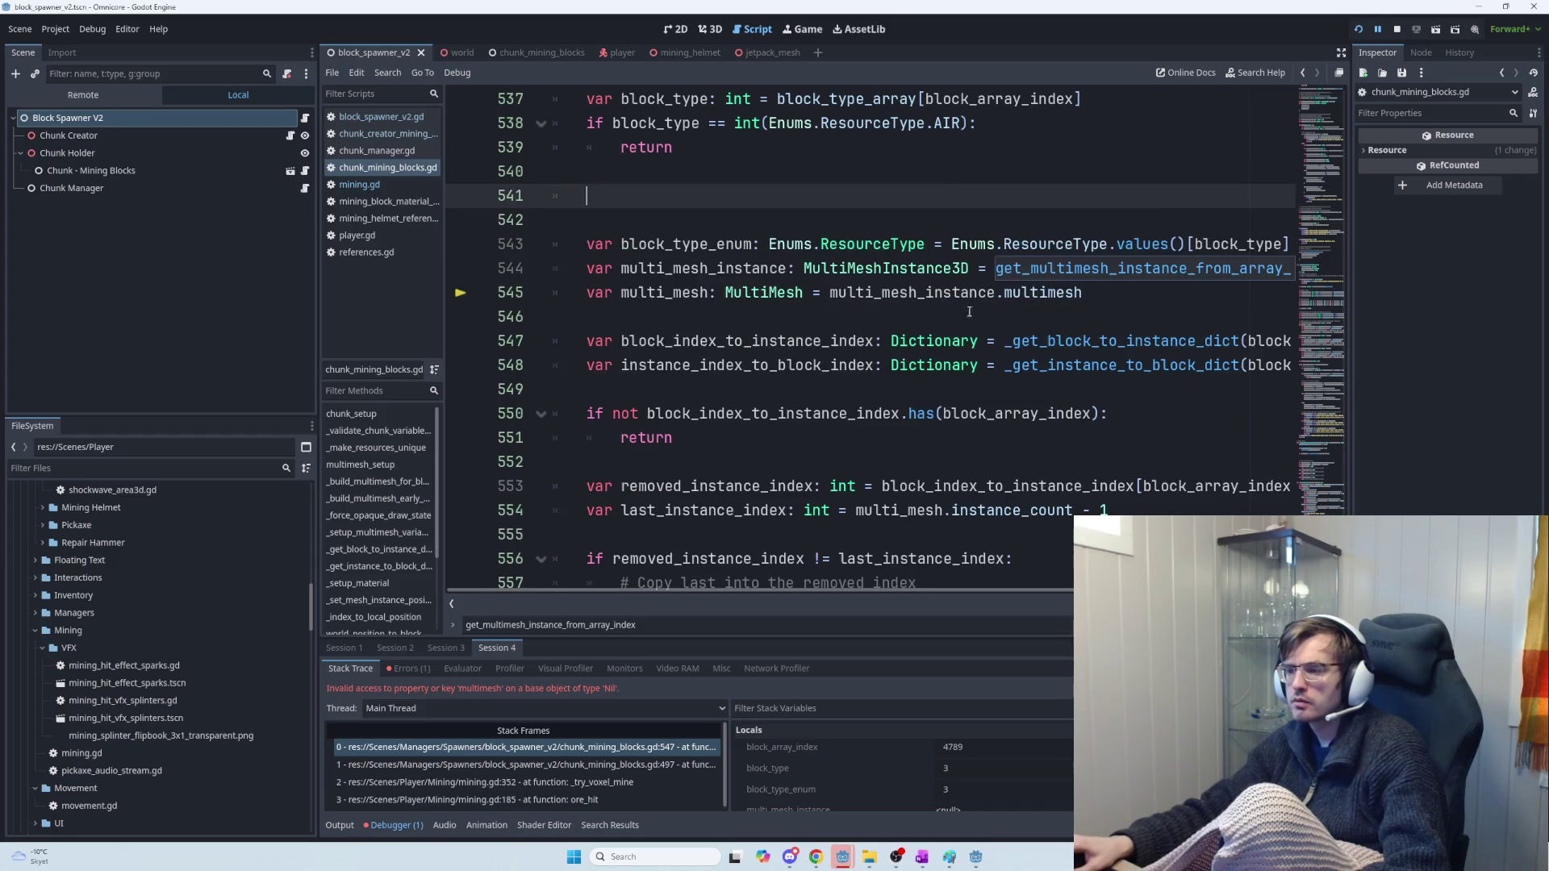
click(681, 374)
click(702, 389)
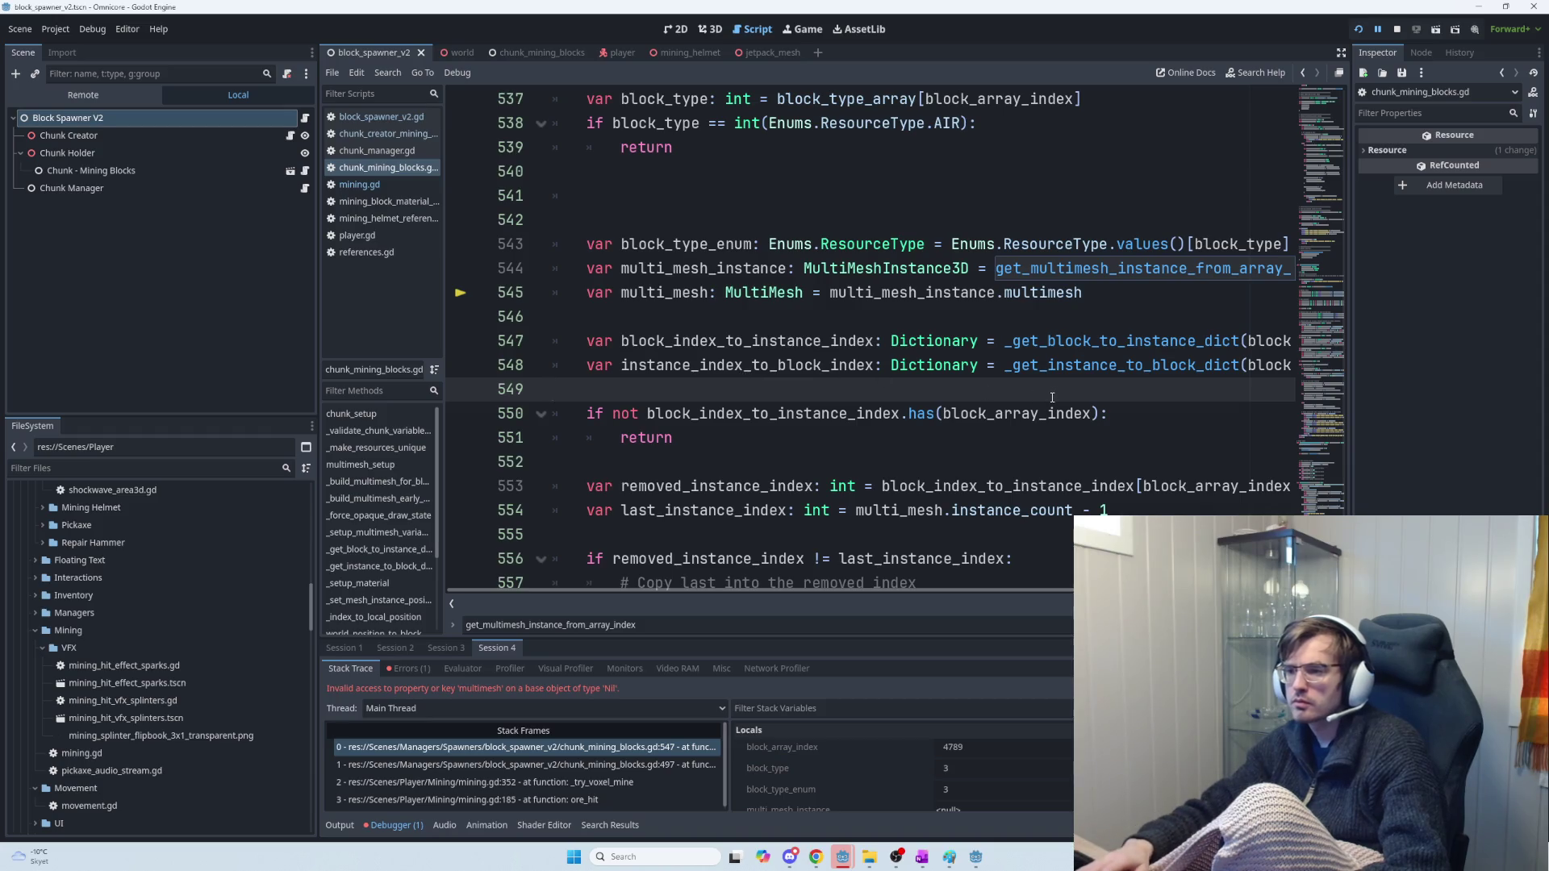
key(Return)
key(Return)
key(ctrl+v)
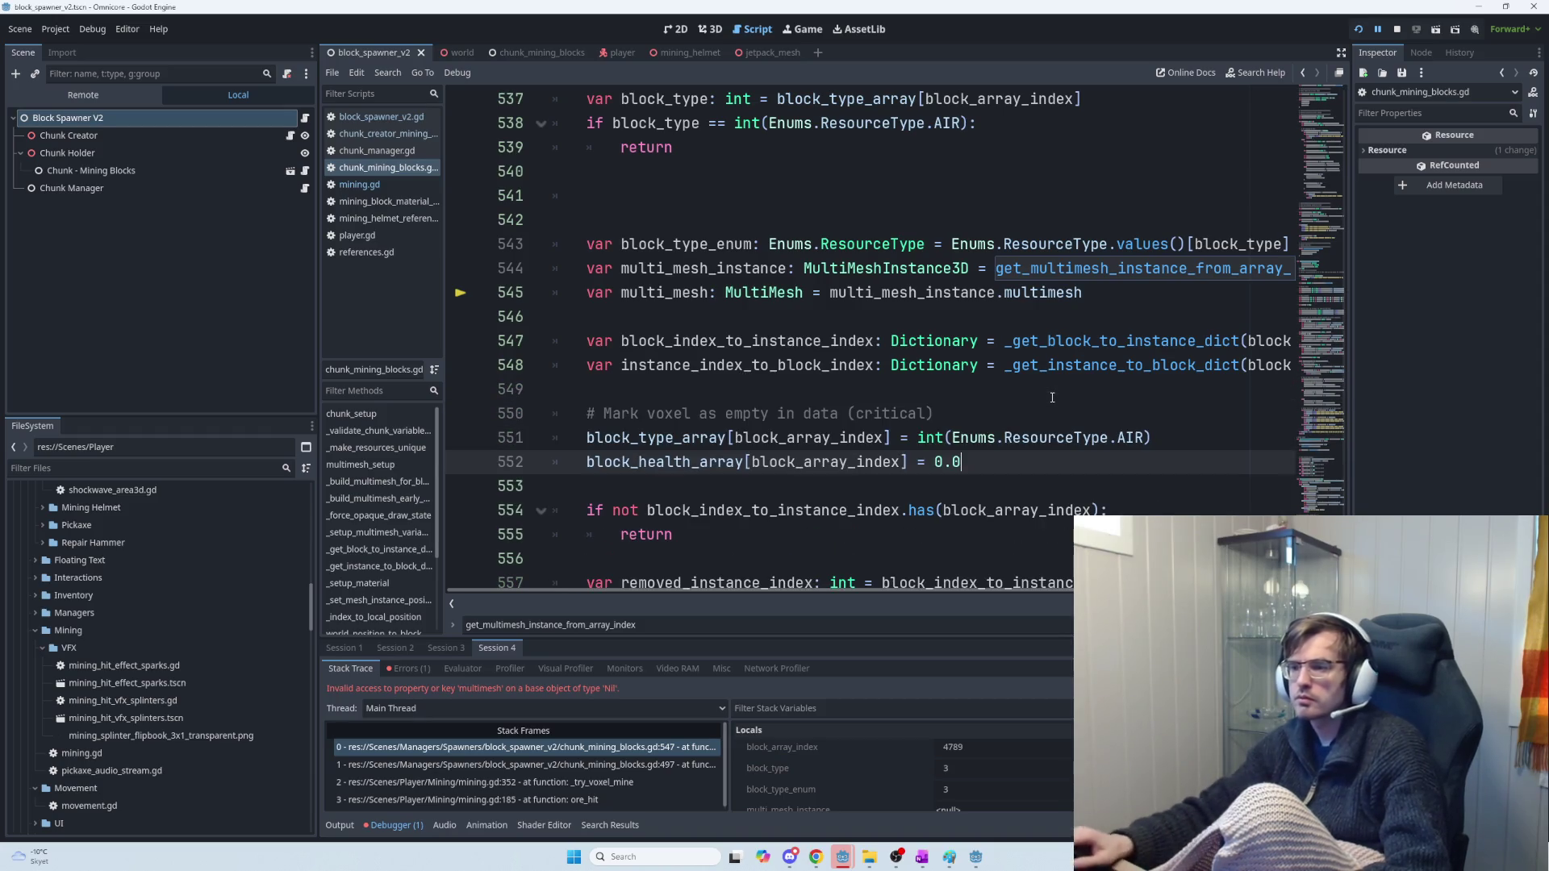
Delete the voxel-clearing comment, its AIR and 0.0 assignments and blank lines, then run the game
scroll(1012, 432, down, 1)
scroll(997, 416, down, 1)
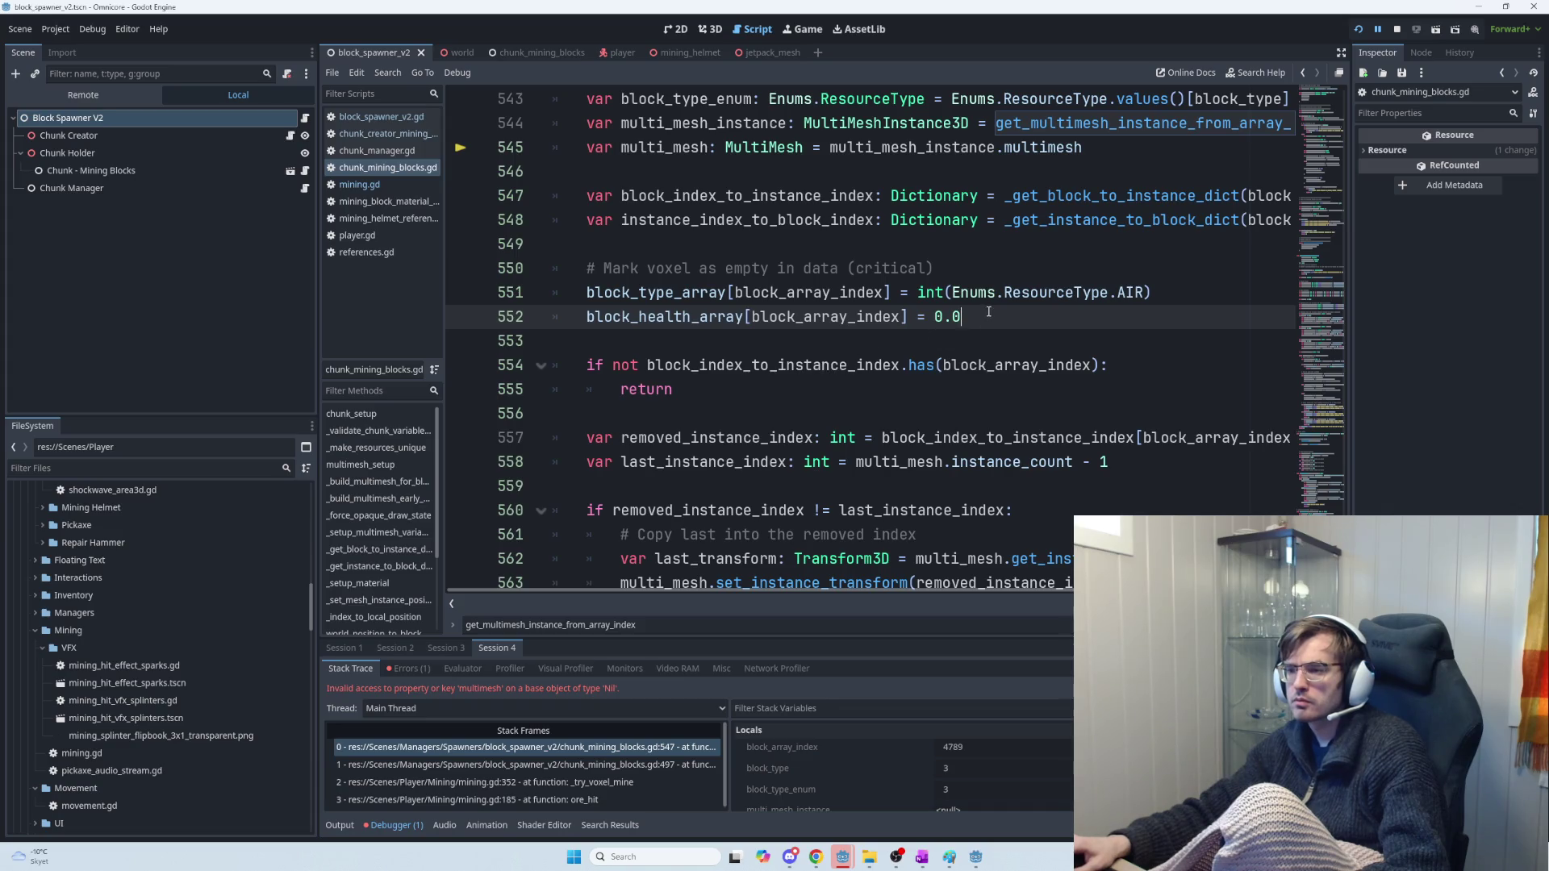
drag(988, 312, 587, 270)
key(BackSpace)
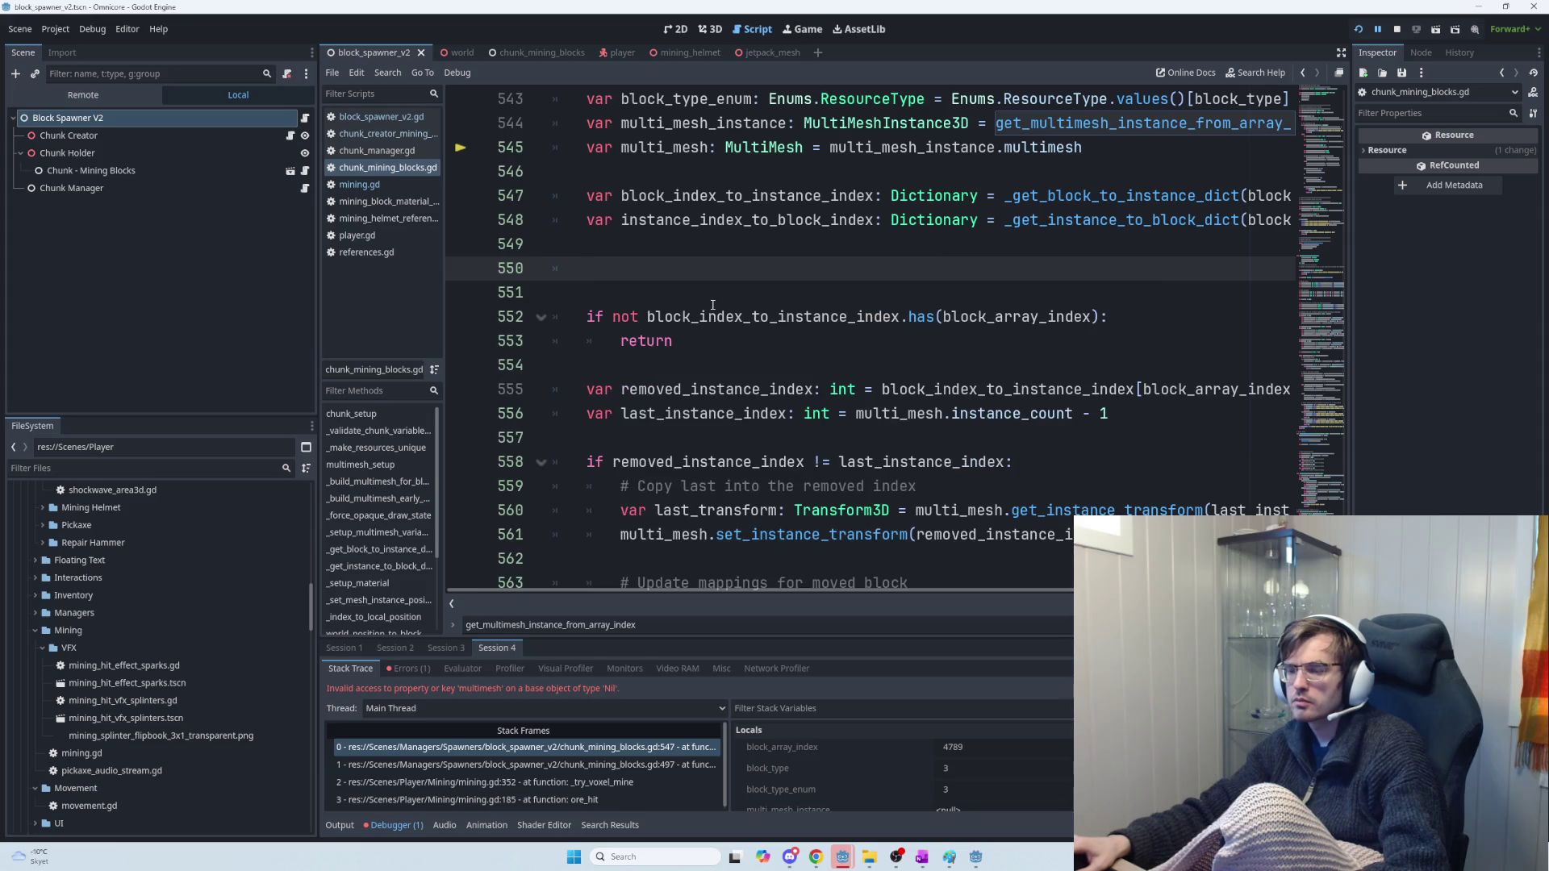
key(BackSpace)
key(BackSpace)
key(BackSpace)
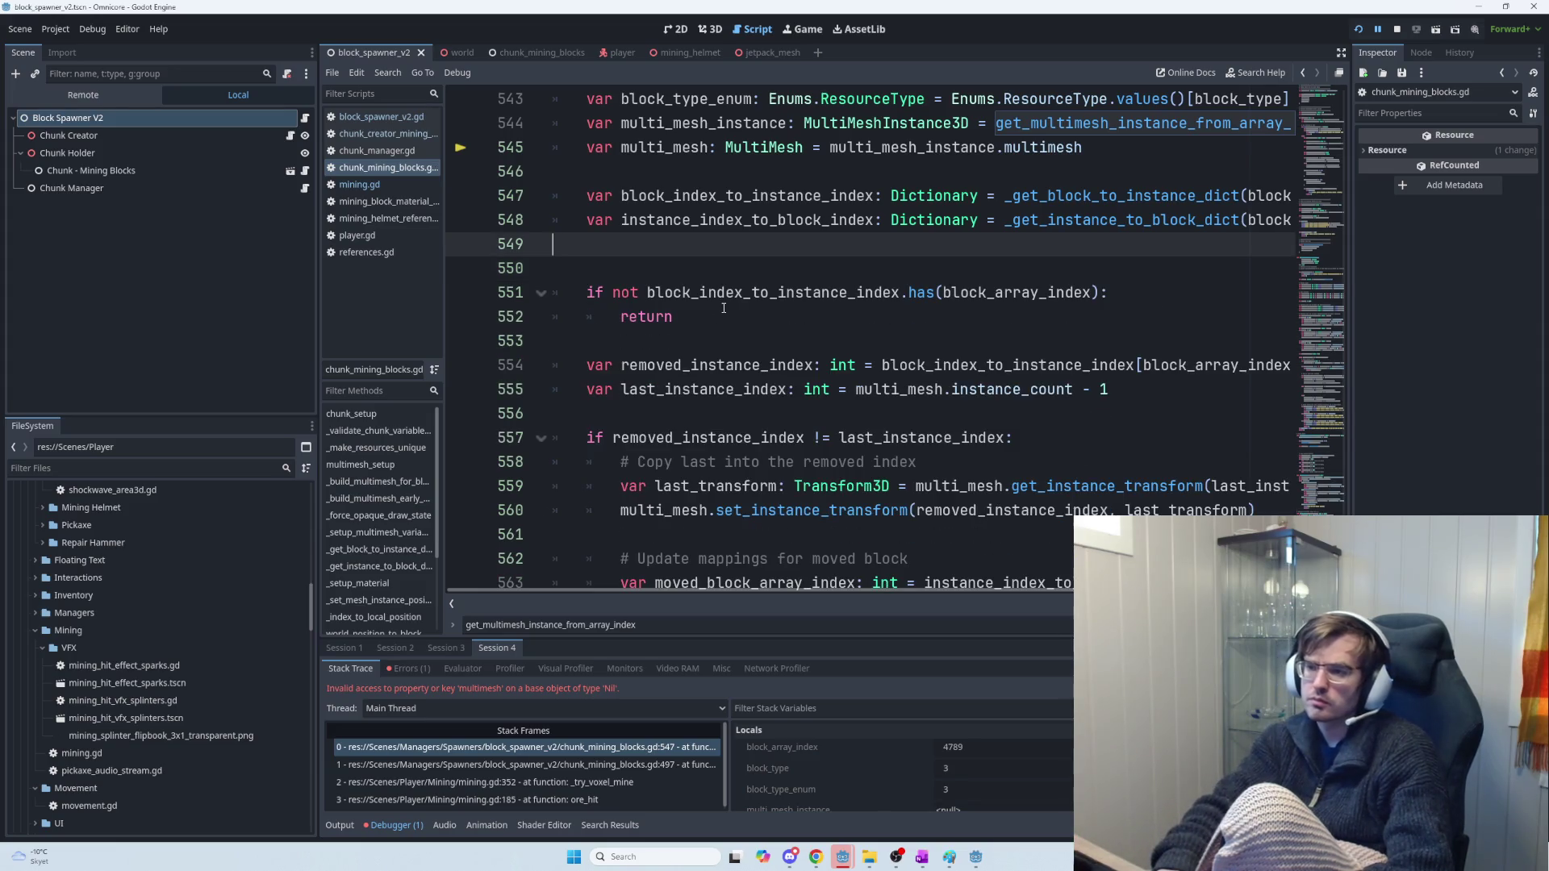
mouse_move(669, 595)
mouse_down()
mouse_move(768, 595)
mouse_move(585, 595)
mouse_up()
scroll(779, 348, down, 2)
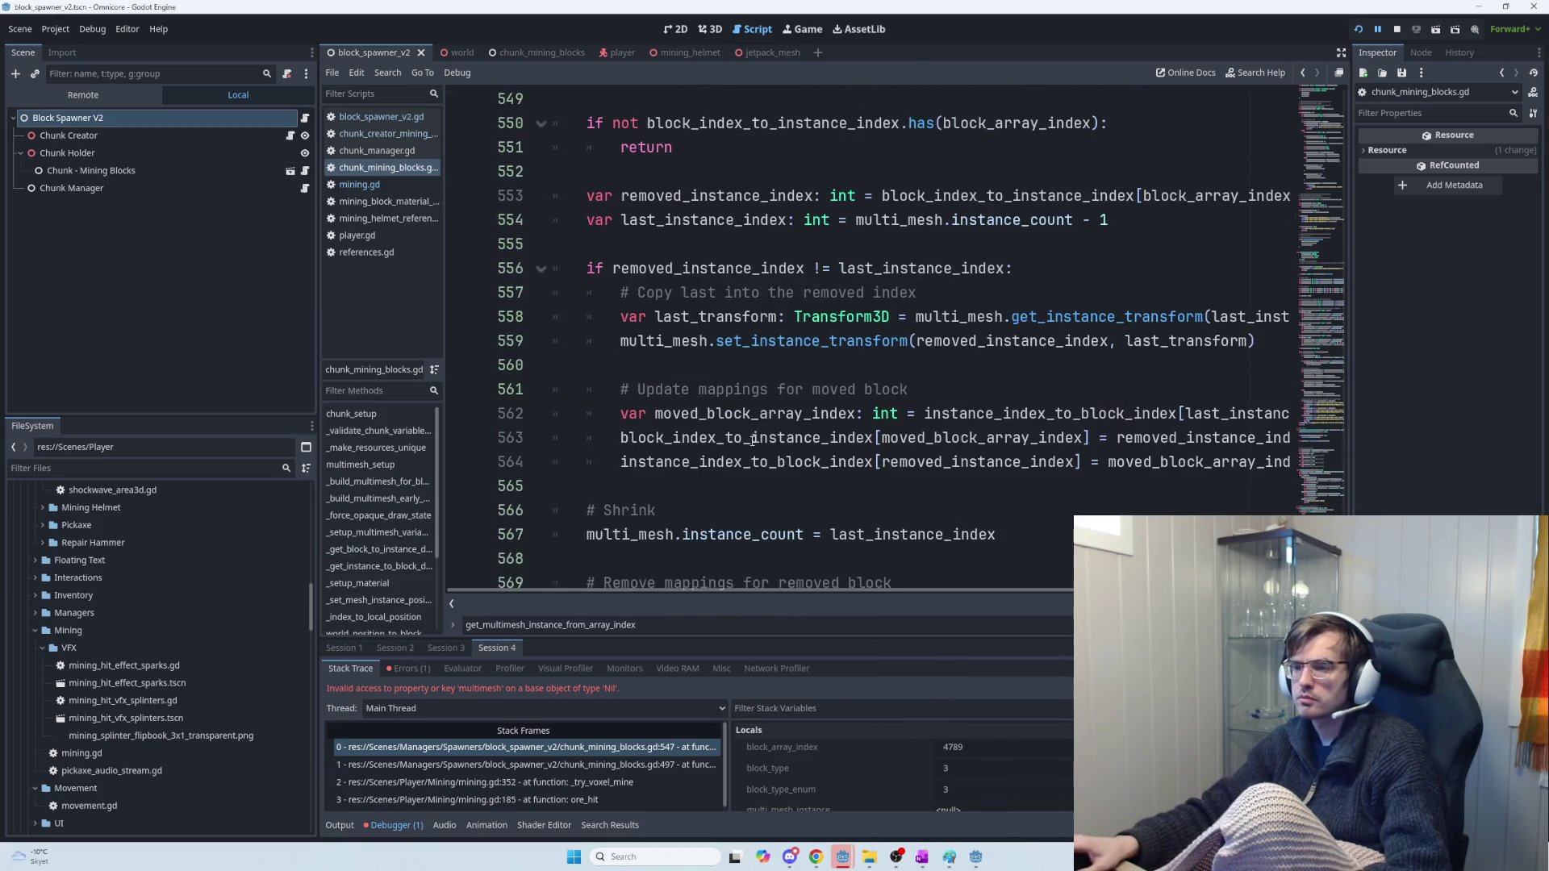
mouse_move(871, 350)
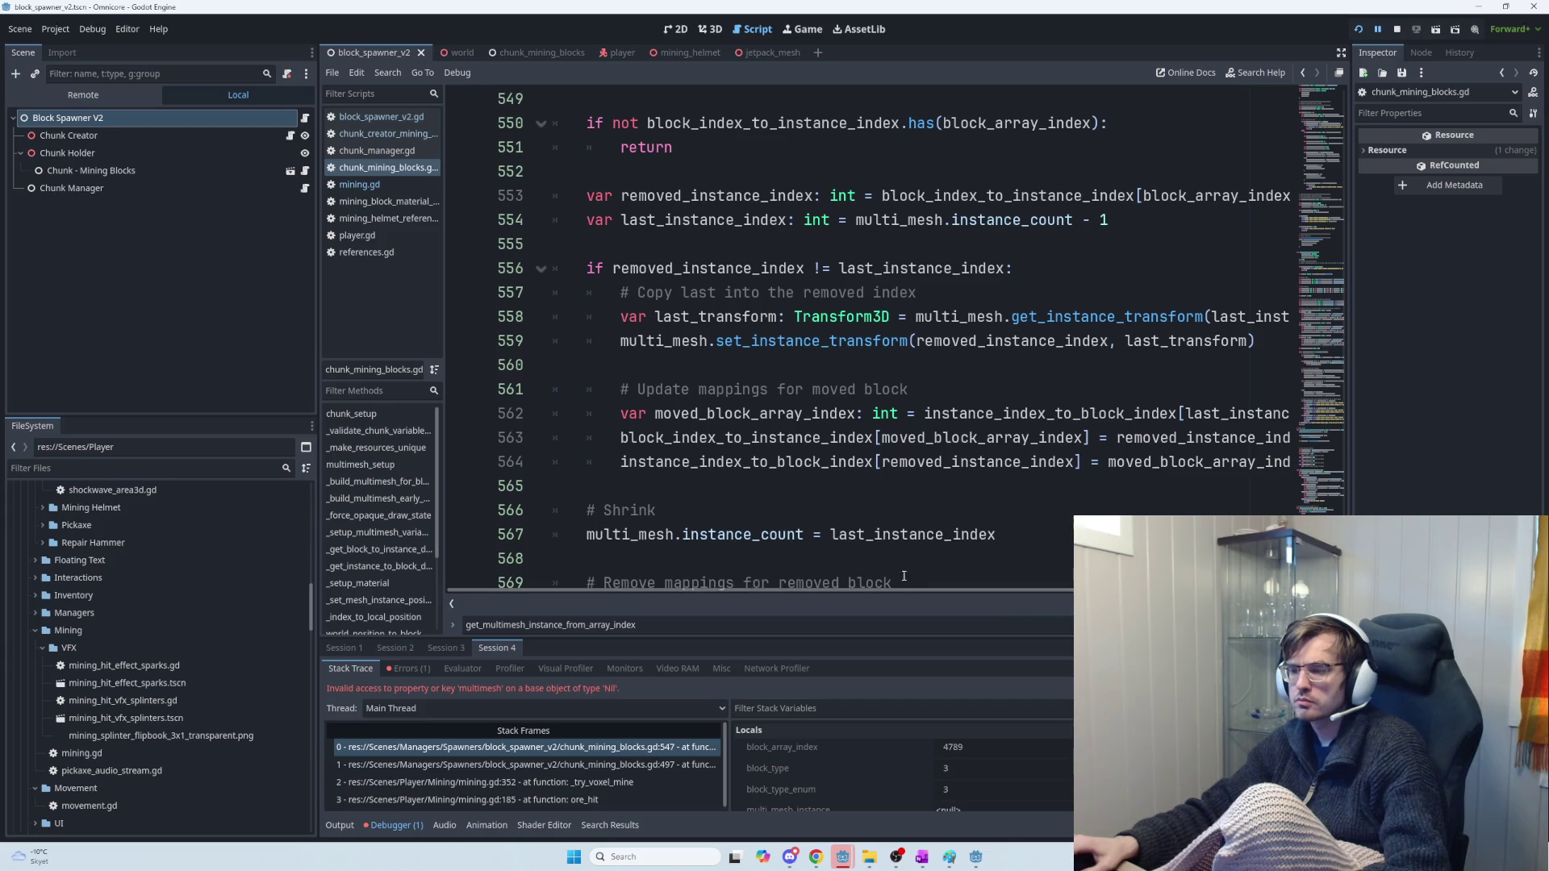
mouse_move(863, 583)
mouse_down()
mouse_move(1077, 604)
mouse_move(857, 583)
mouse_up()
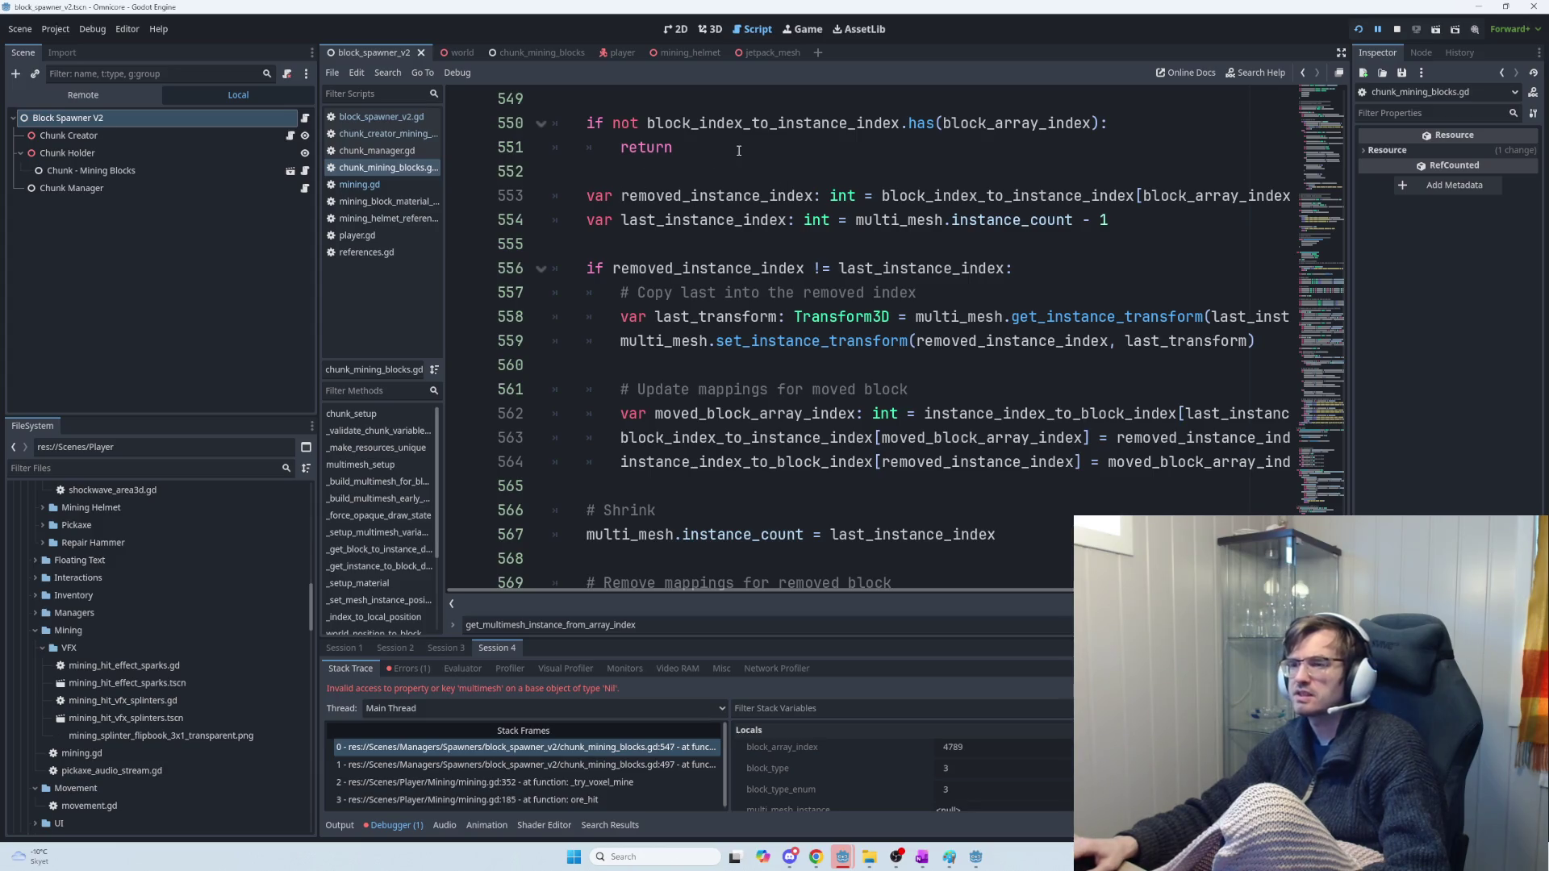
key(F5)
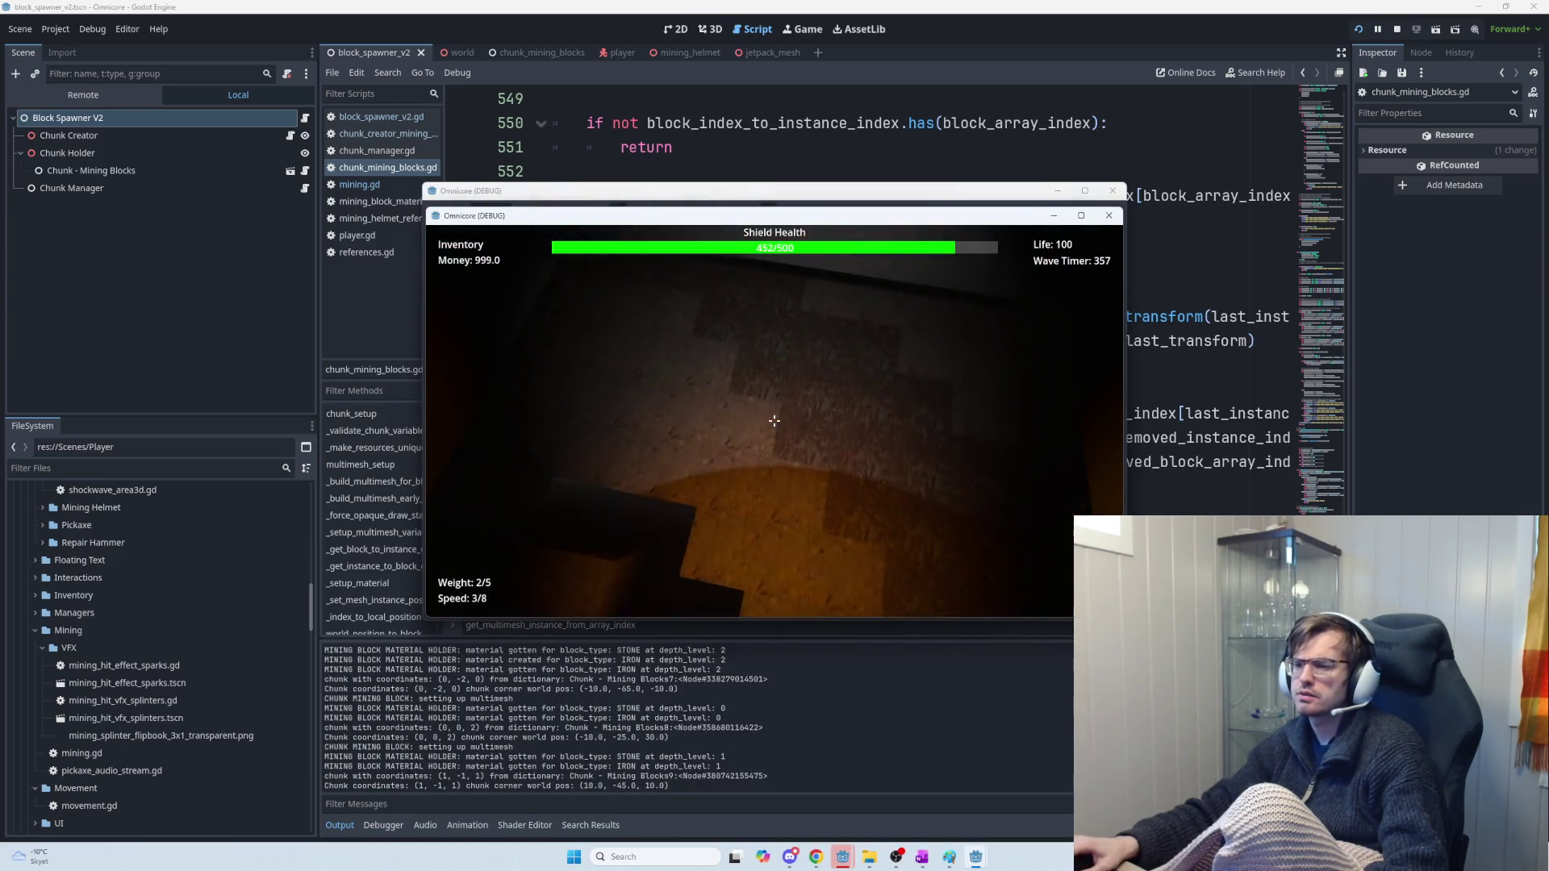
Mine an iron block and then a stone block repeatedly with the pickaxe, then stop the game
click(774, 421)
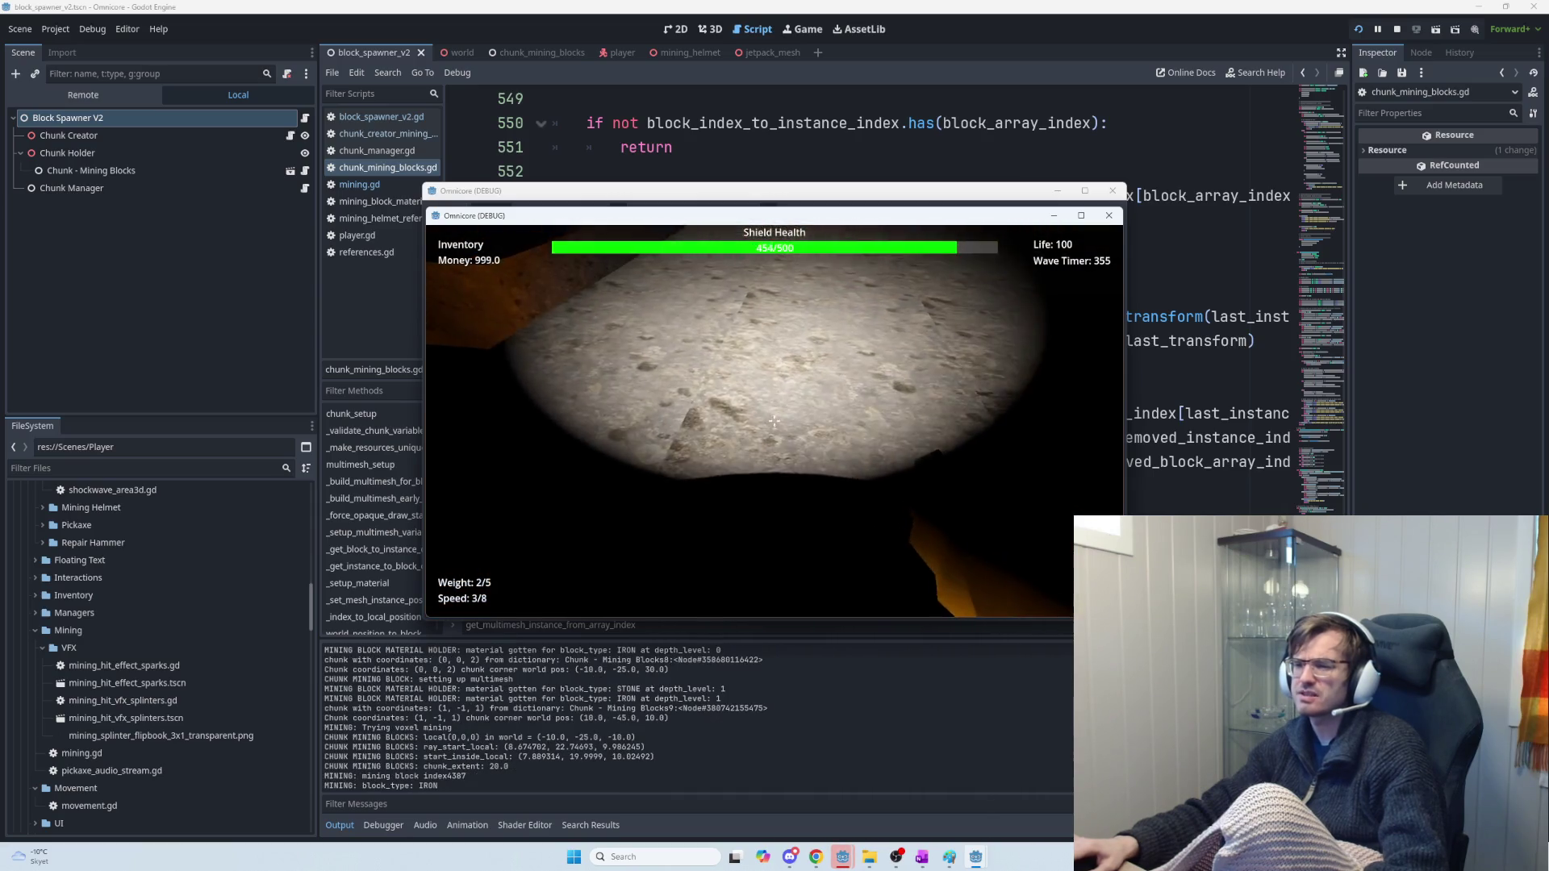
click(774, 420)
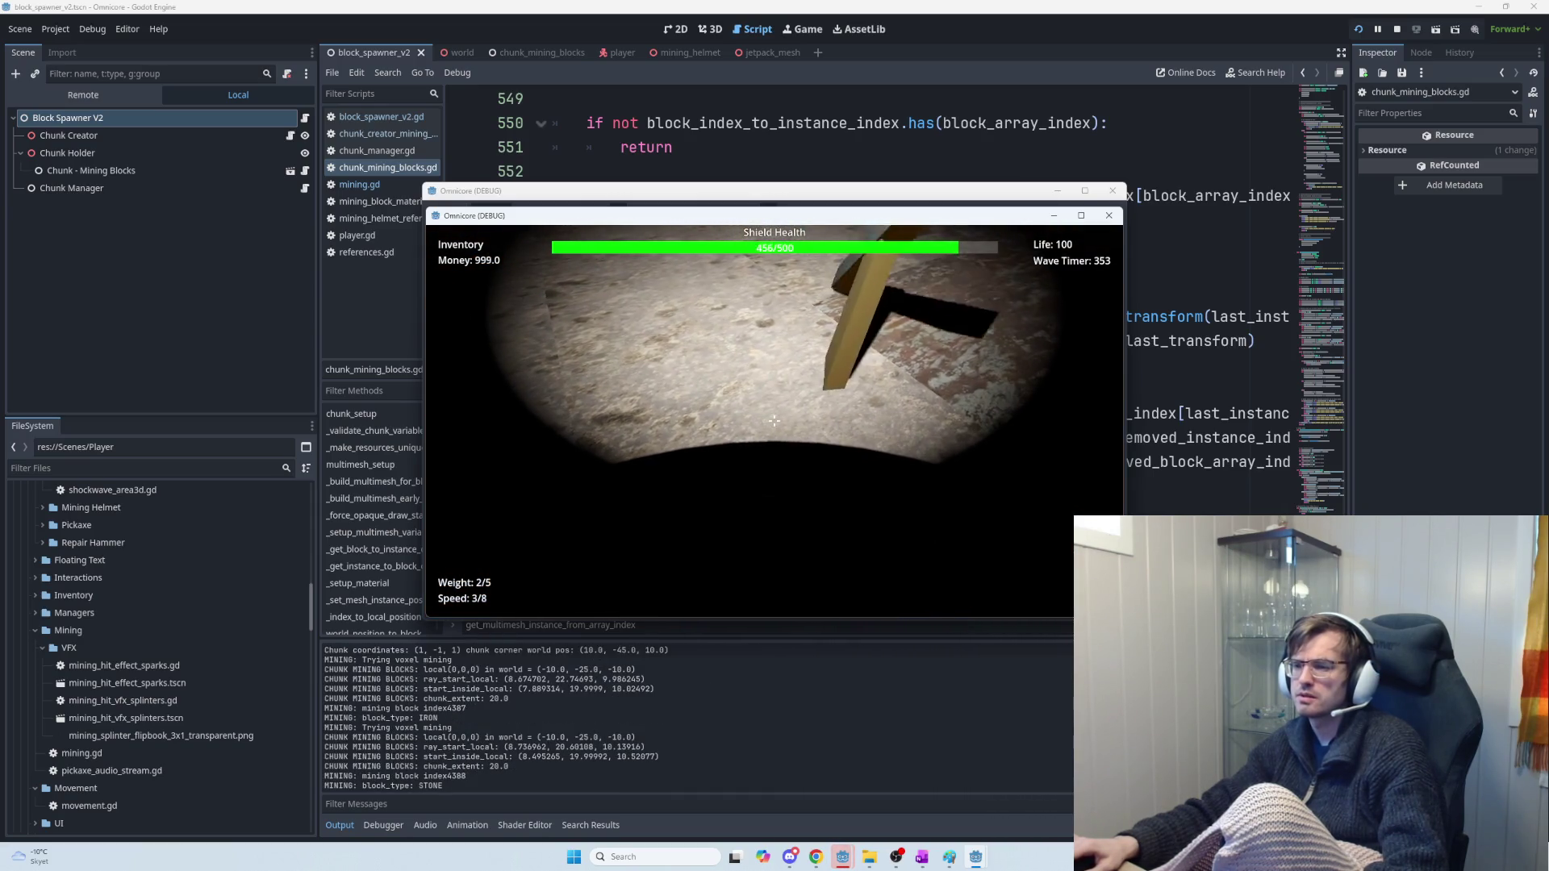
click(774, 421)
click(774, 421)
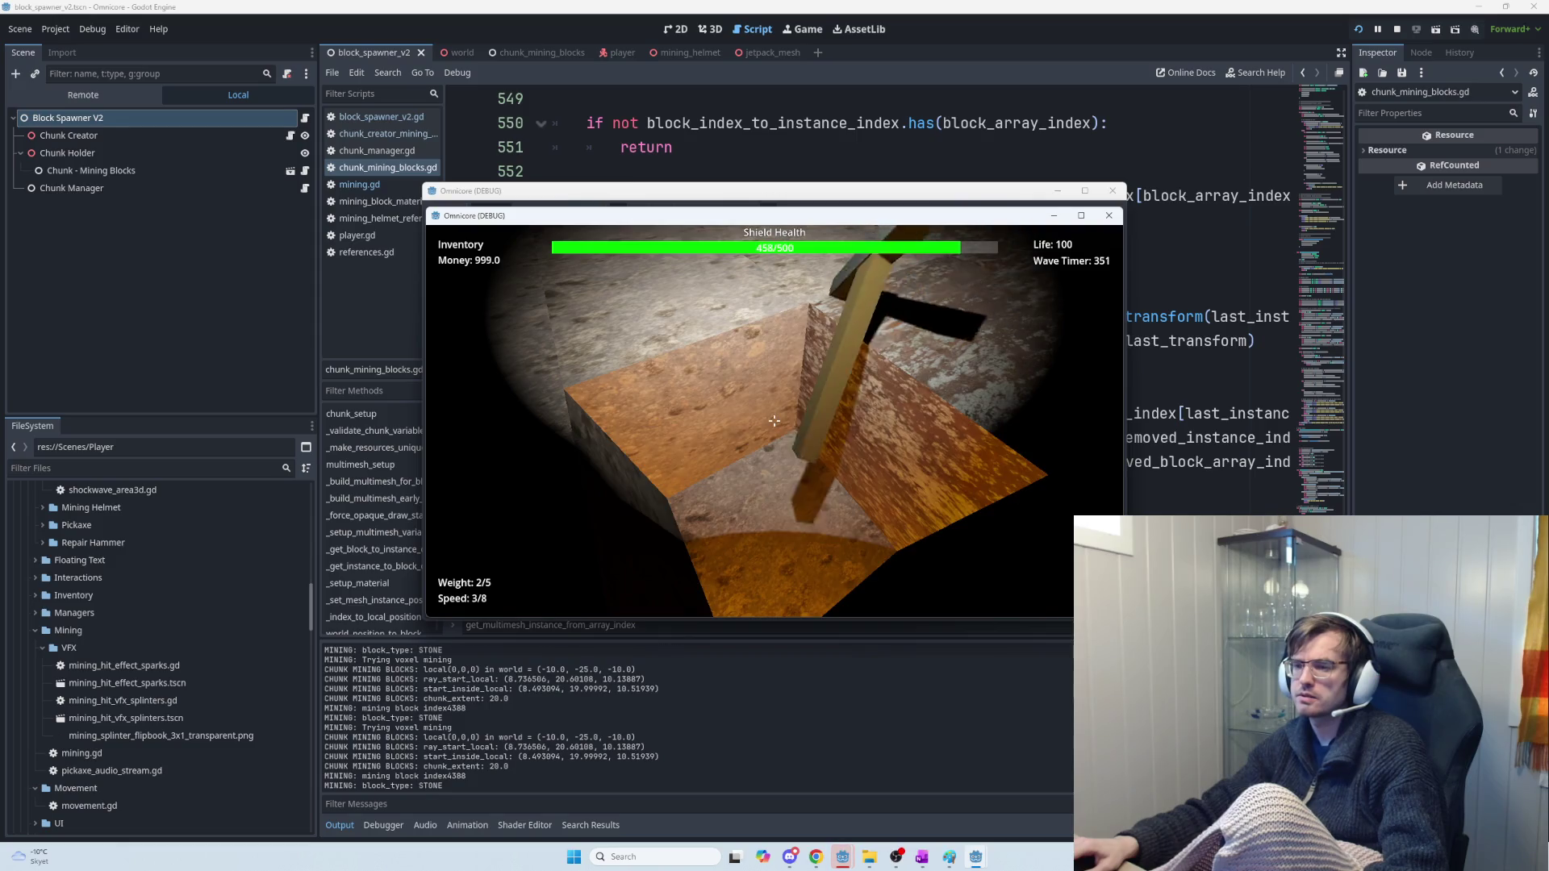
click(773, 420)
click(774, 421)
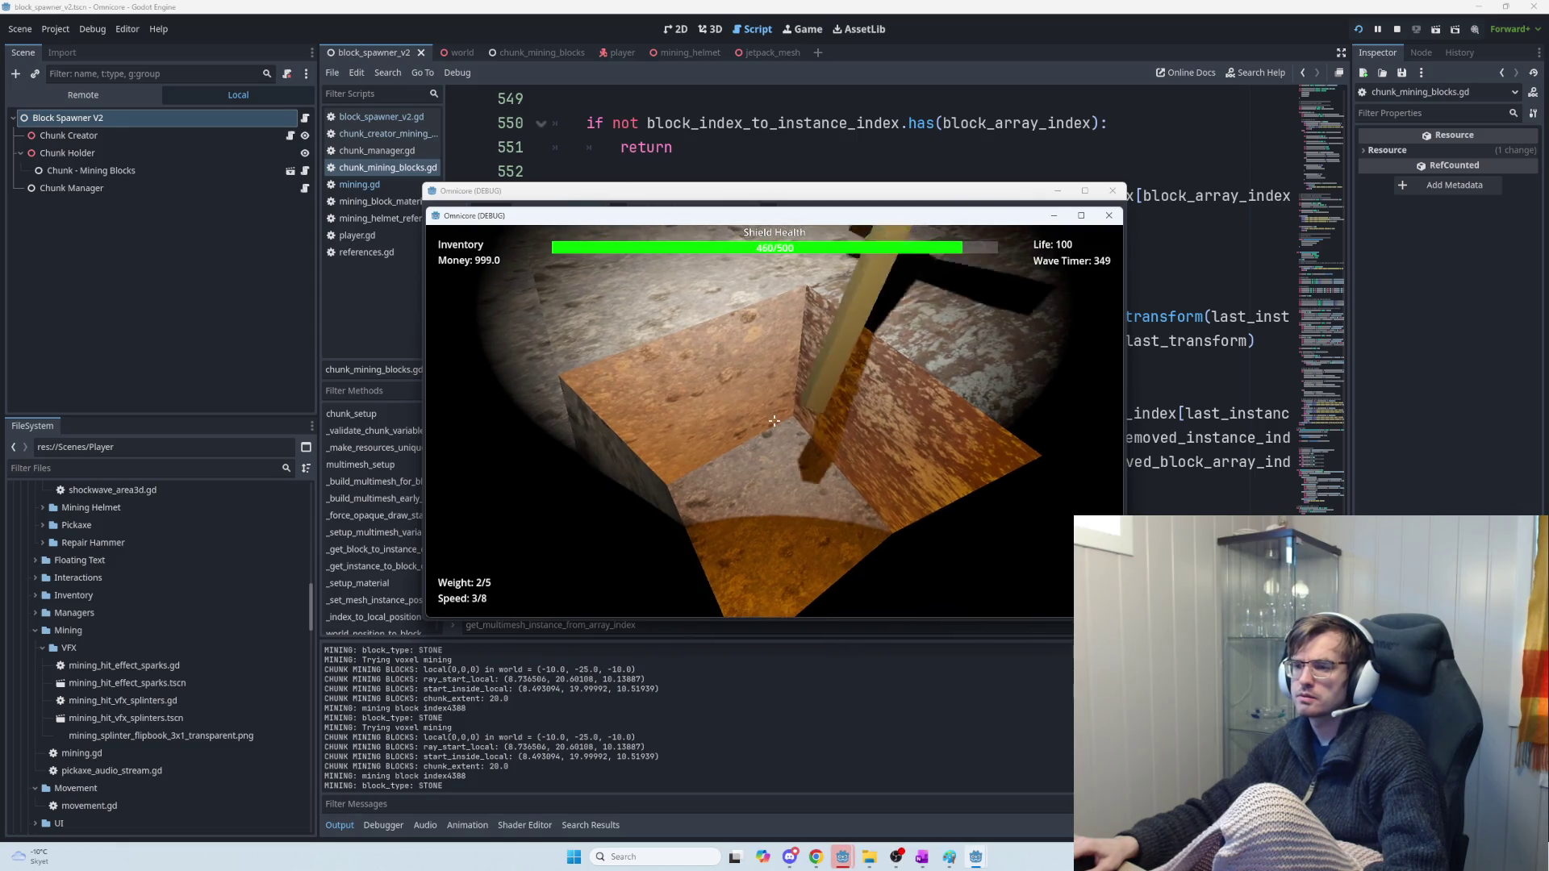
click(774, 421)
click(774, 421)
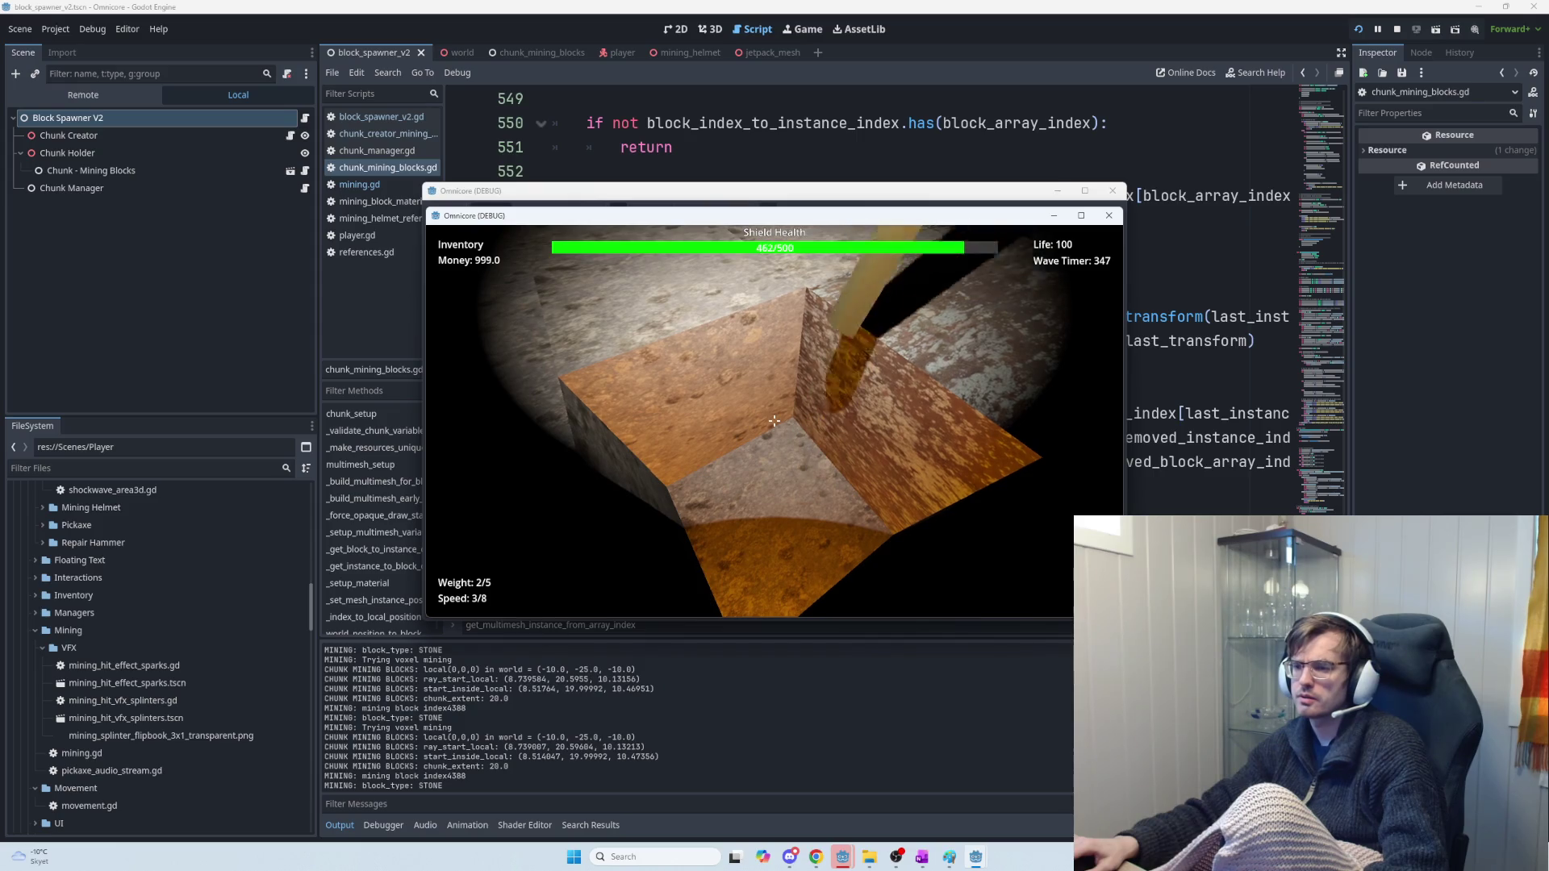
click(774, 420)
click(774, 420)
click(774, 420)
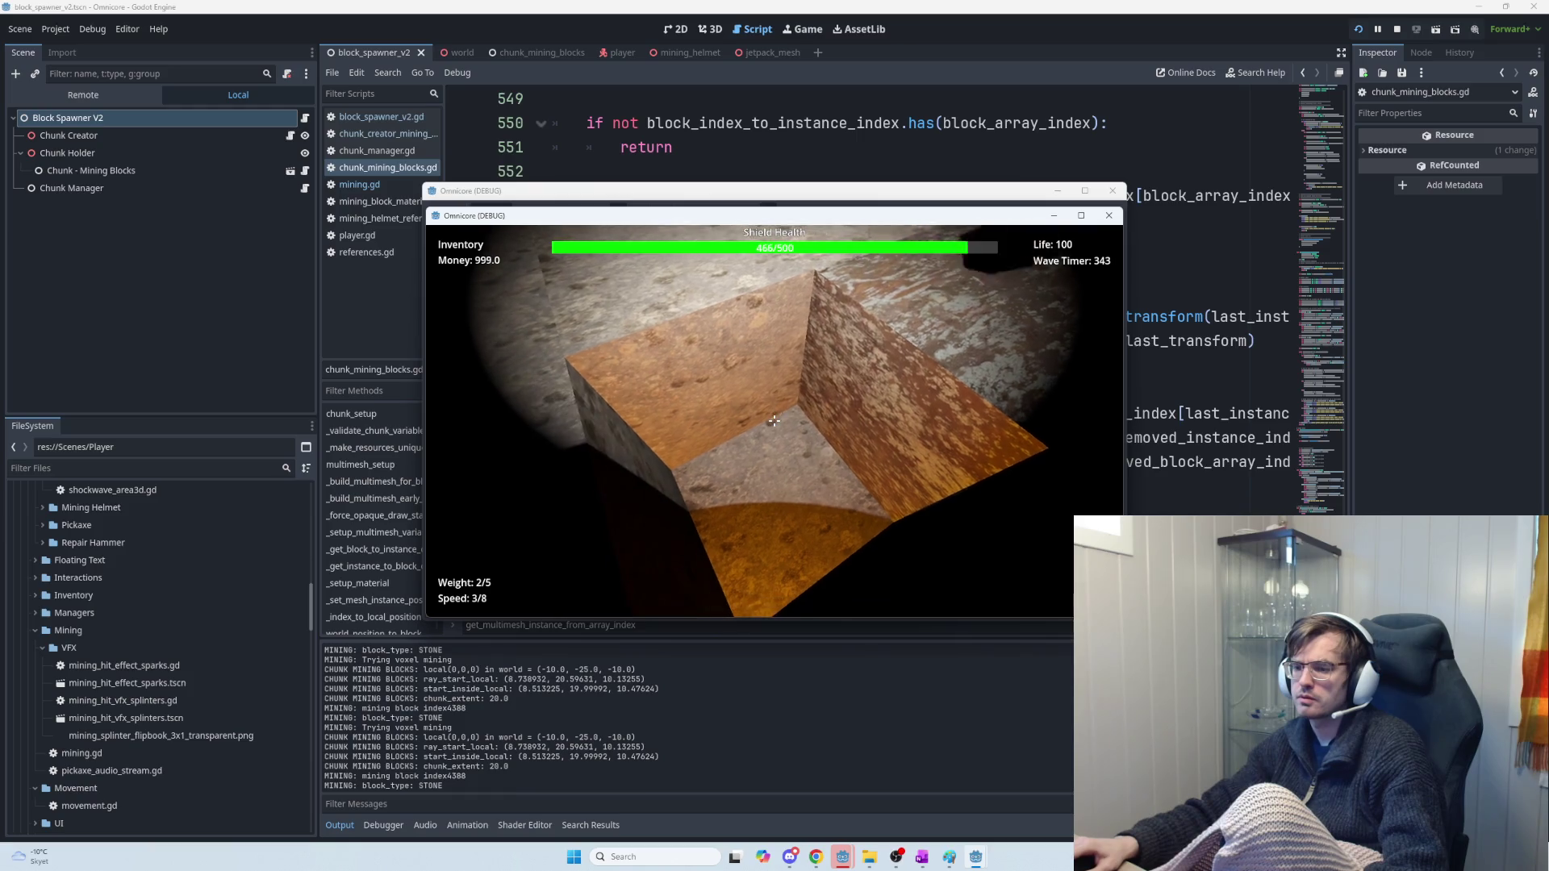
click(774, 420)
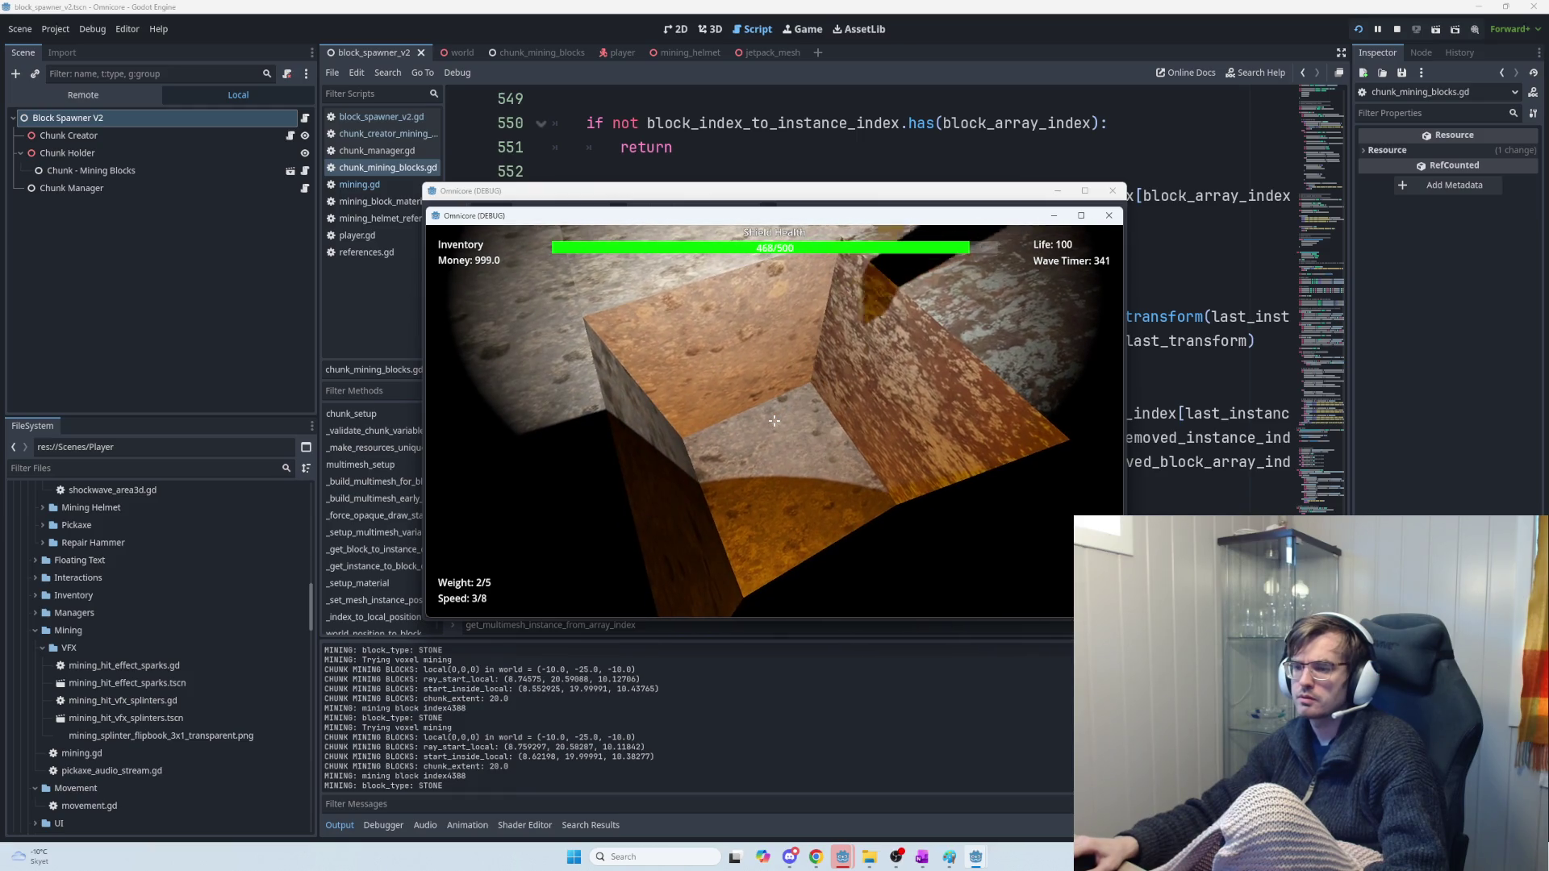
click(774, 420)
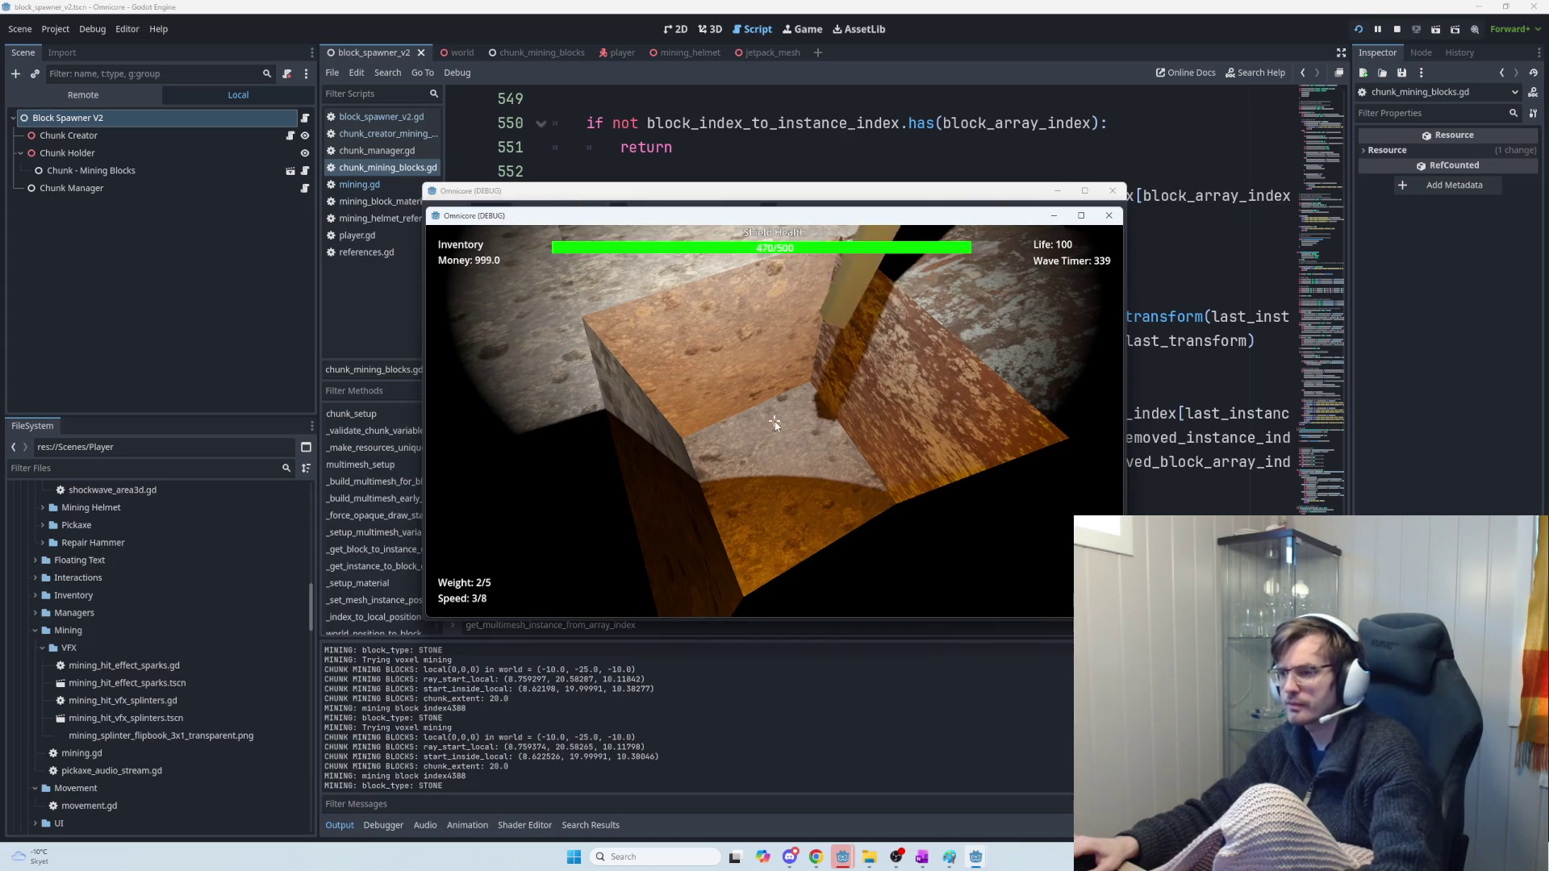
key(F5)
key(F8)
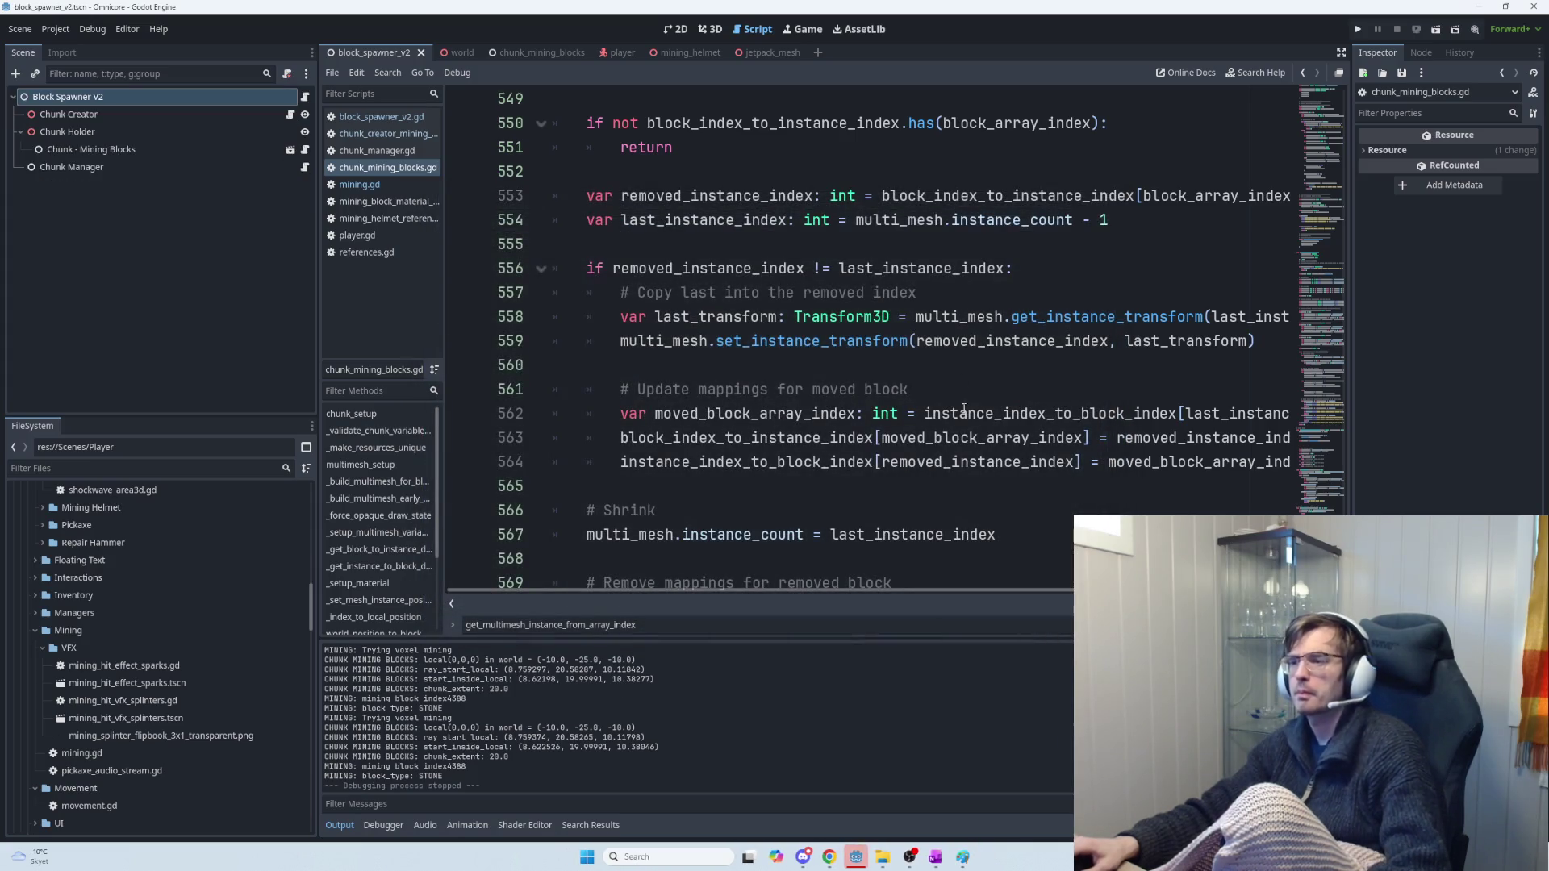
Paste the voxel-clearing comment and two assignments back at line 546 of remove_block and rerun the game
scroll(986, 394, up, 2)
scroll(949, 384, up, 2)
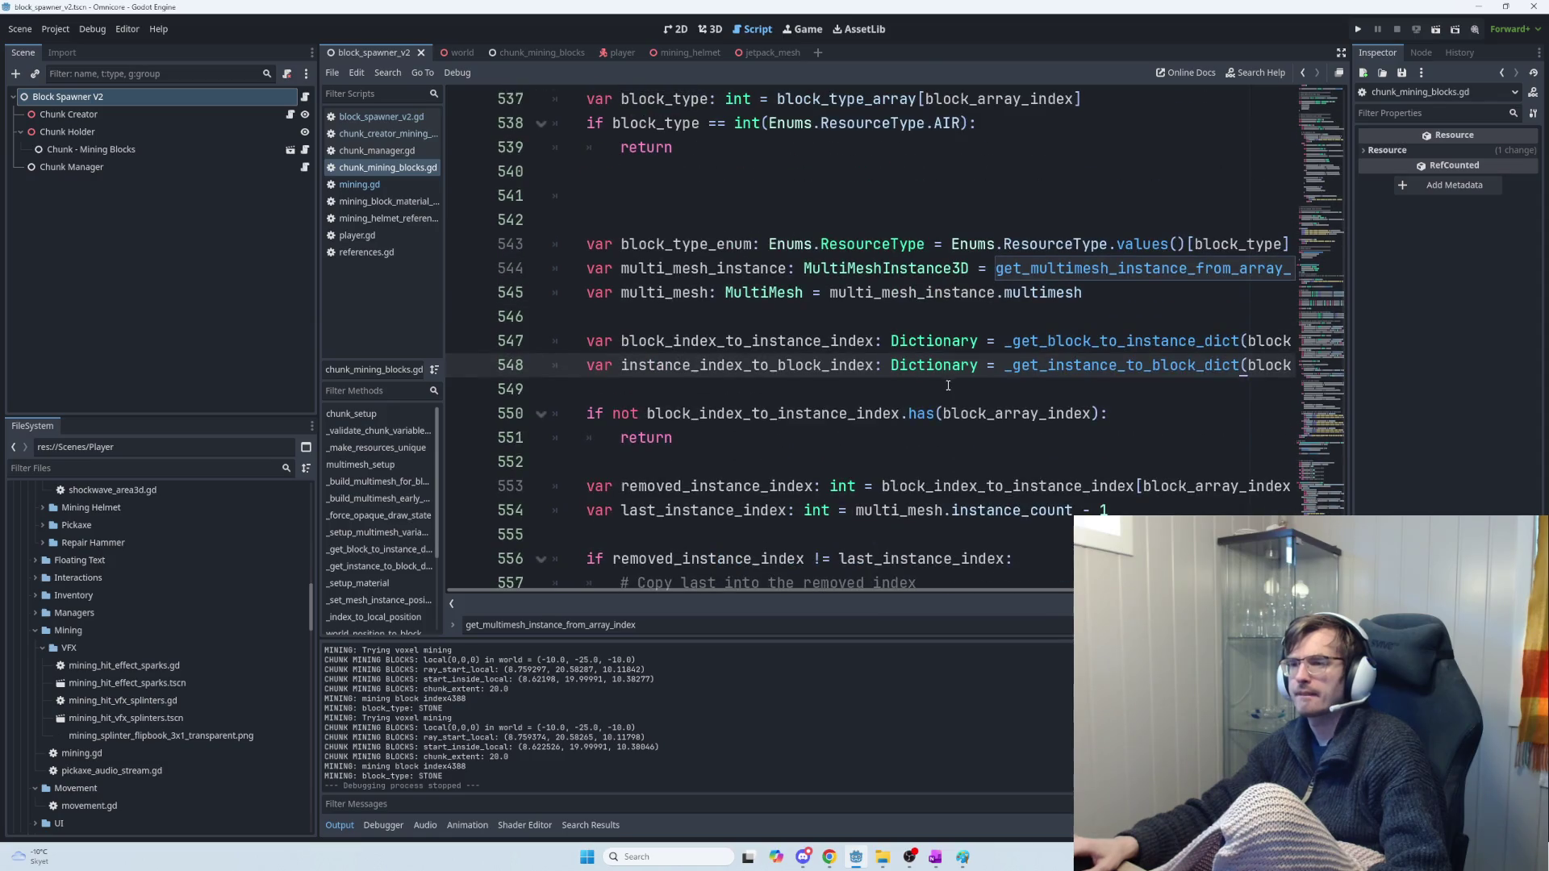
scroll(875, 388, up, 2)
click(771, 364)
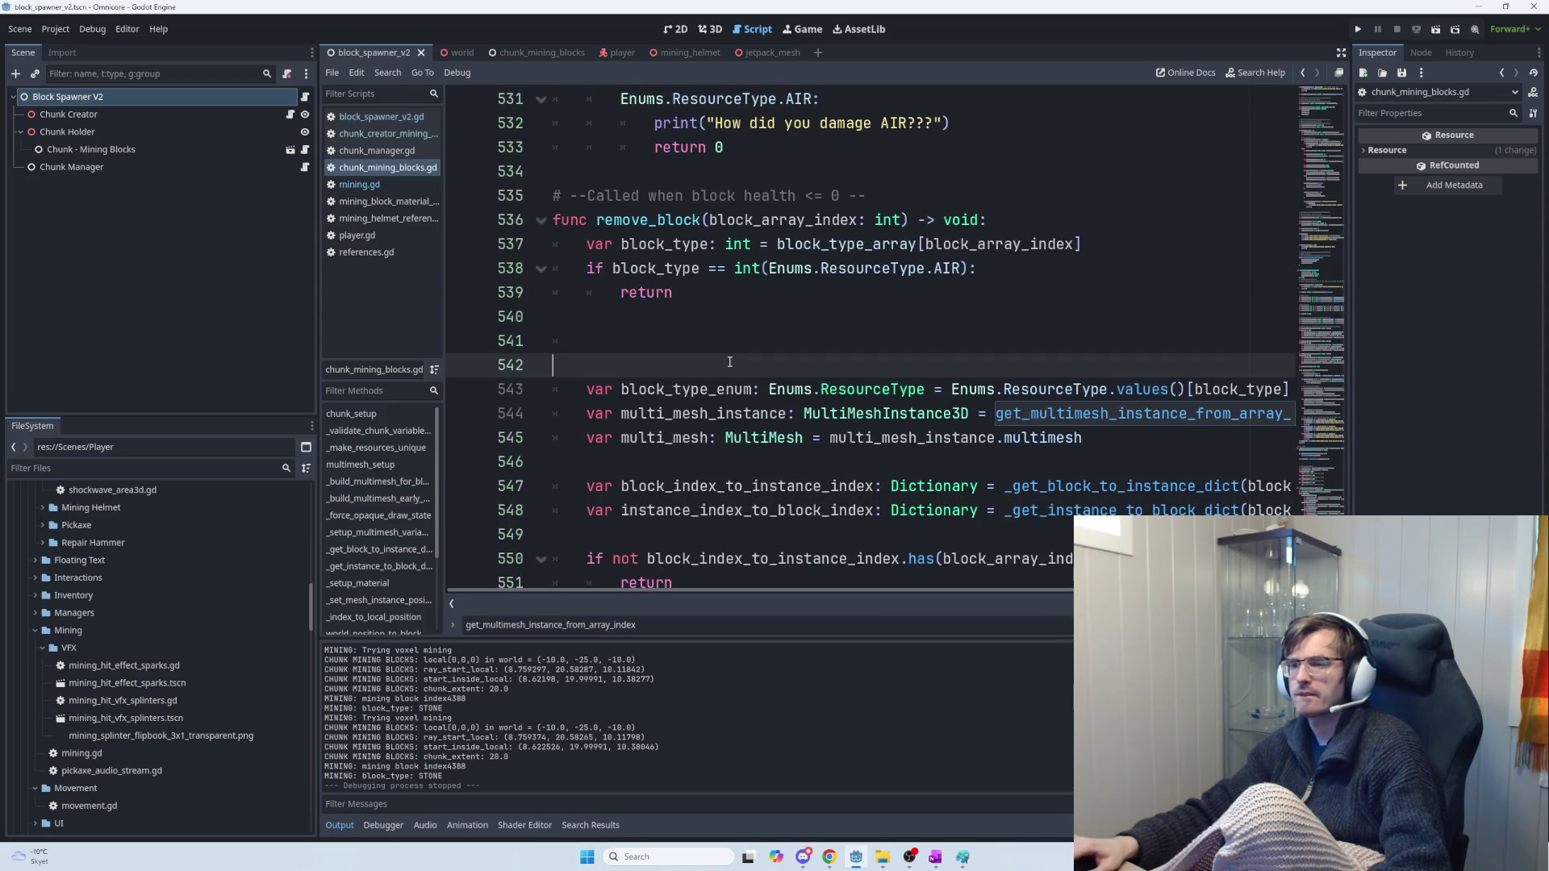
scroll(770, 396, down, 3)
click(788, 379)
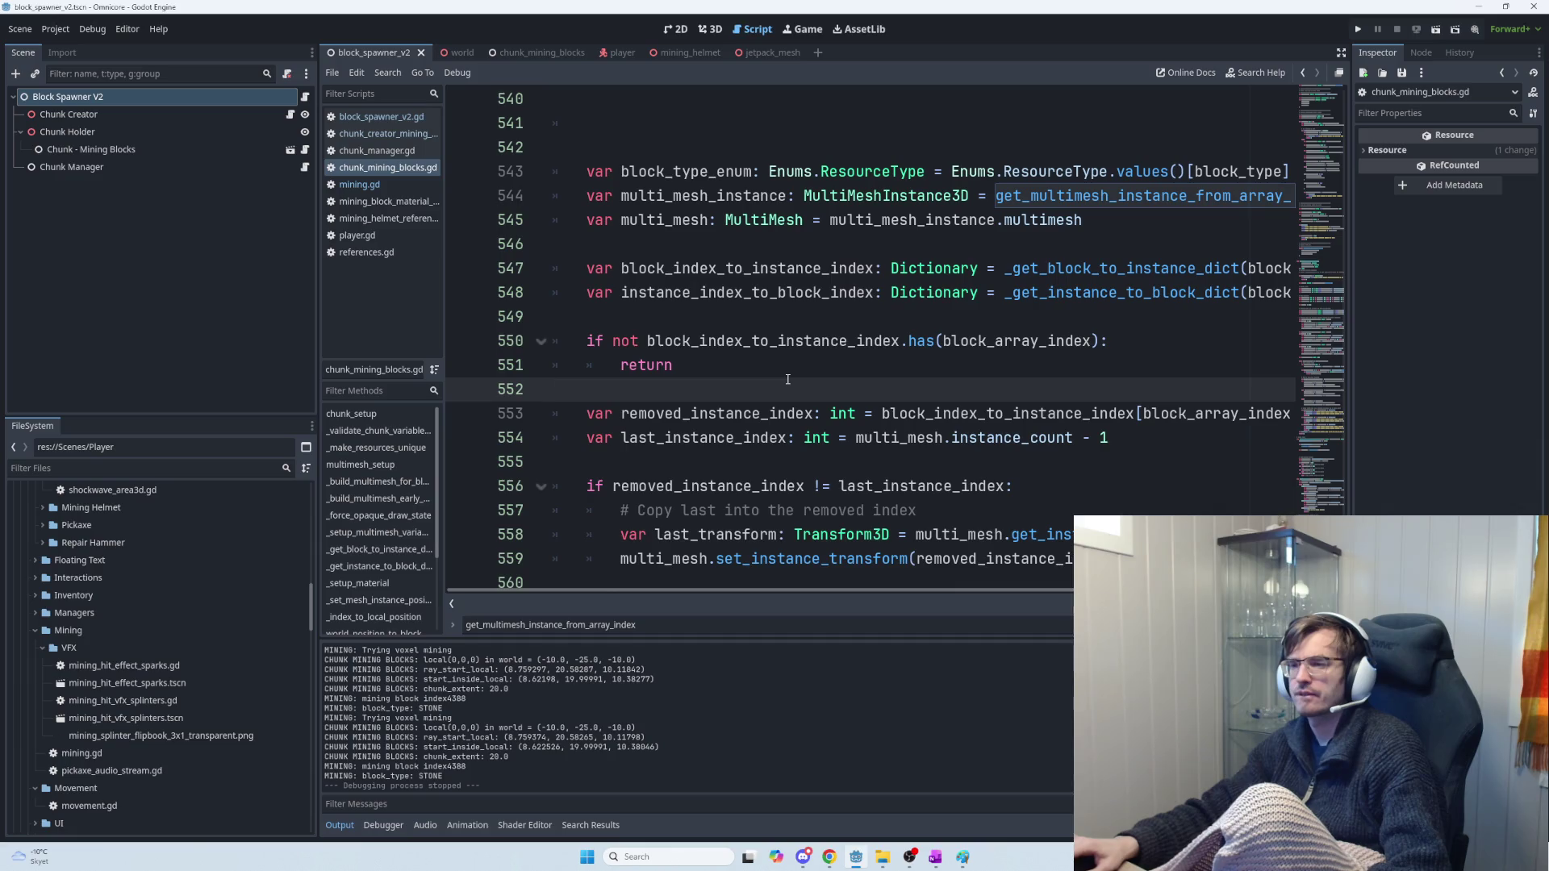
scroll(787, 381, up, 1)
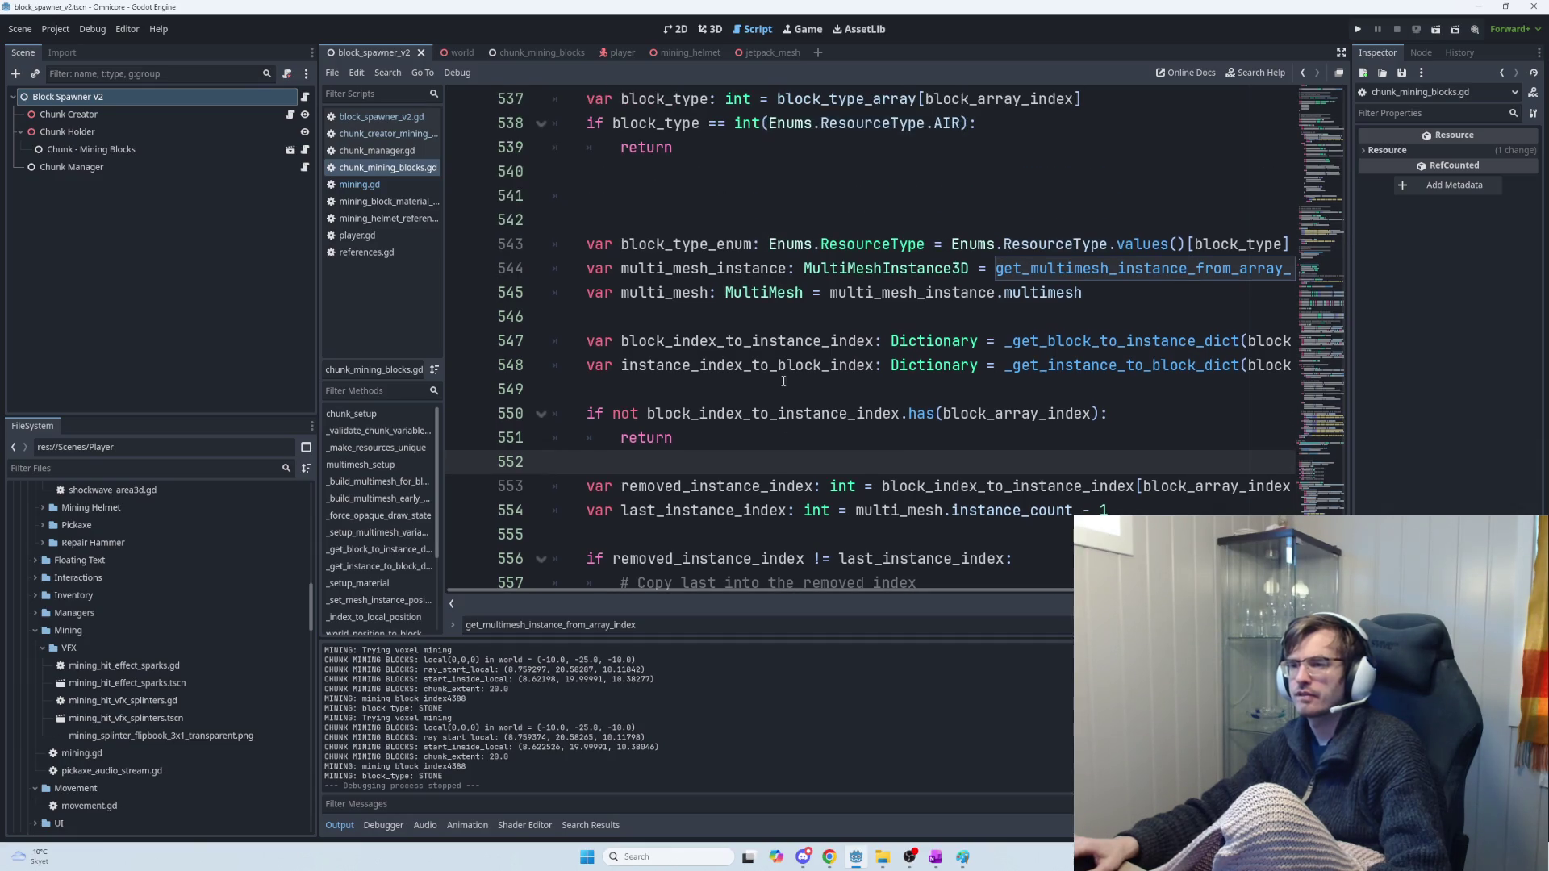
click(755, 319)
key(Tab)
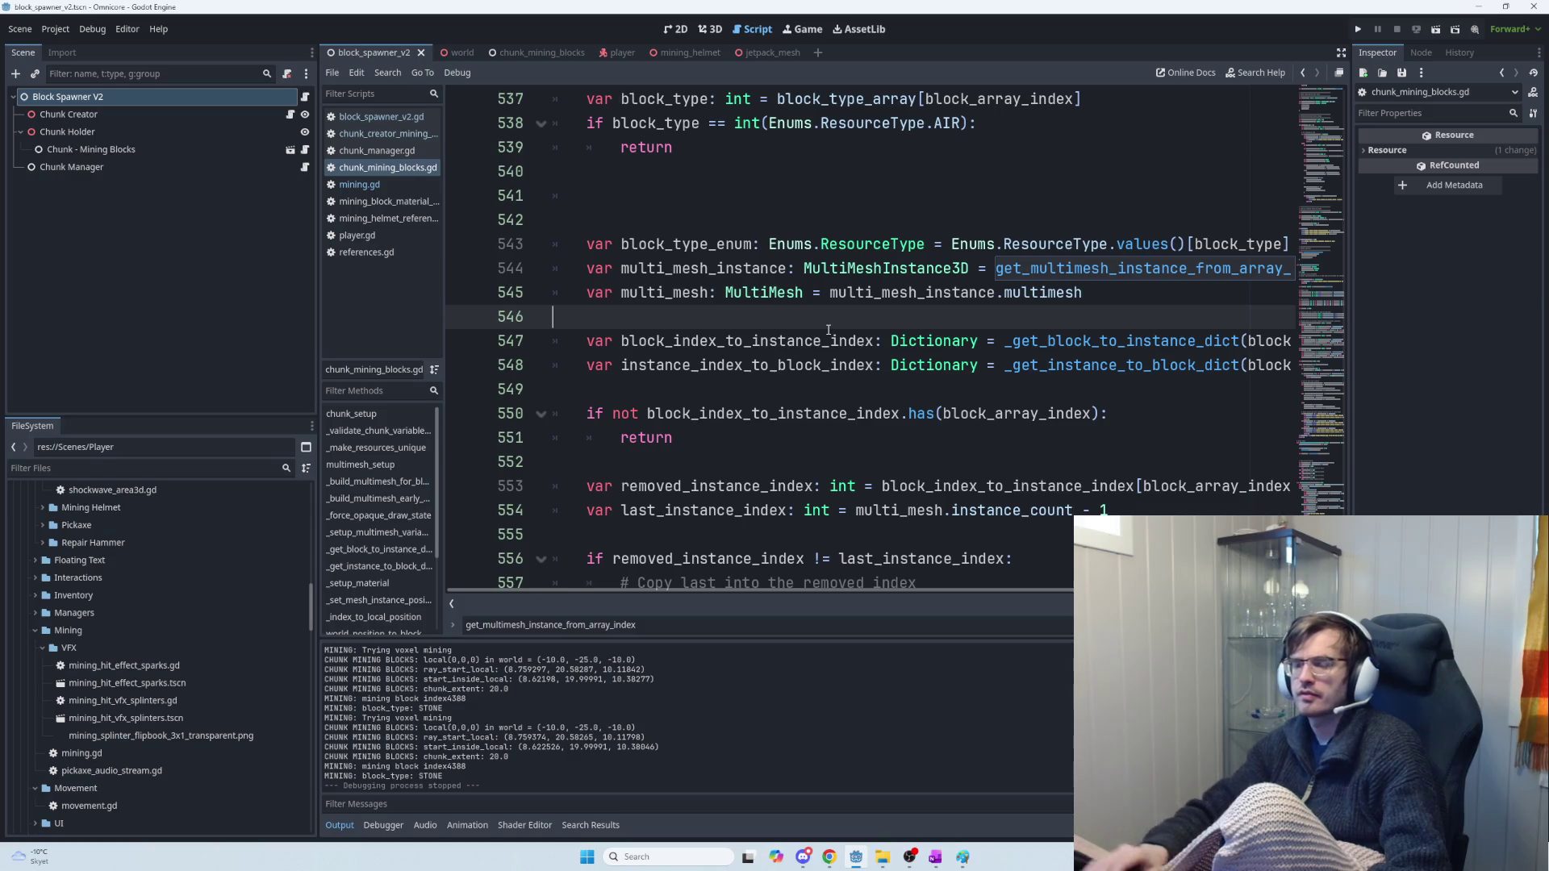
key(Return)
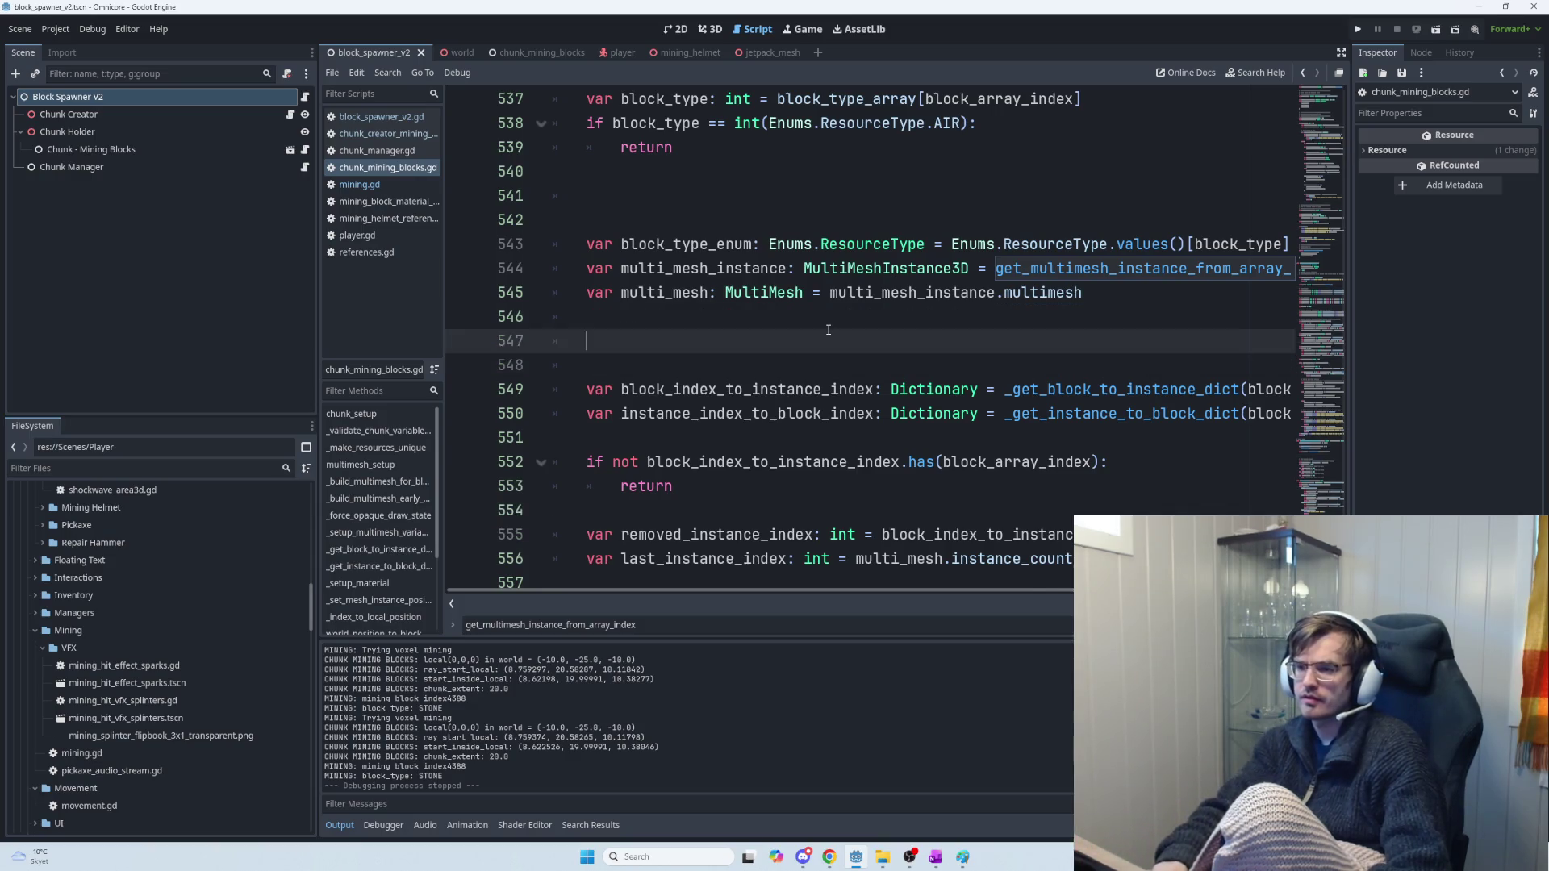
text(# Mark voxel as empty in data (critical) 	block_type_array[block_array_index] = int(Enums.ResourceType.AIR) 	block_health_array[block_array_index] = 0.0)
key(F5)
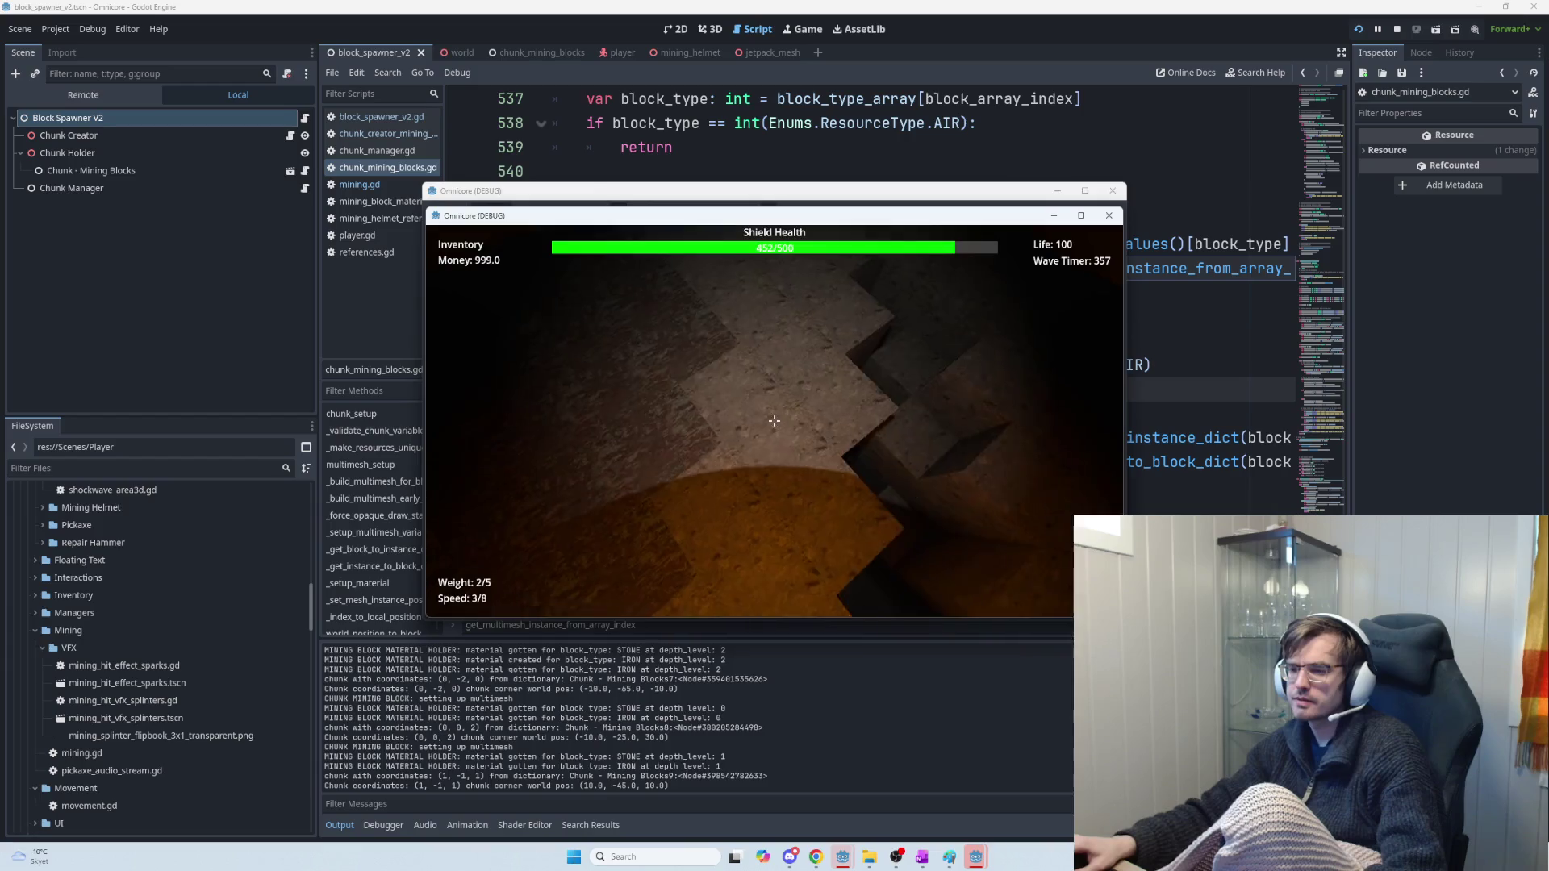
Mine the rock ahead and the stone blocks below with the pickaxe
click(773, 420)
click(774, 420)
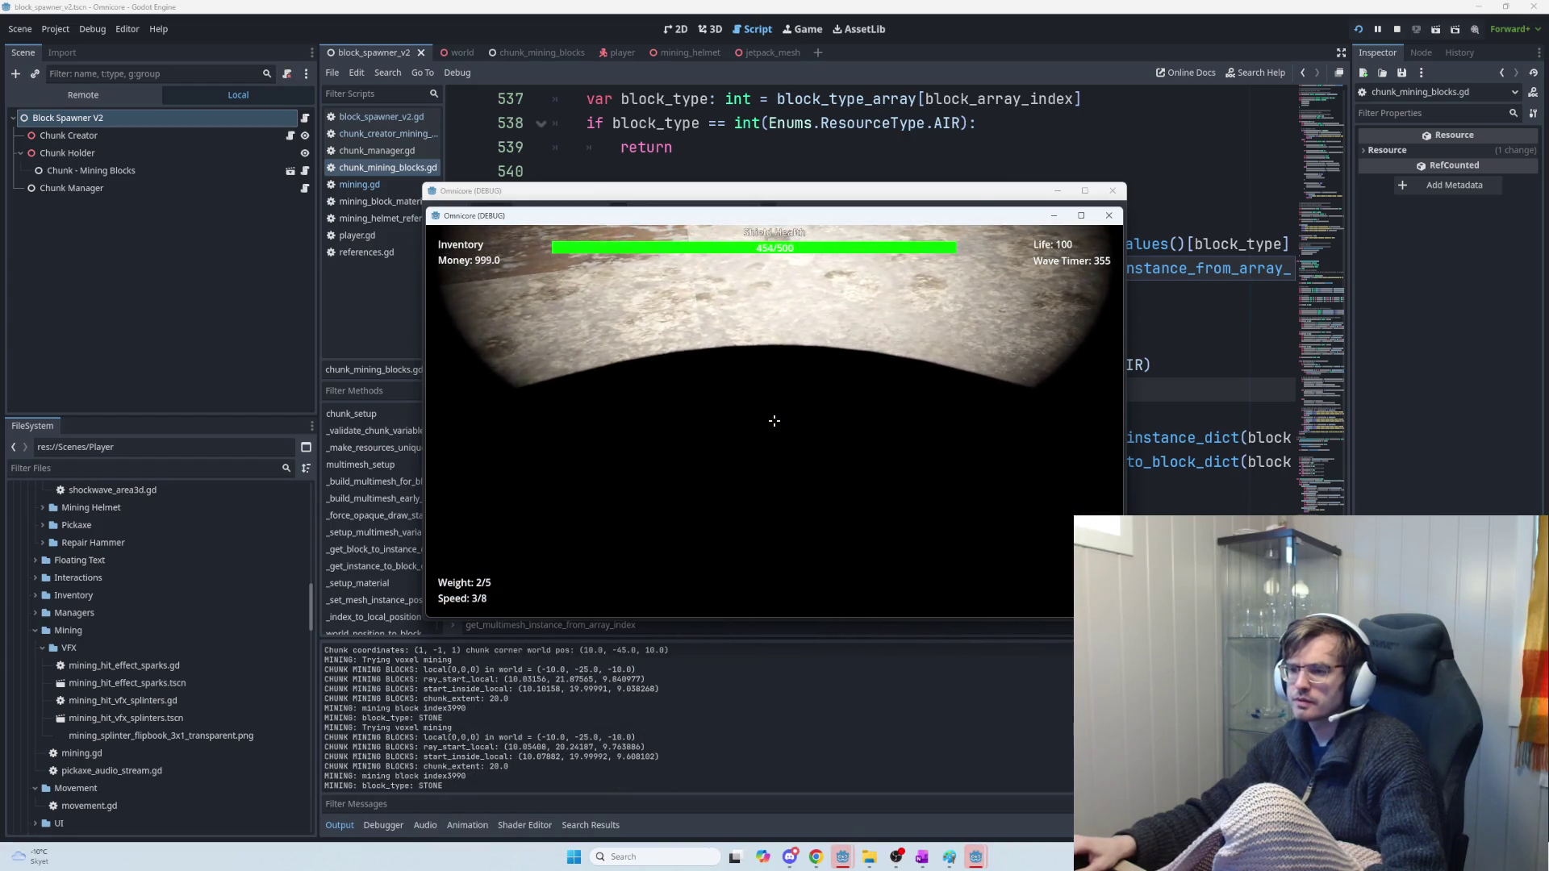
click(773, 420)
click(774, 420)
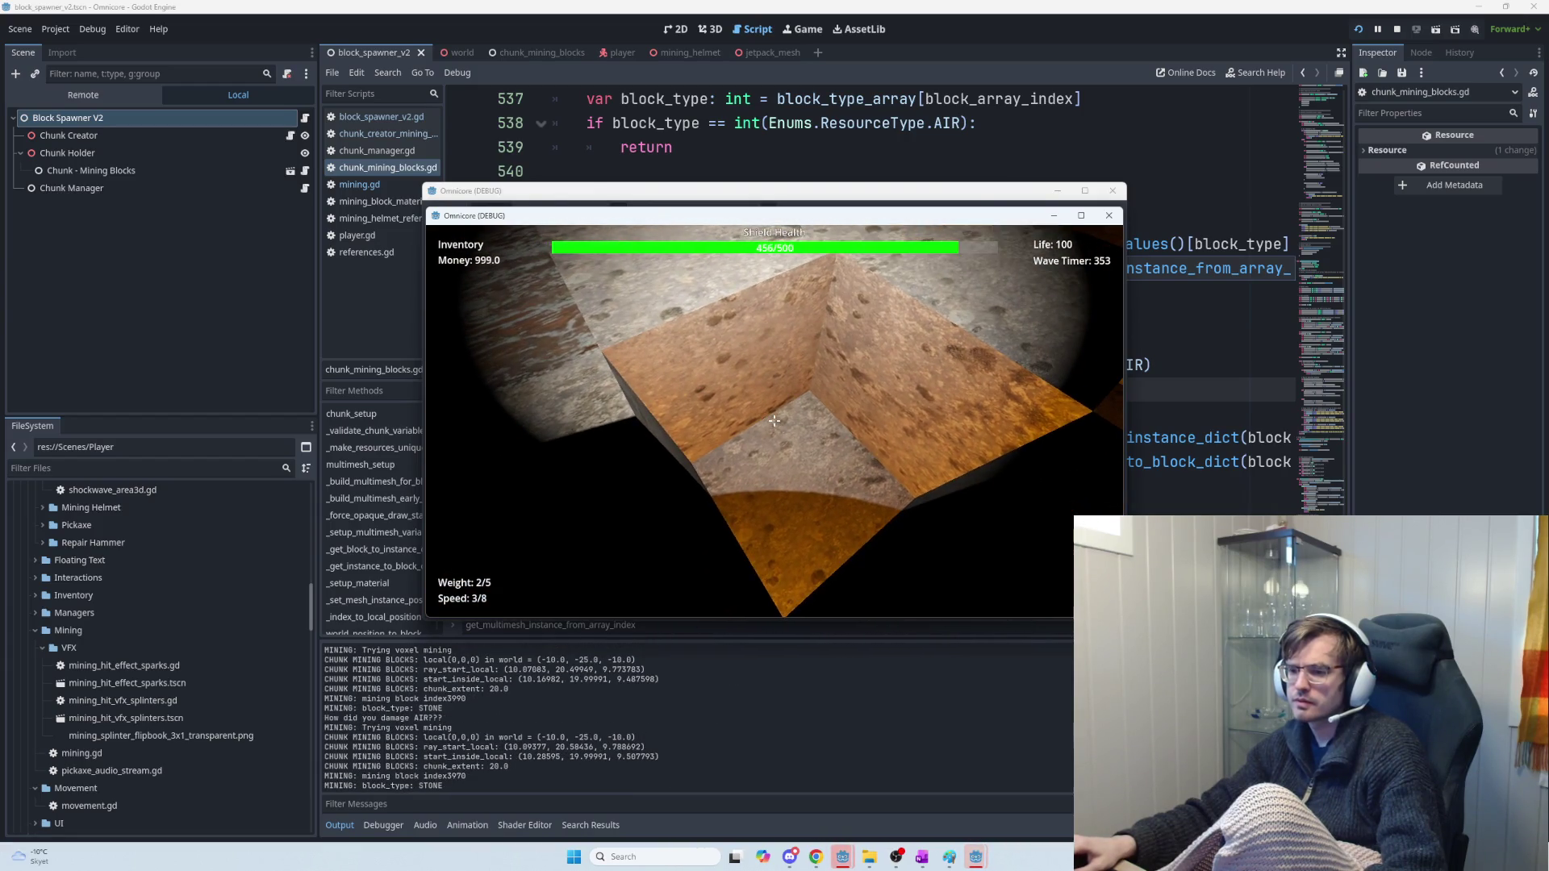
click(774, 420)
click(774, 420)
click(773, 420)
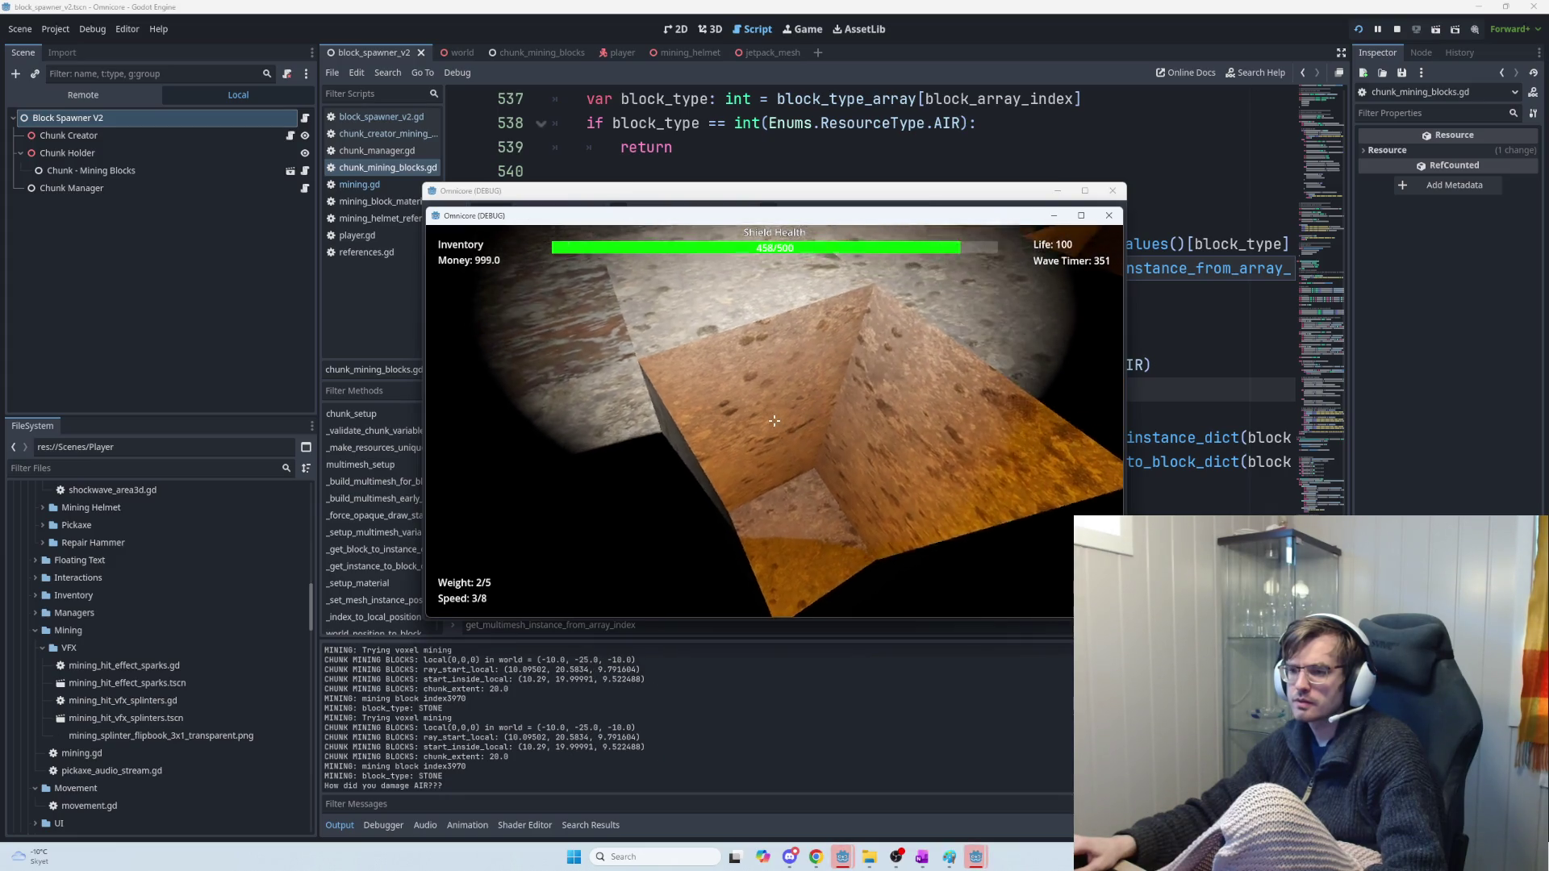
click(773, 421)
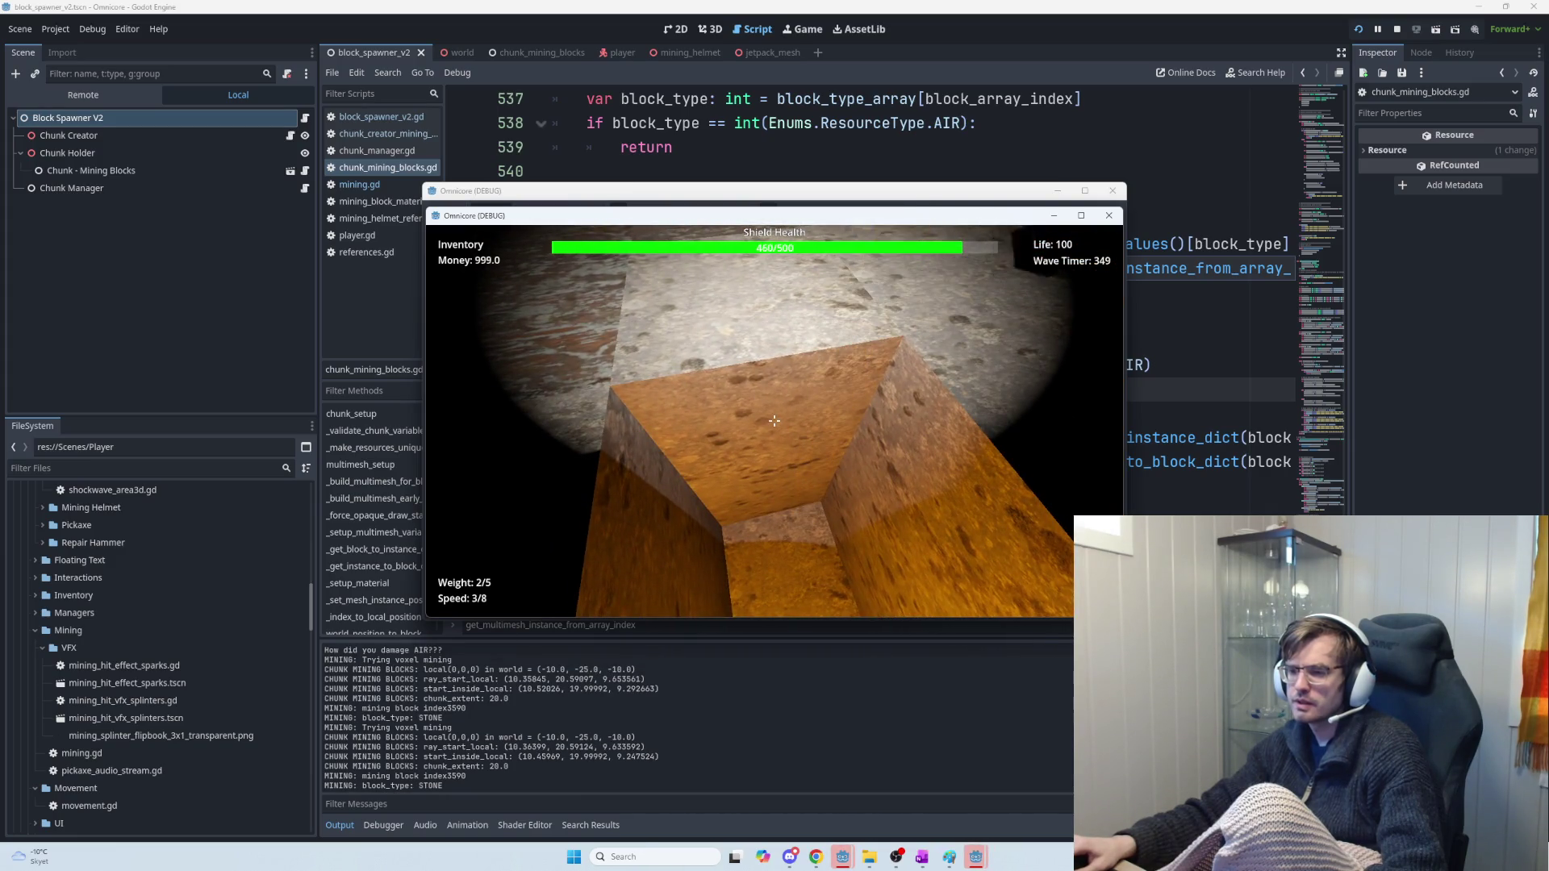
click(773, 420)
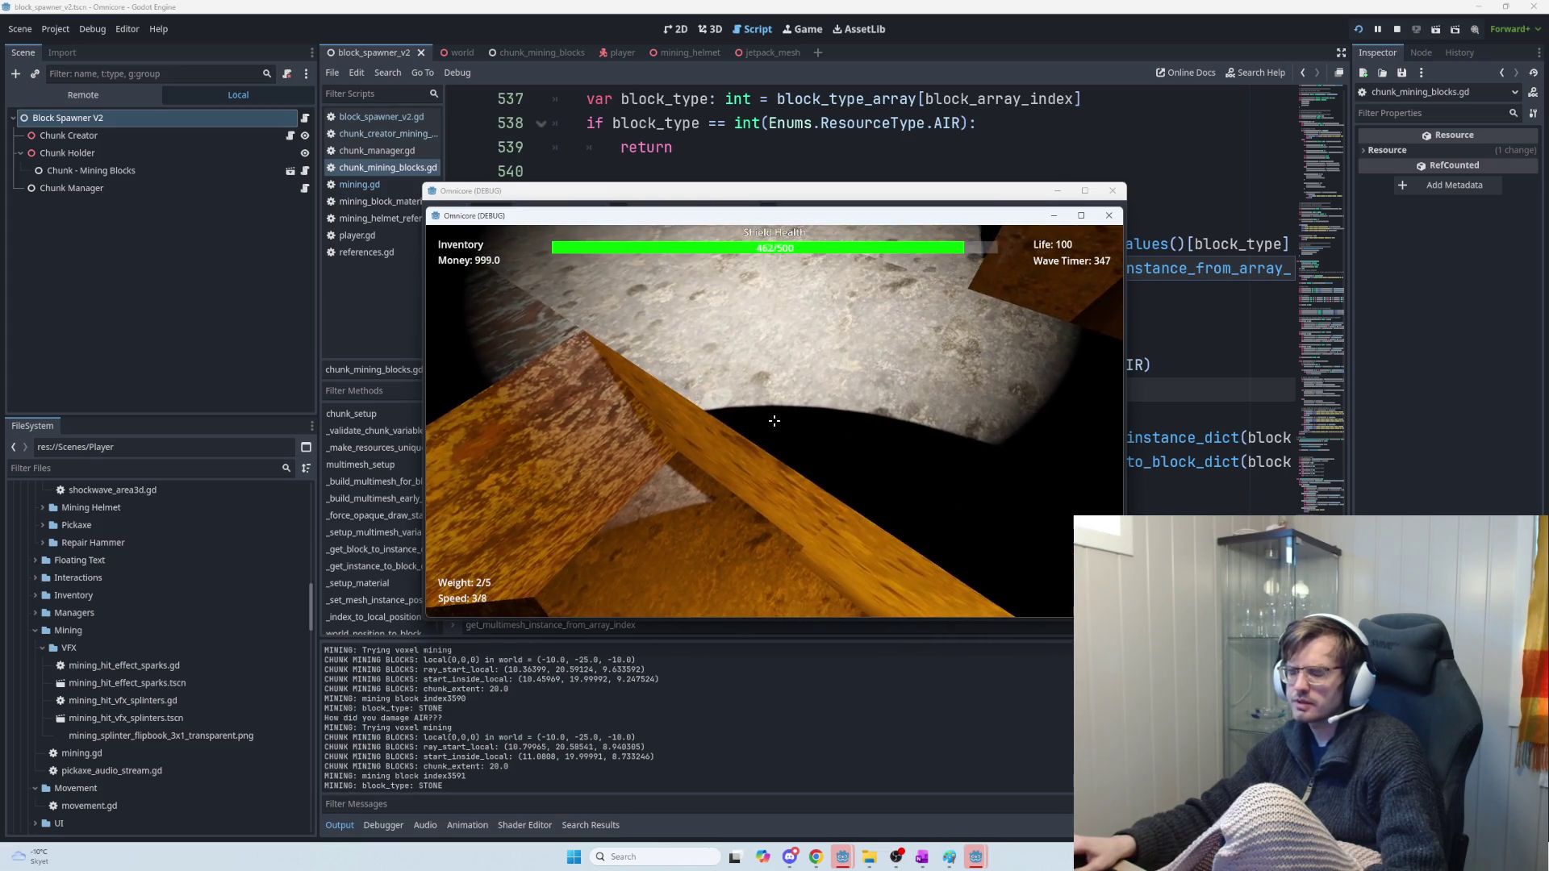
click(774, 421)
click(774, 420)
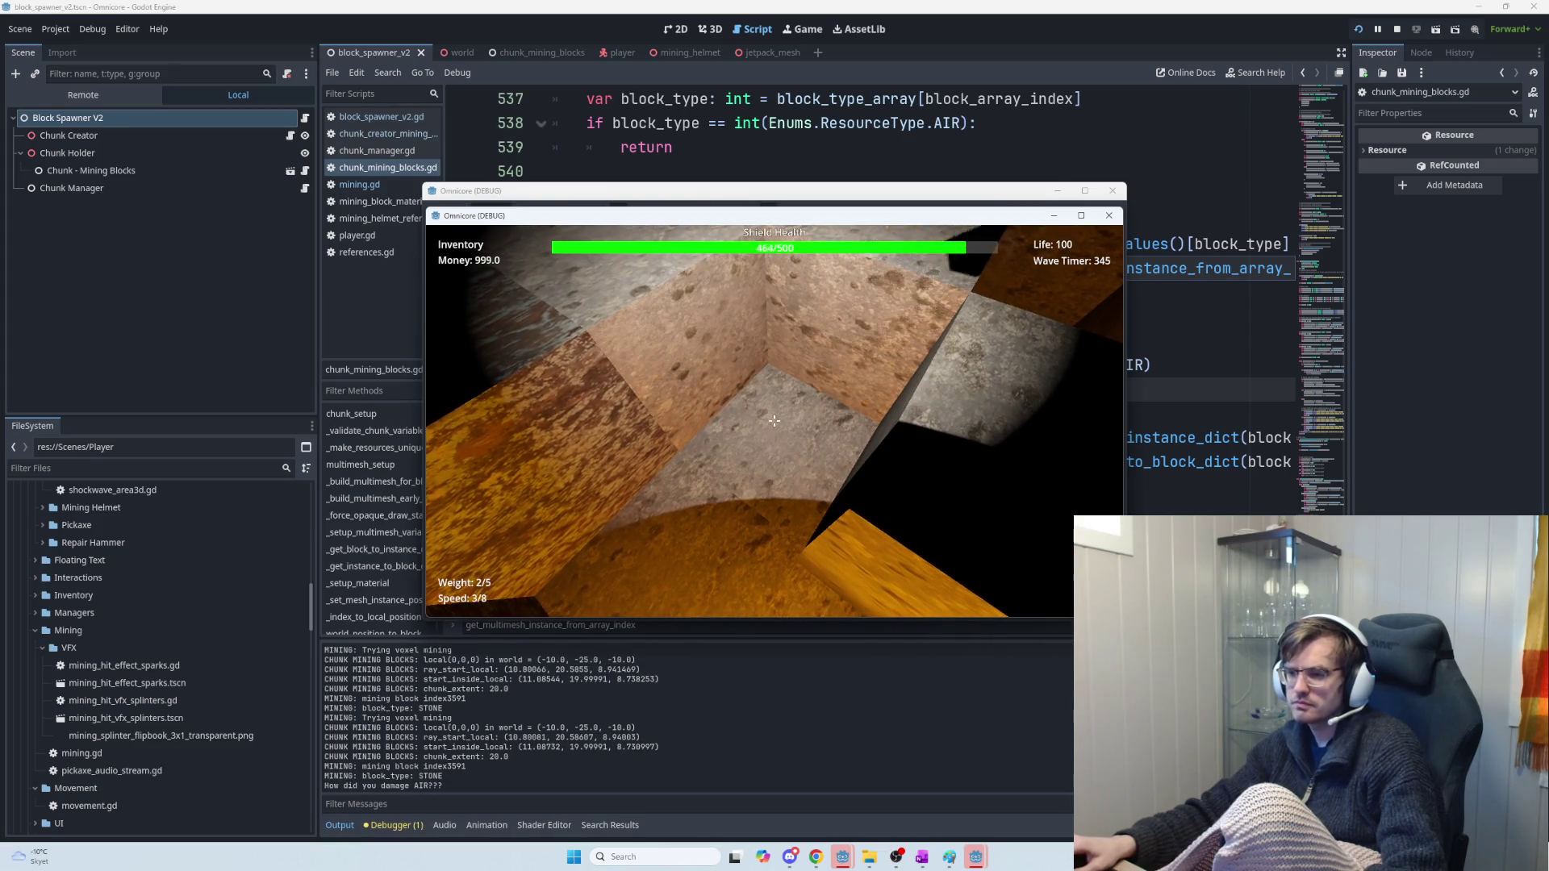
click(774, 420)
click(774, 421)
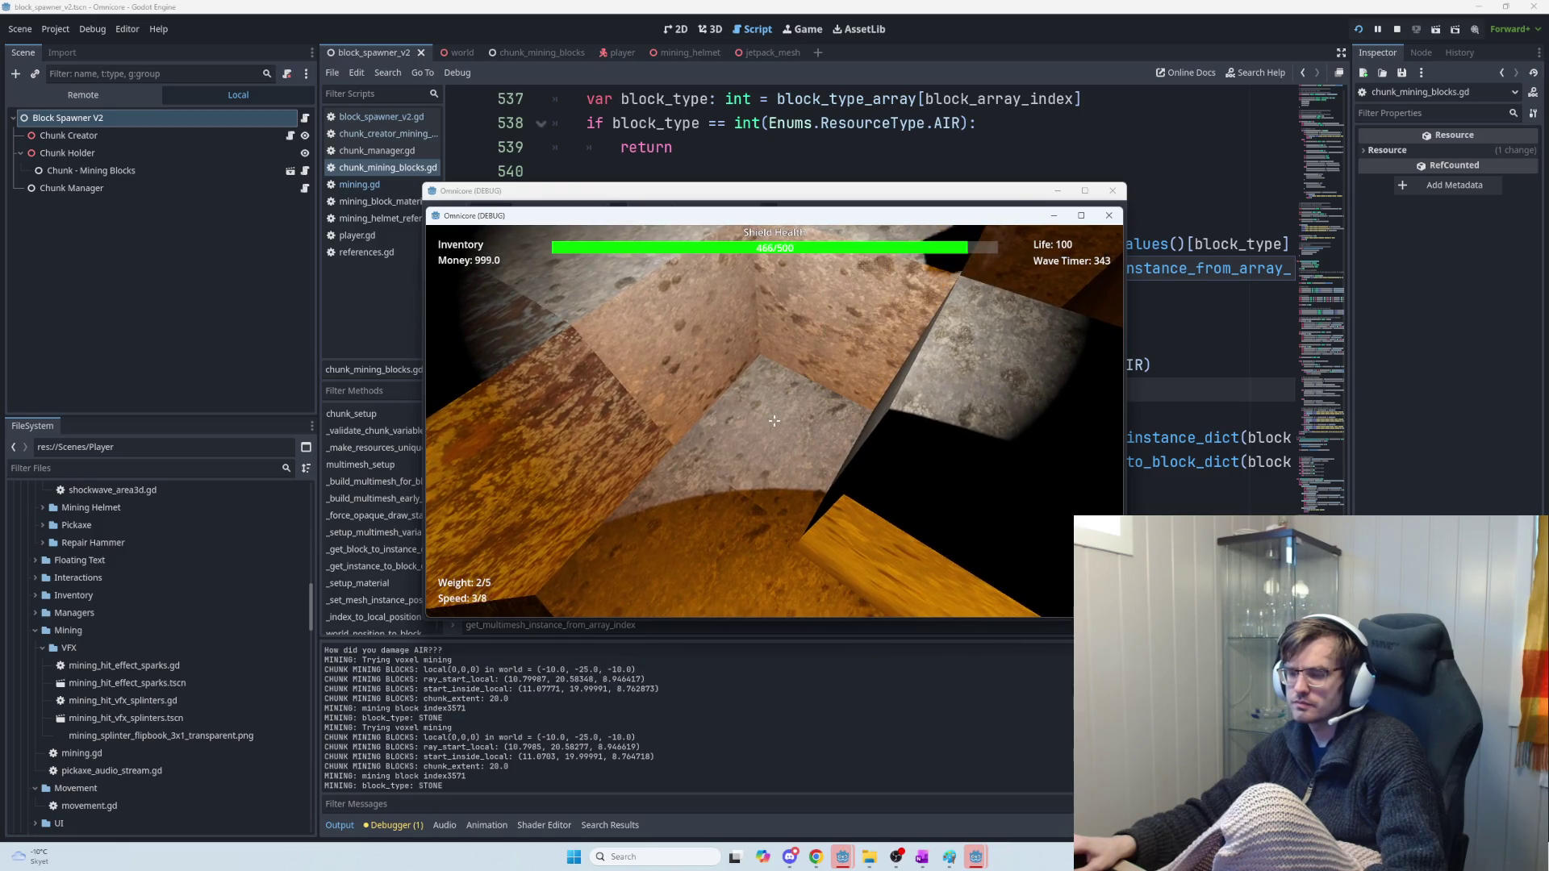
click(773, 420)
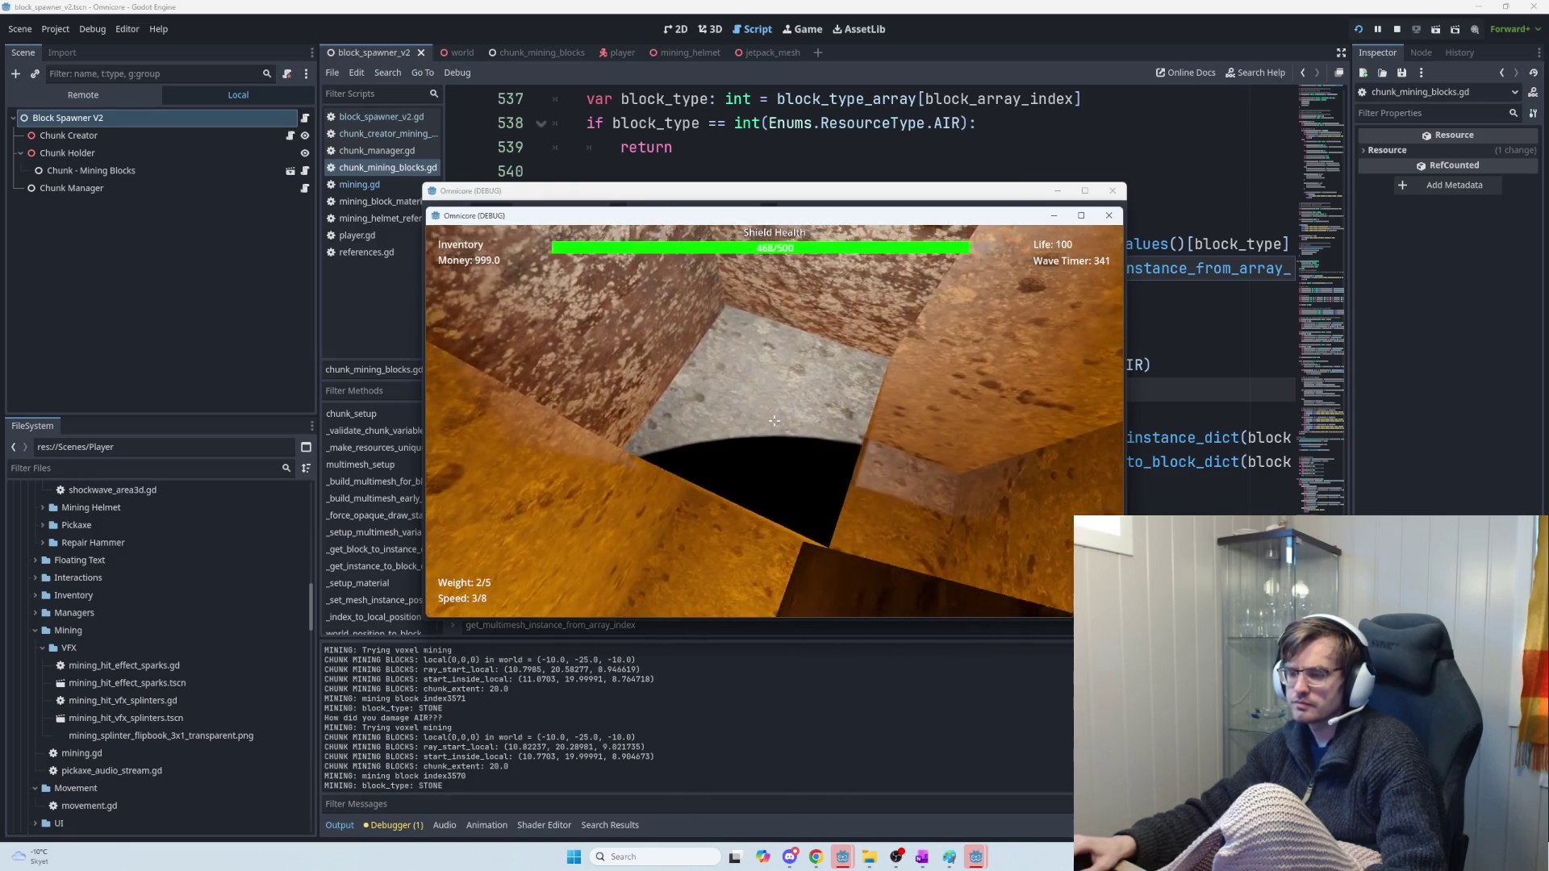
click(774, 420)
Mine the iron blocks, then the blocks in the red-lit pit, while watching the log
click(774, 420)
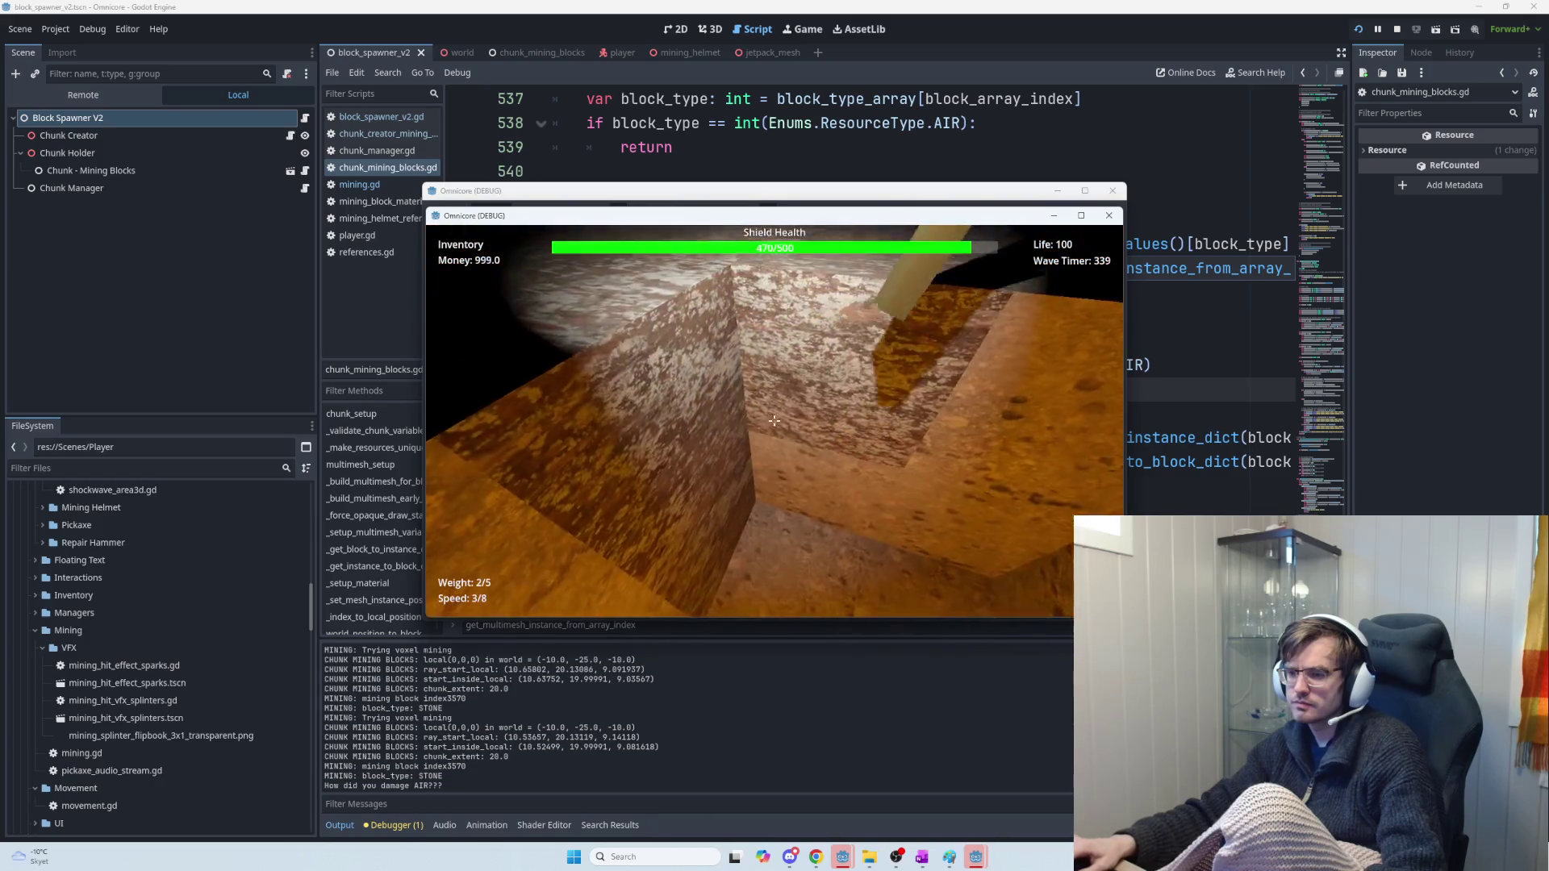
click(774, 421)
click(774, 420)
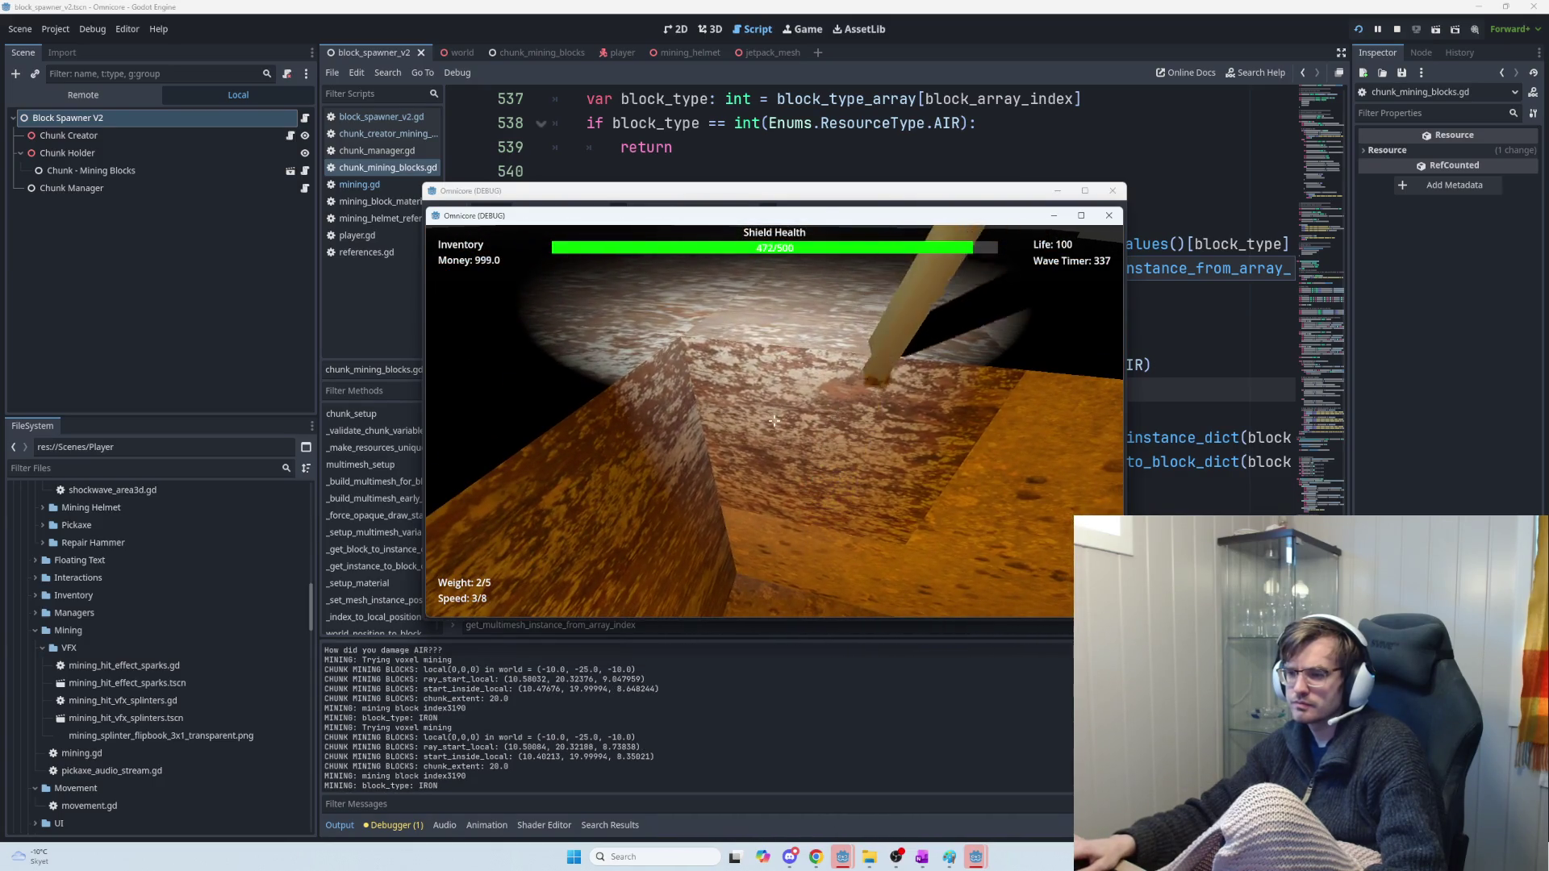
click(774, 420)
click(773, 421)
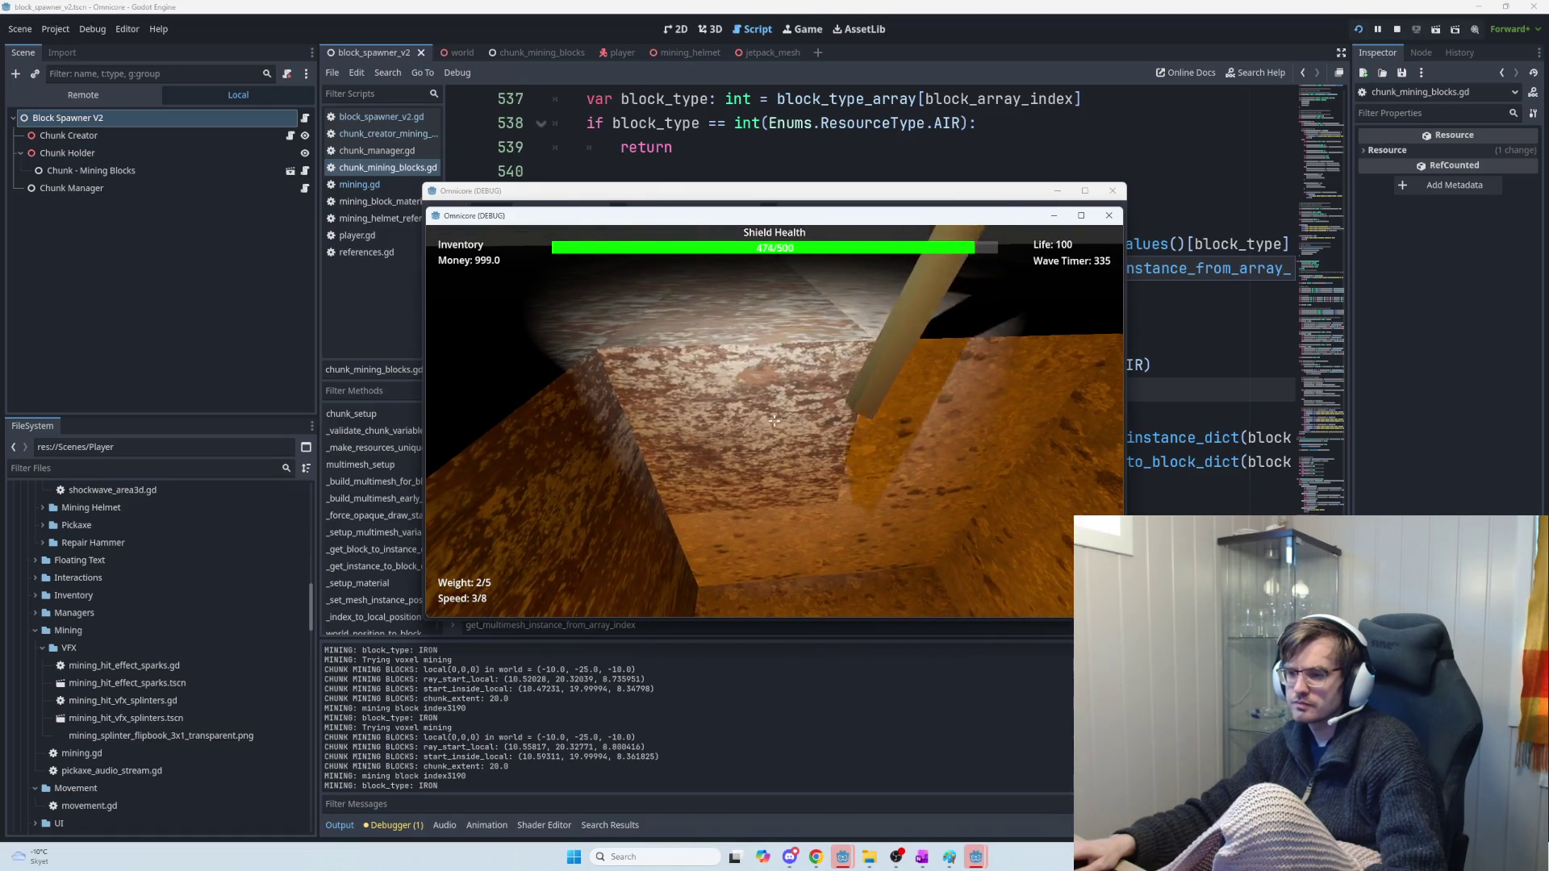
click(773, 421)
click(774, 421)
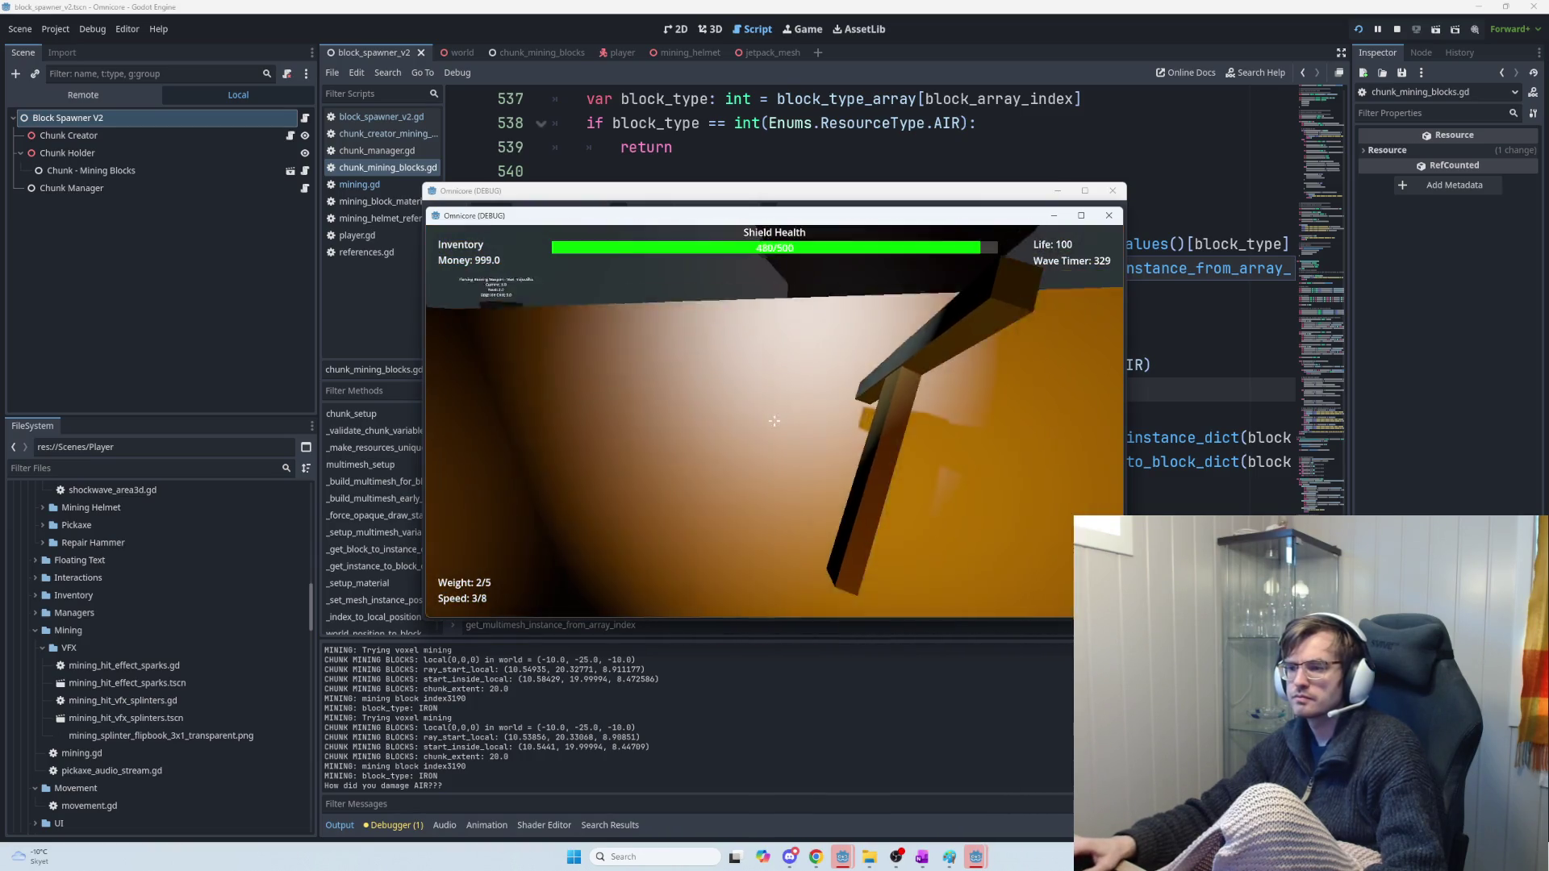
click(774, 421)
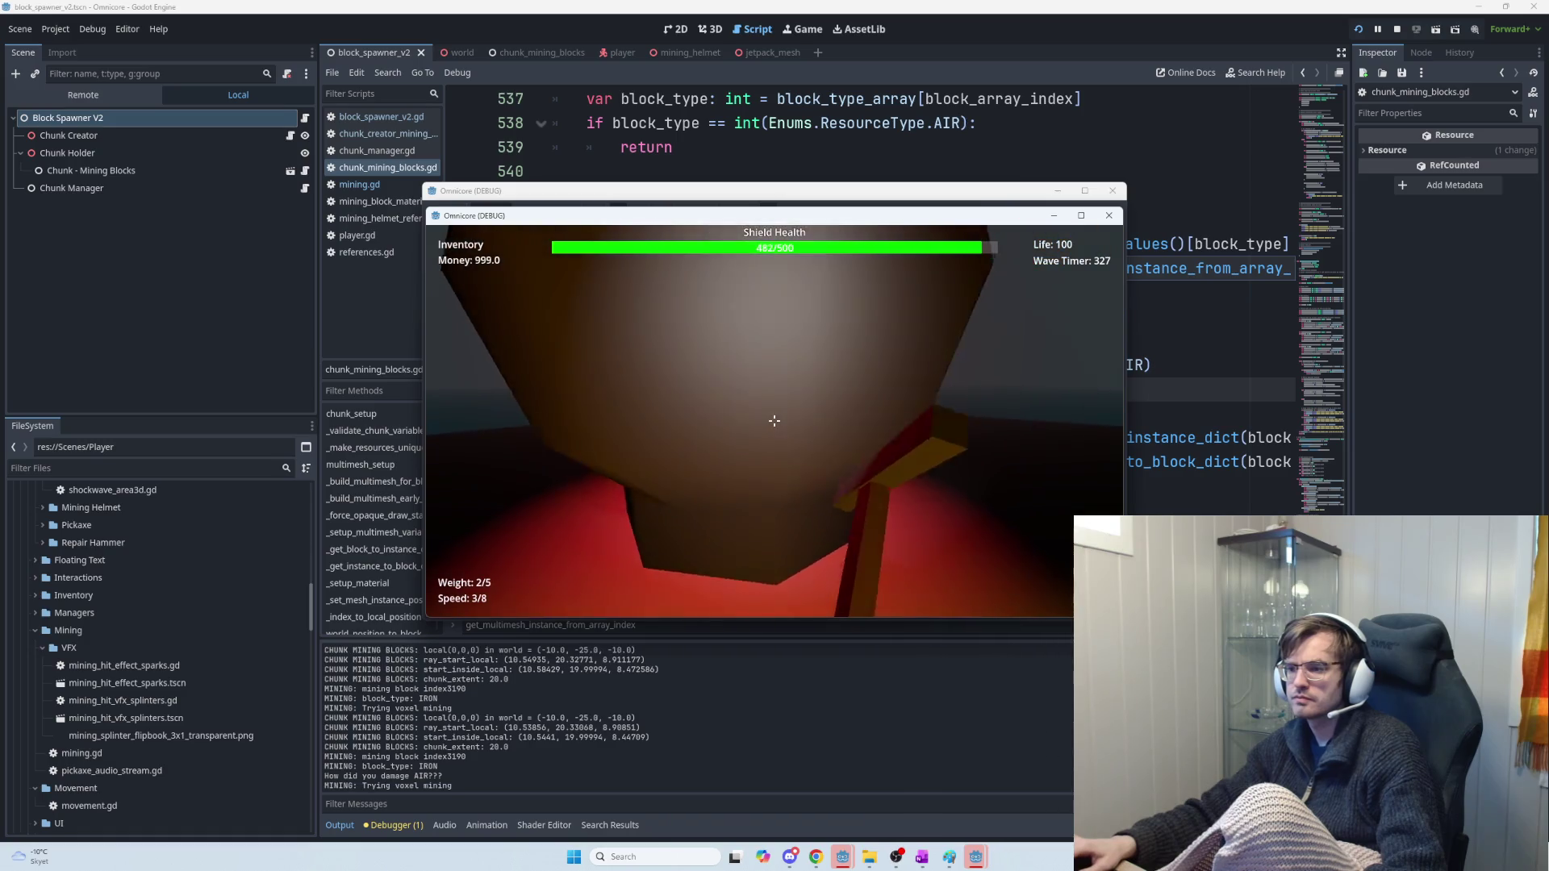
click(774, 421)
click(774, 420)
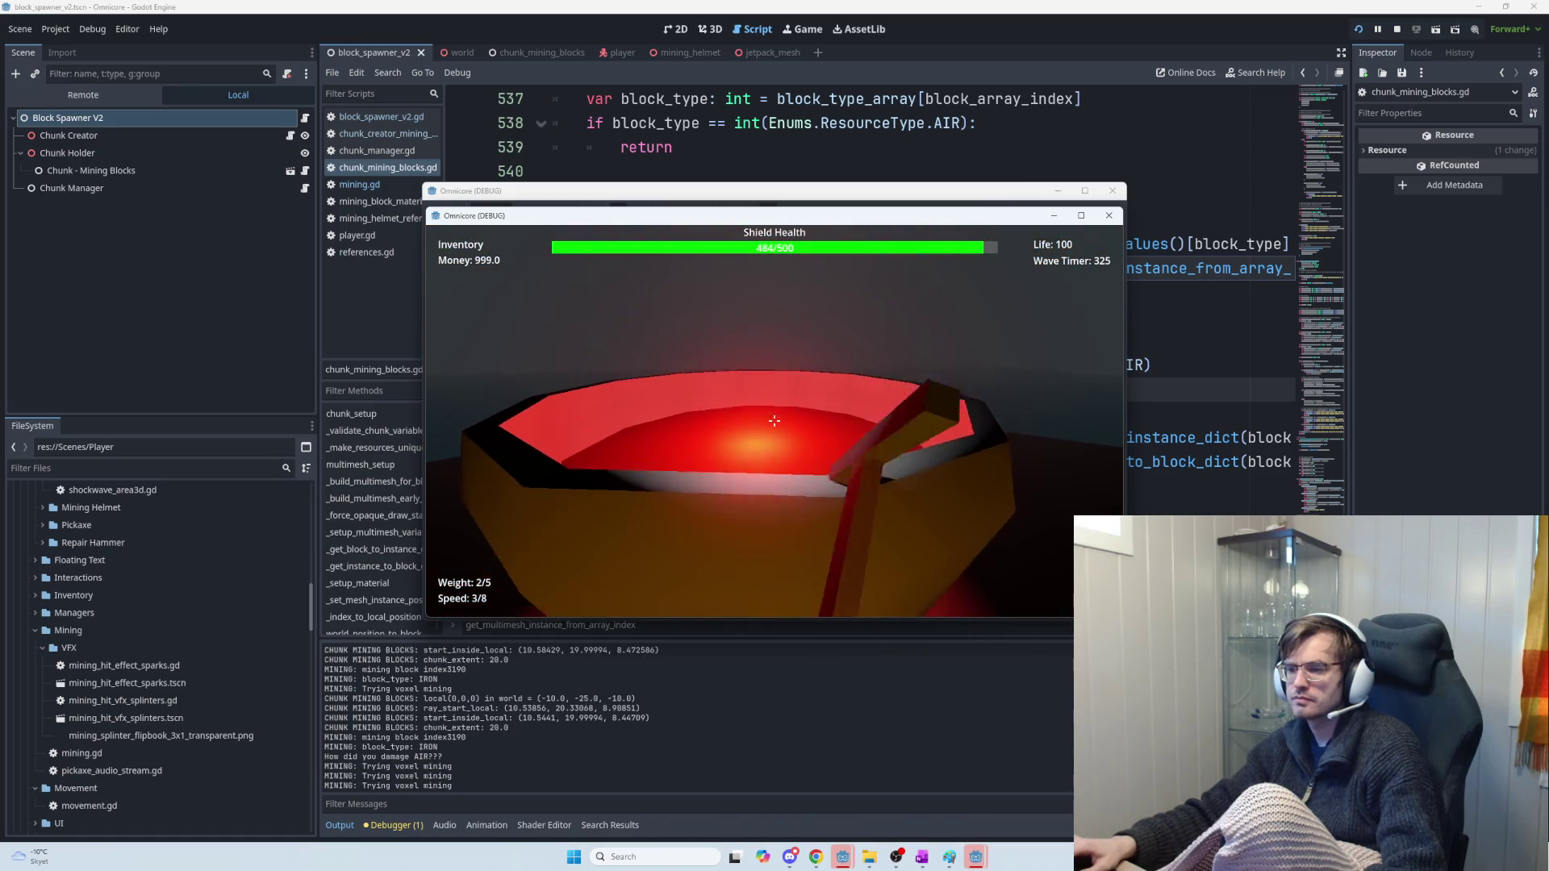
click(774, 420)
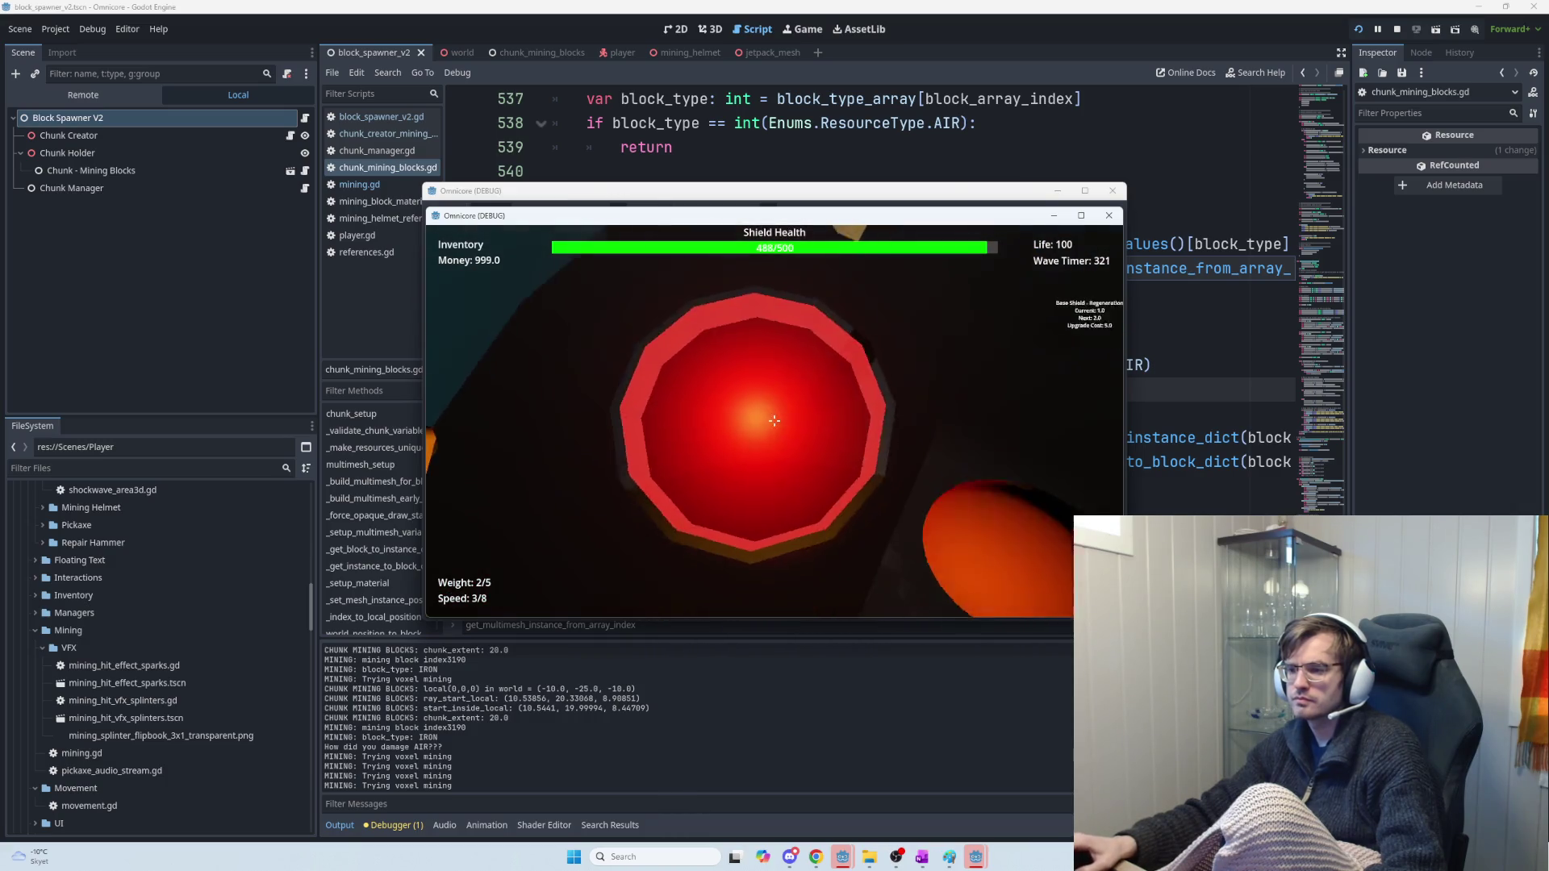
Throw a mining explosive, then buy two levels of the Mining Explosive upgrade
right_click(773, 420)
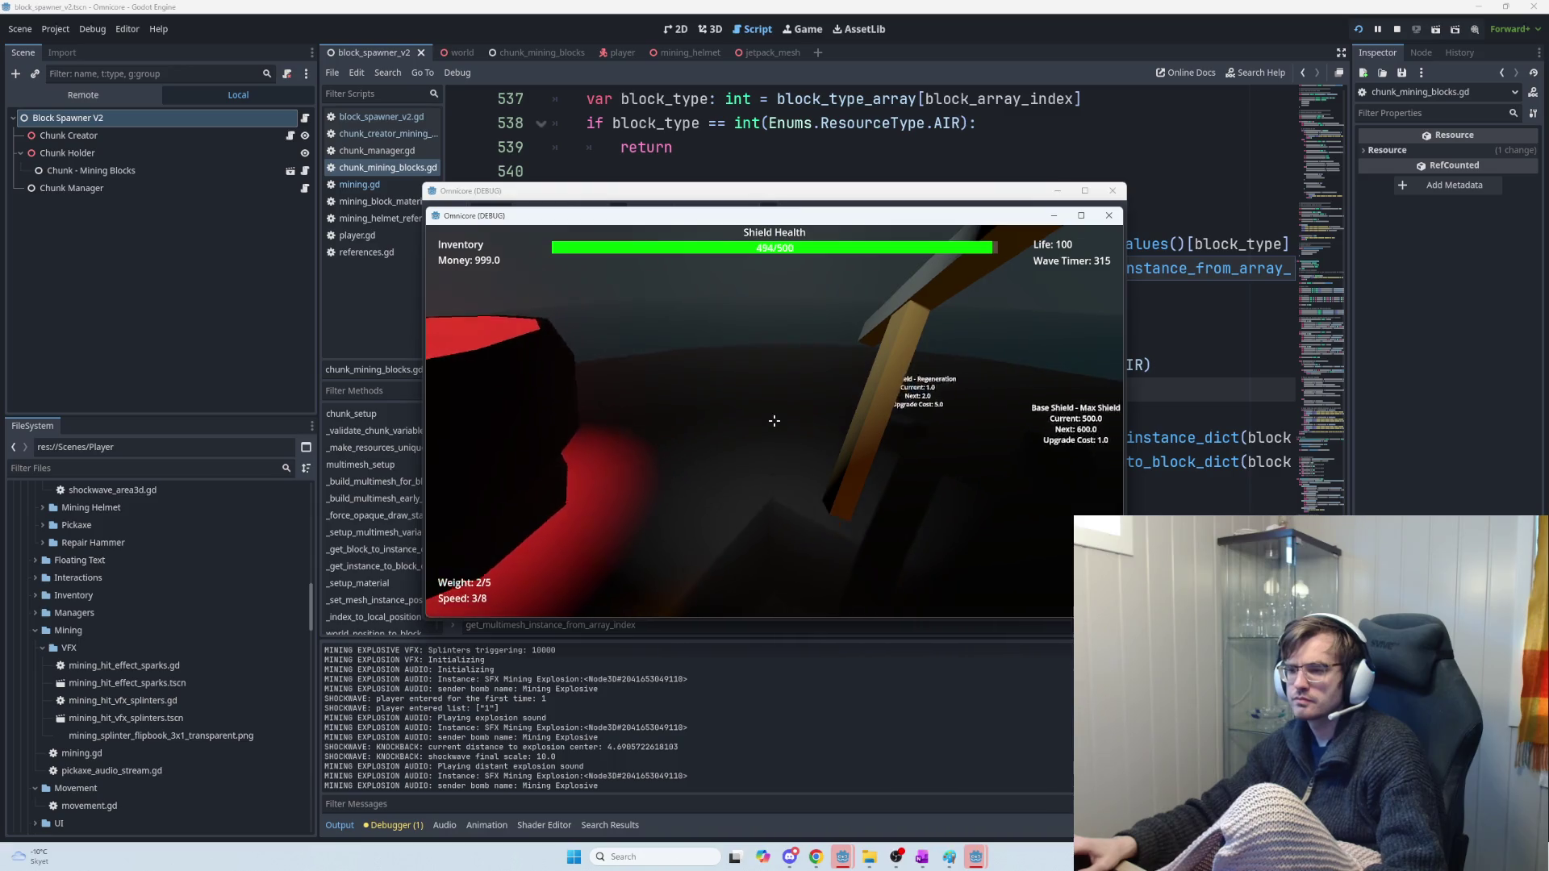
key(w)
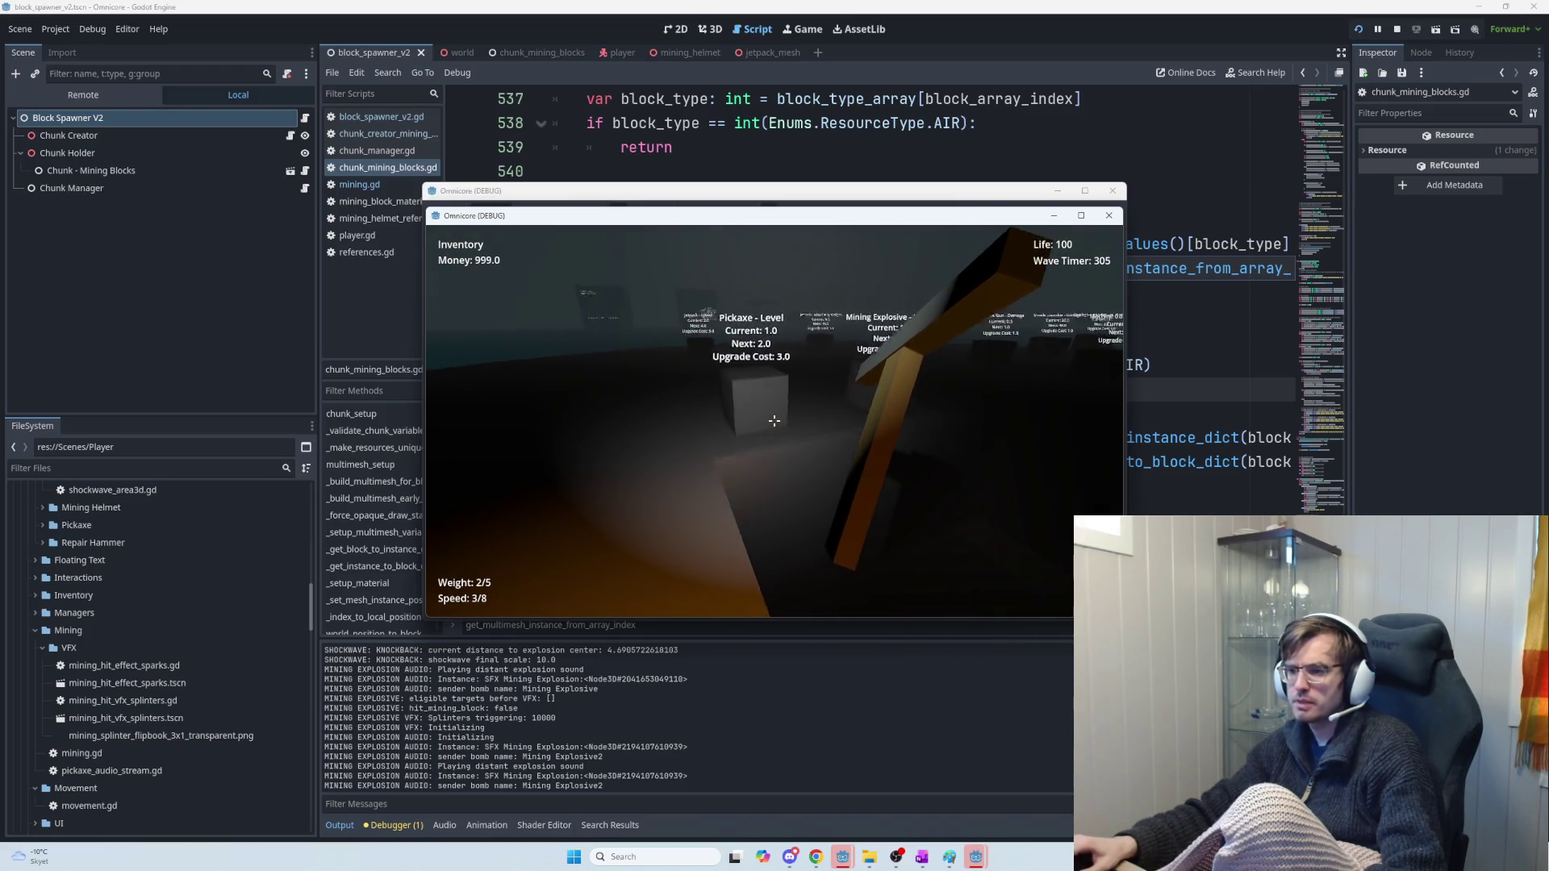
key(e)
key(e)
key(e)
key(e)
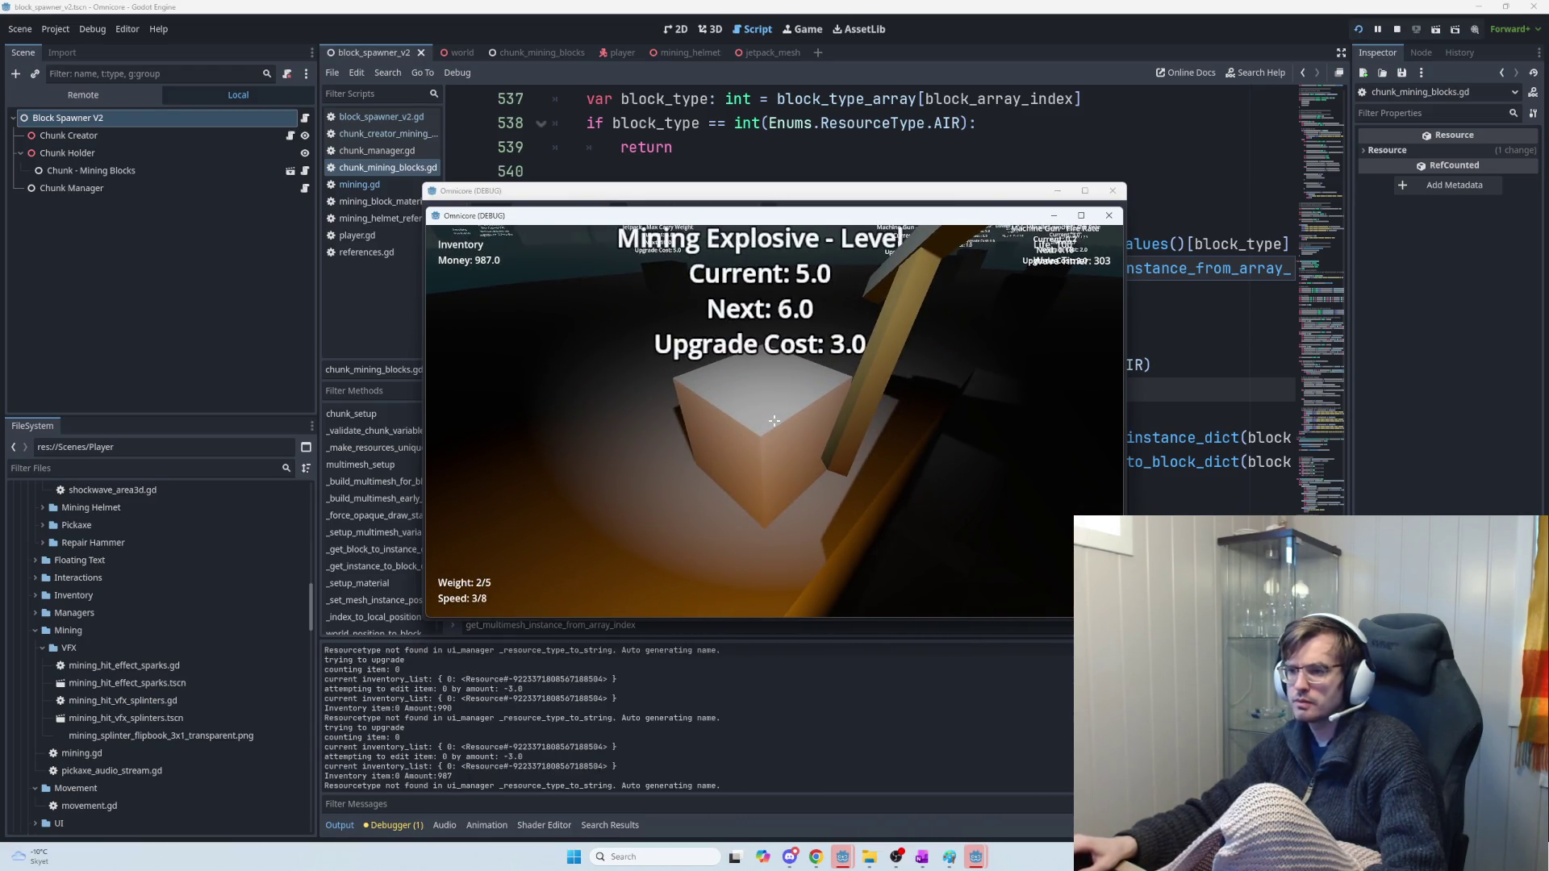
key(e)
key(e)
key(e)
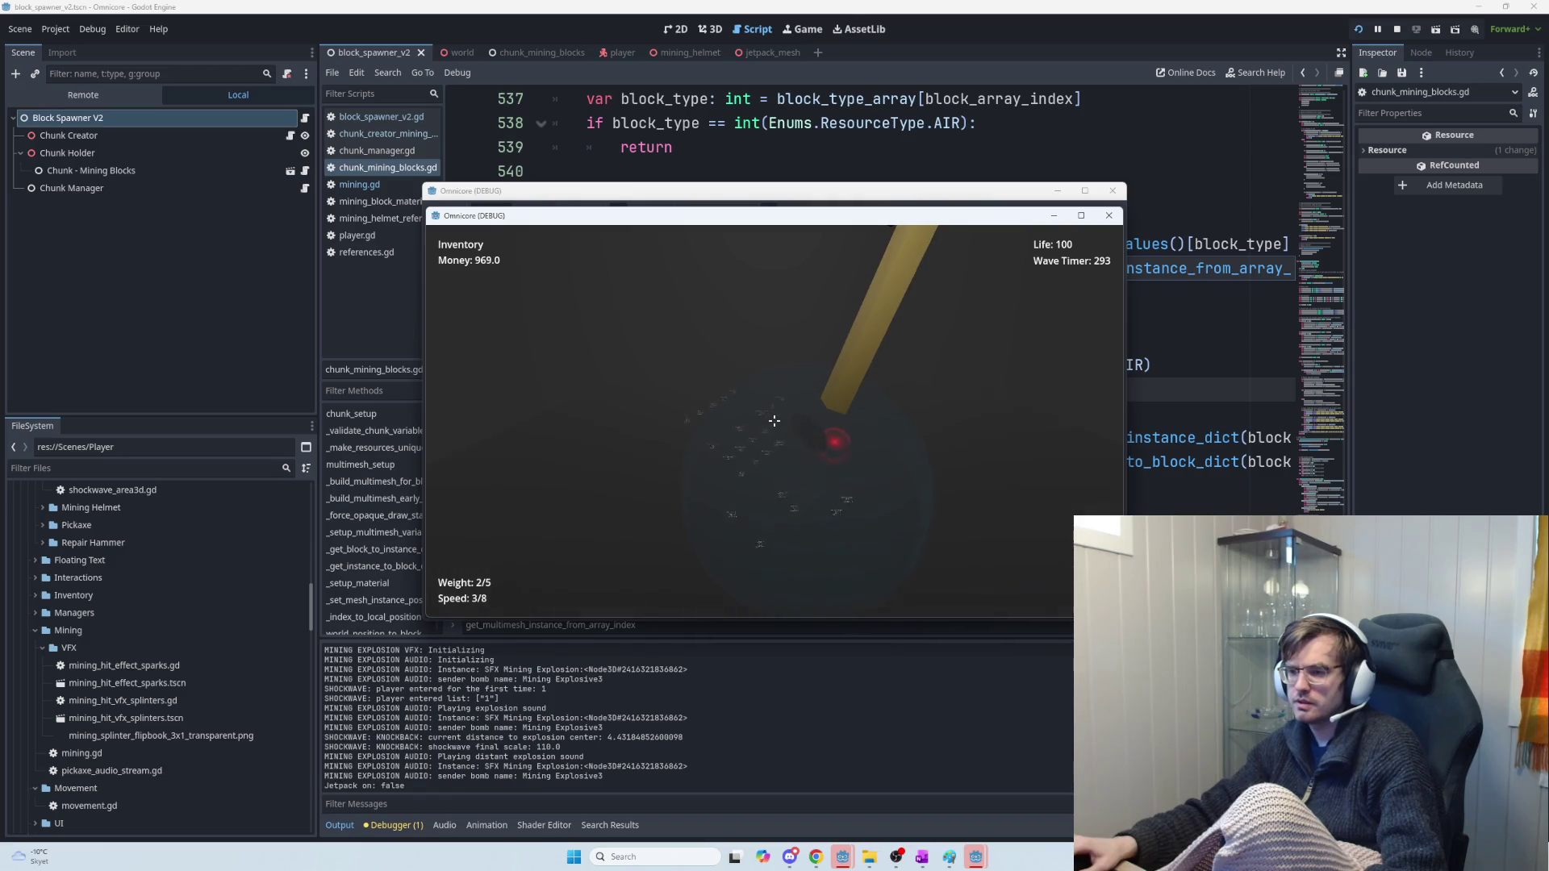
Fly up with the jetpack and throw two more explosives into the rock
key(space)
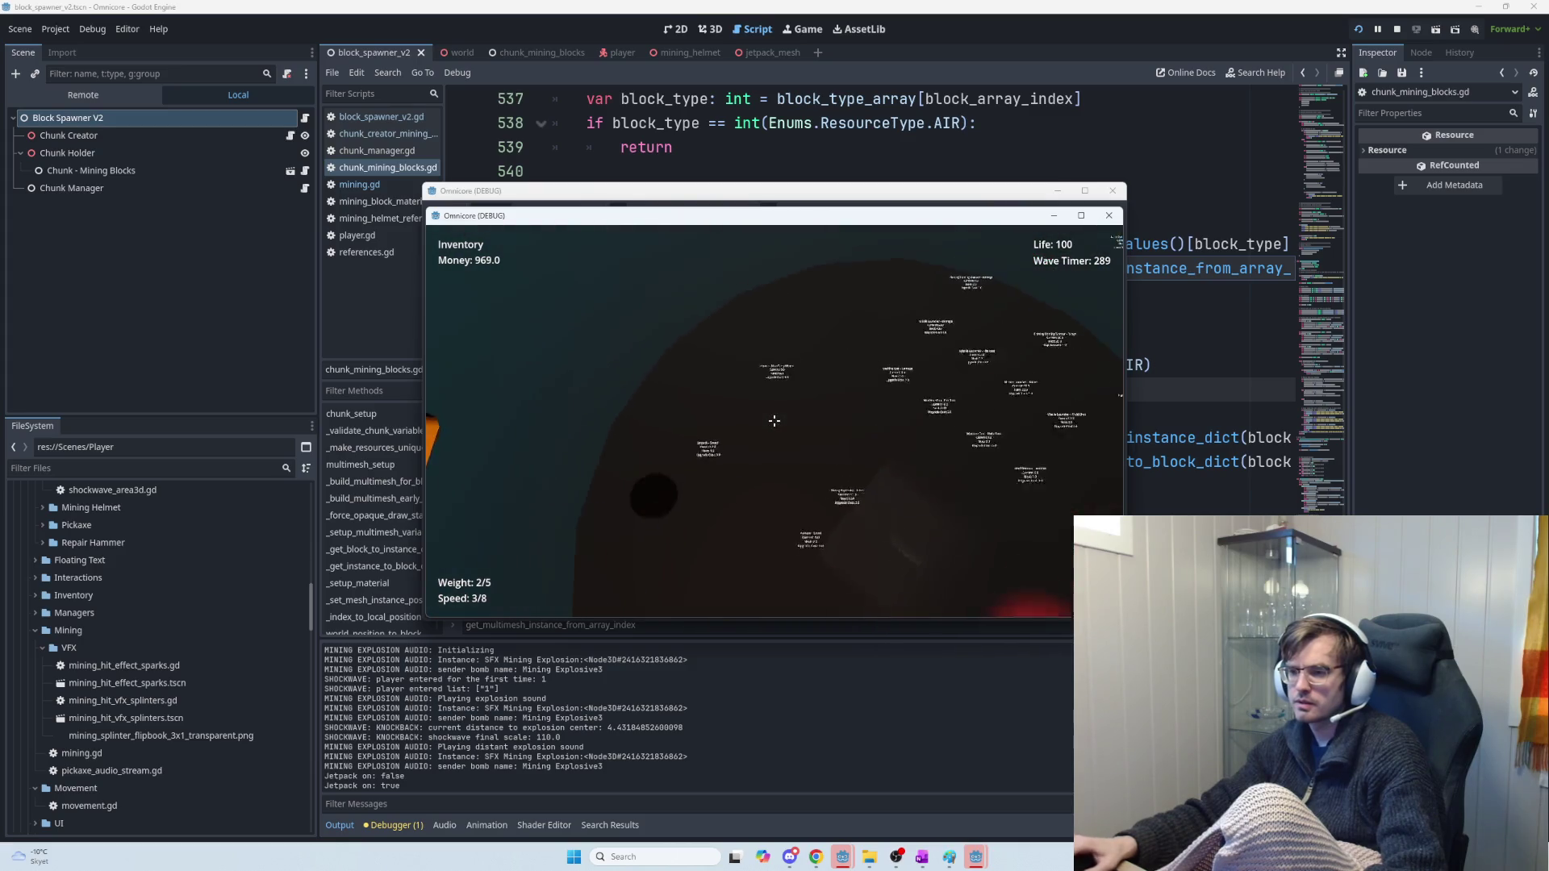
click(774, 421)
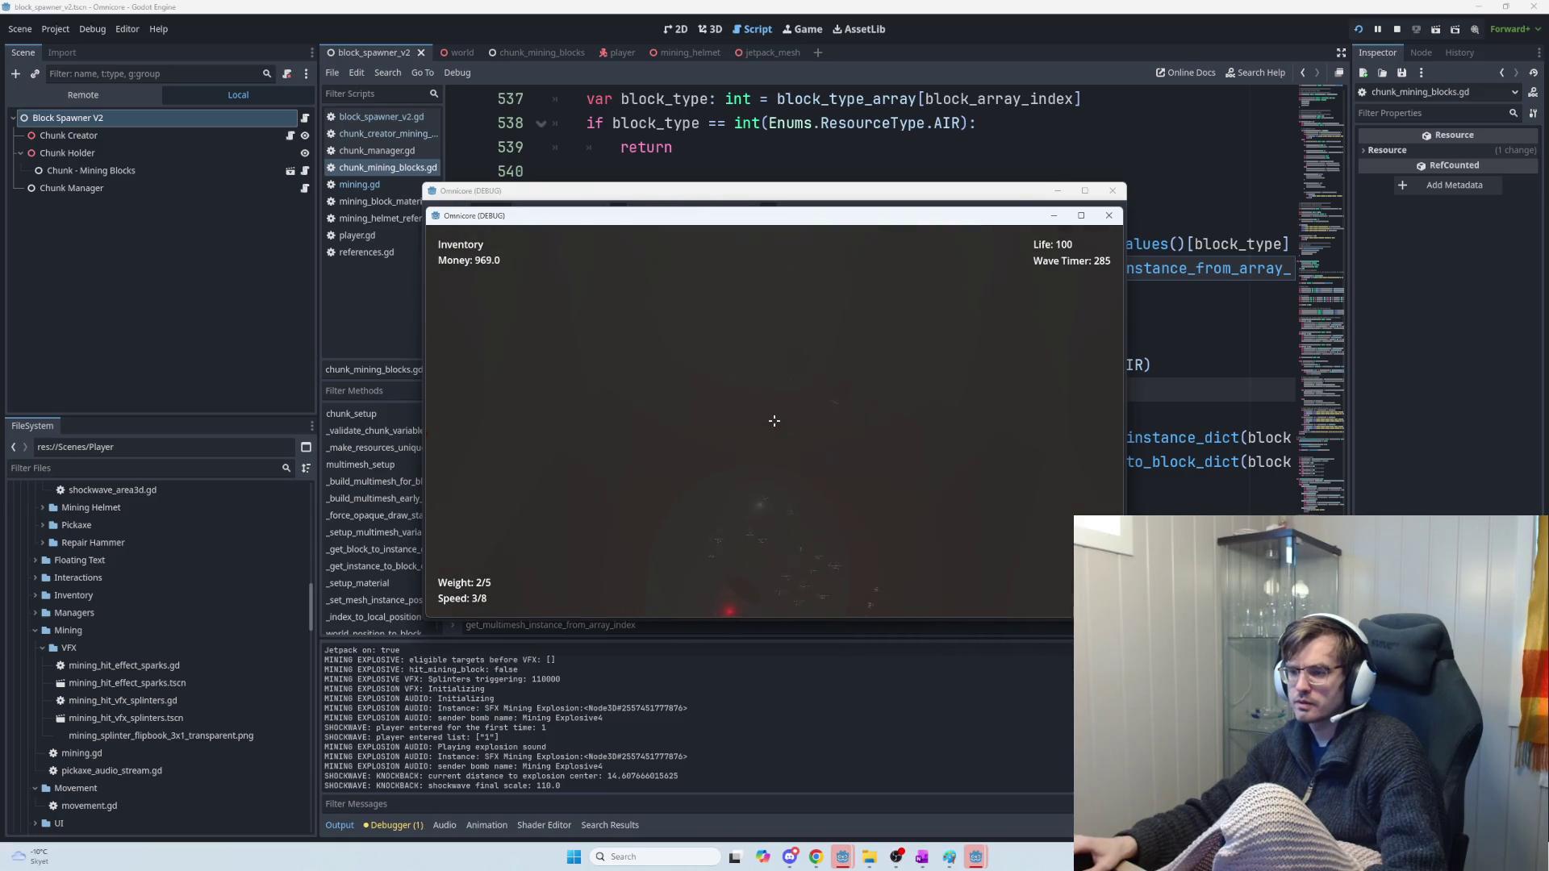
click(773, 420)
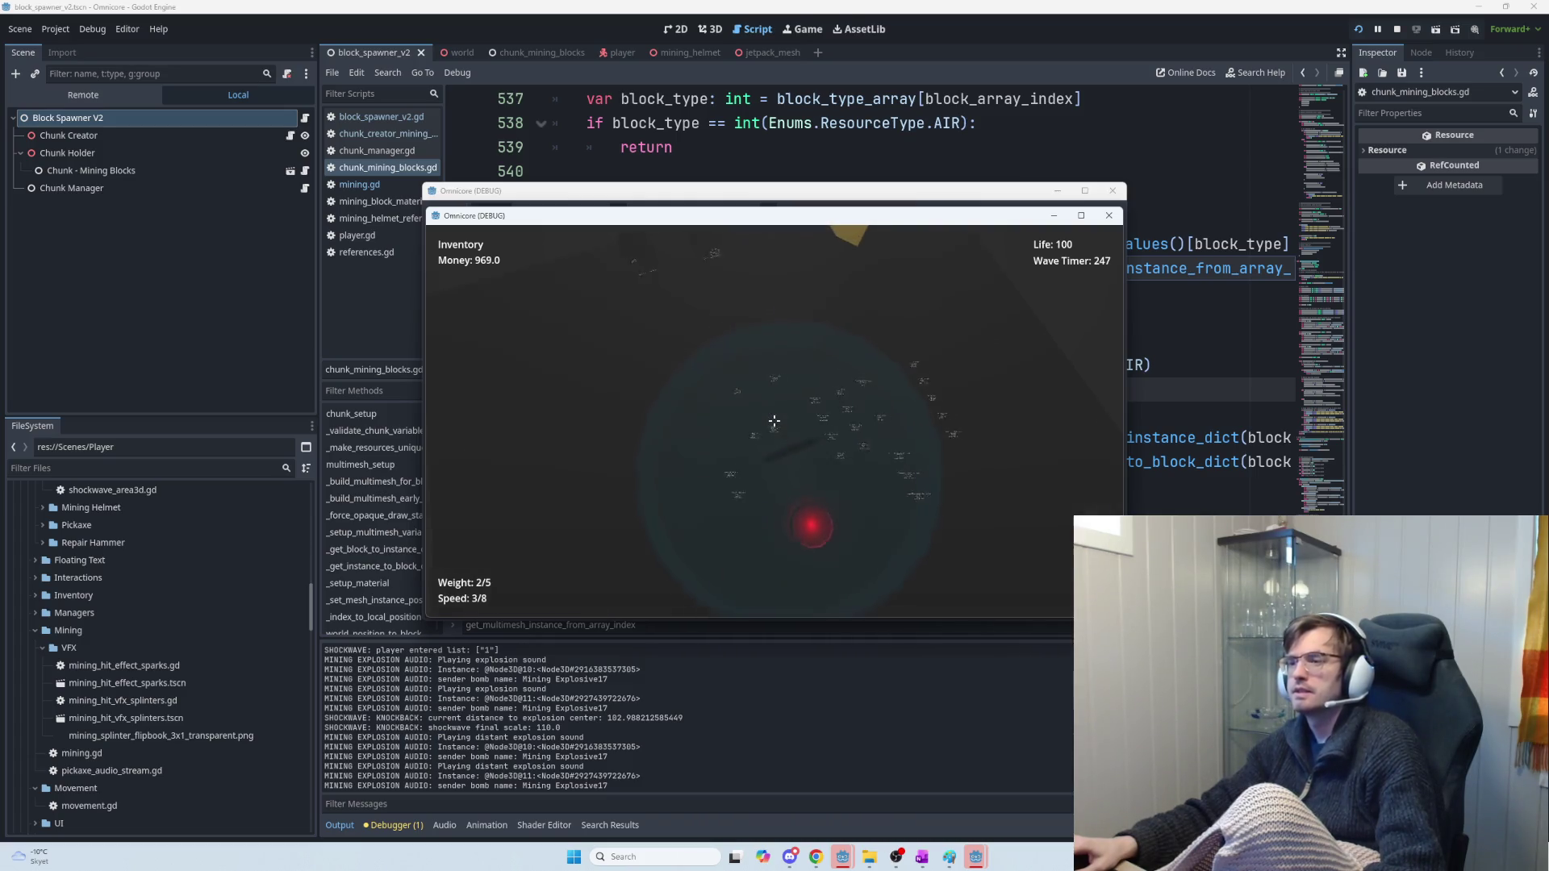
Fly around with the jetpack and throw one more mining explosive
key(space)
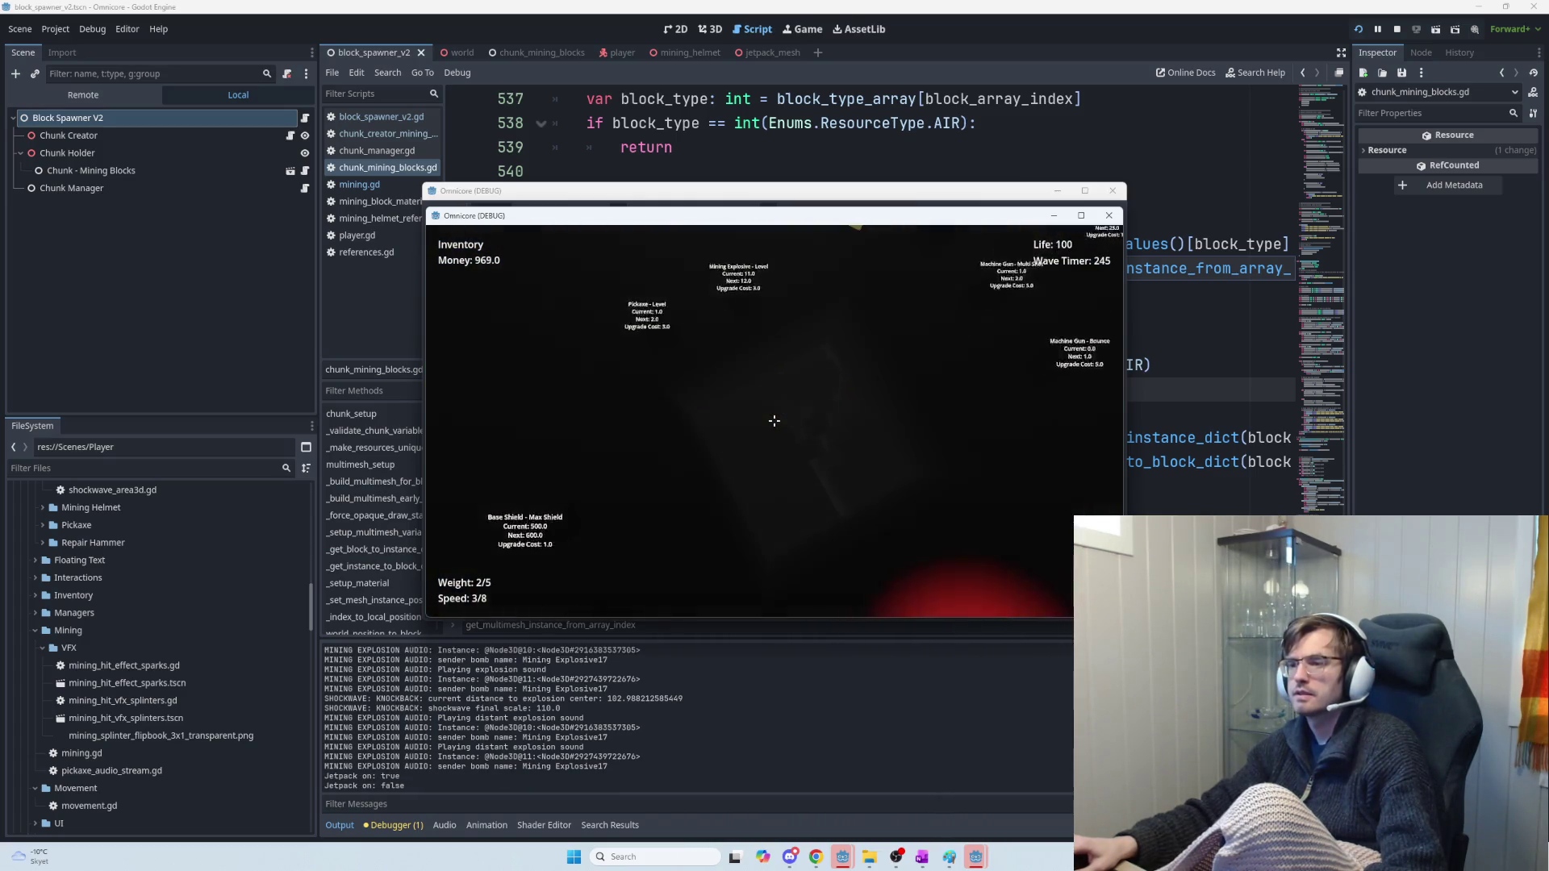
key(space)
click(773, 420)
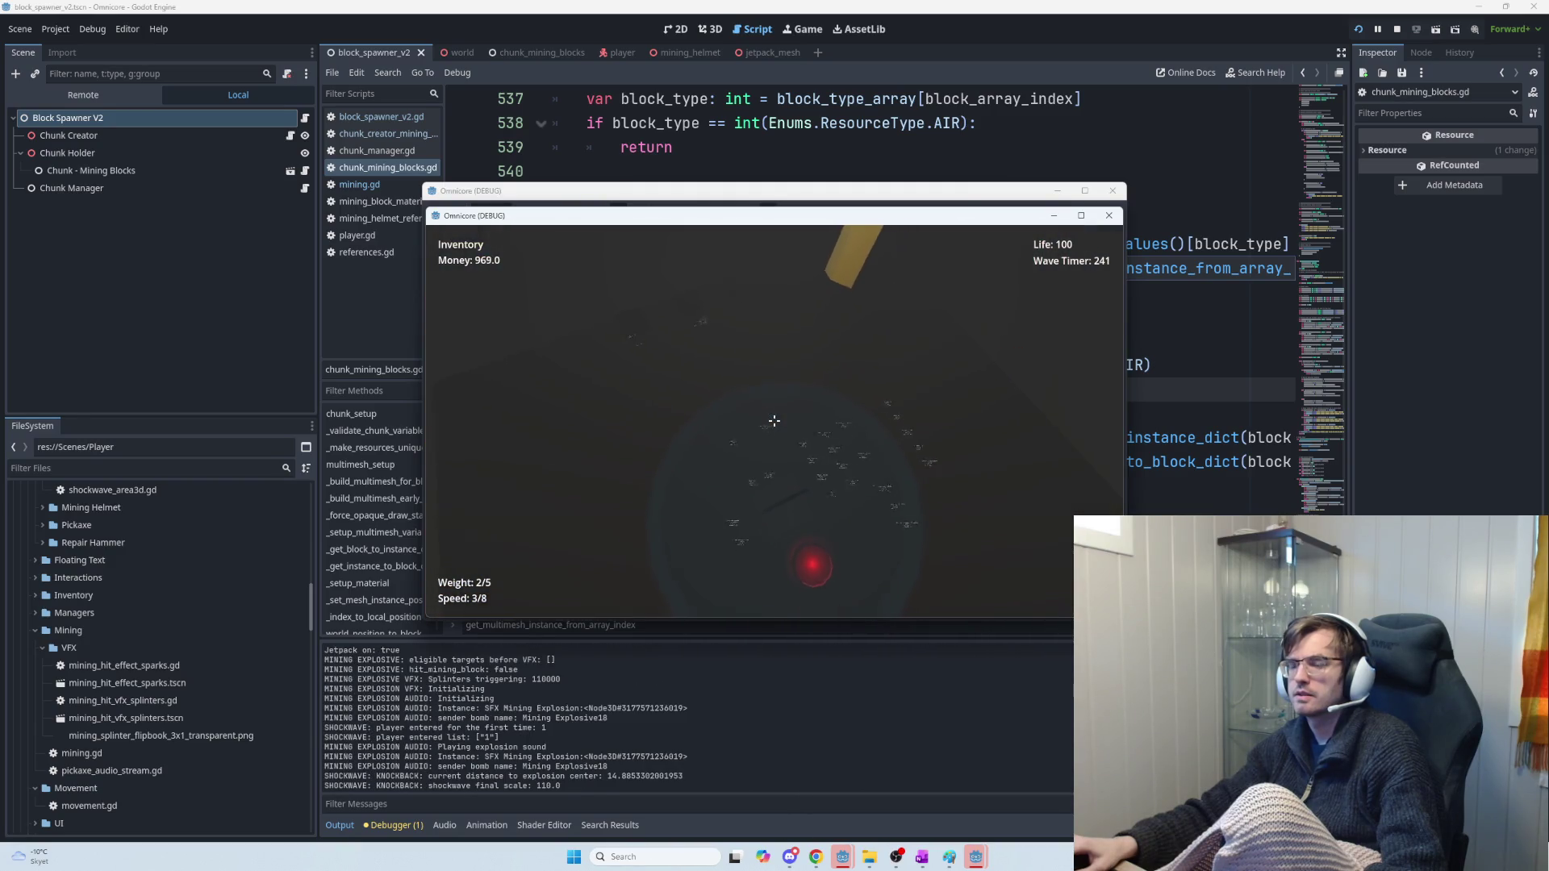
Stop the game and delete the blank lines after the AIR early return at line 539
key(F8)
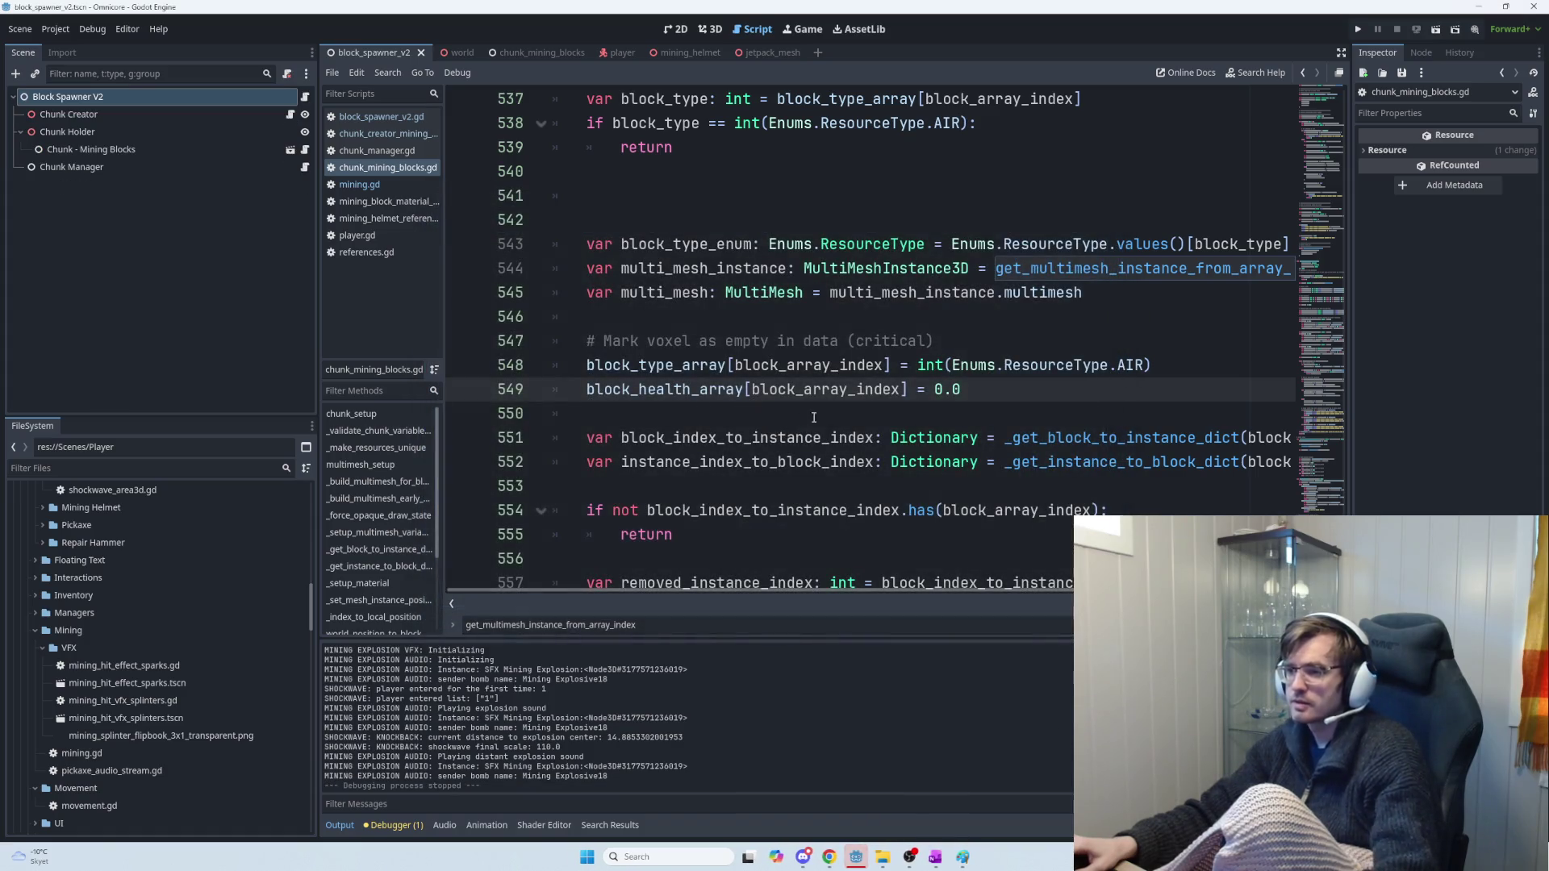
click(739, 196)
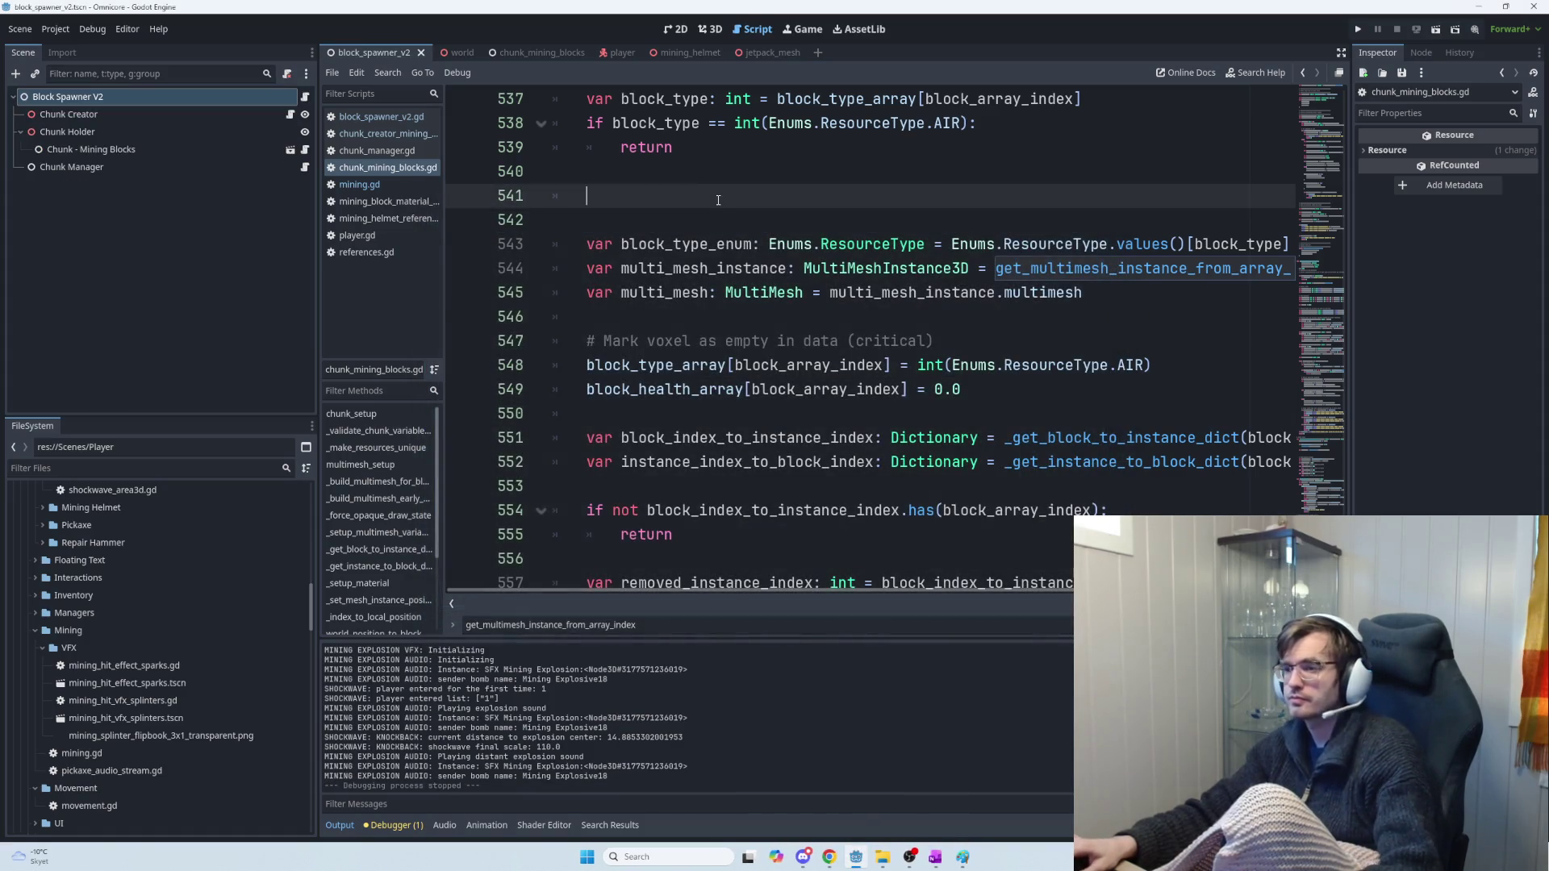
key(BackSpace)
key(BackSpace)
key(BackSpace)
key(alt+Tab)
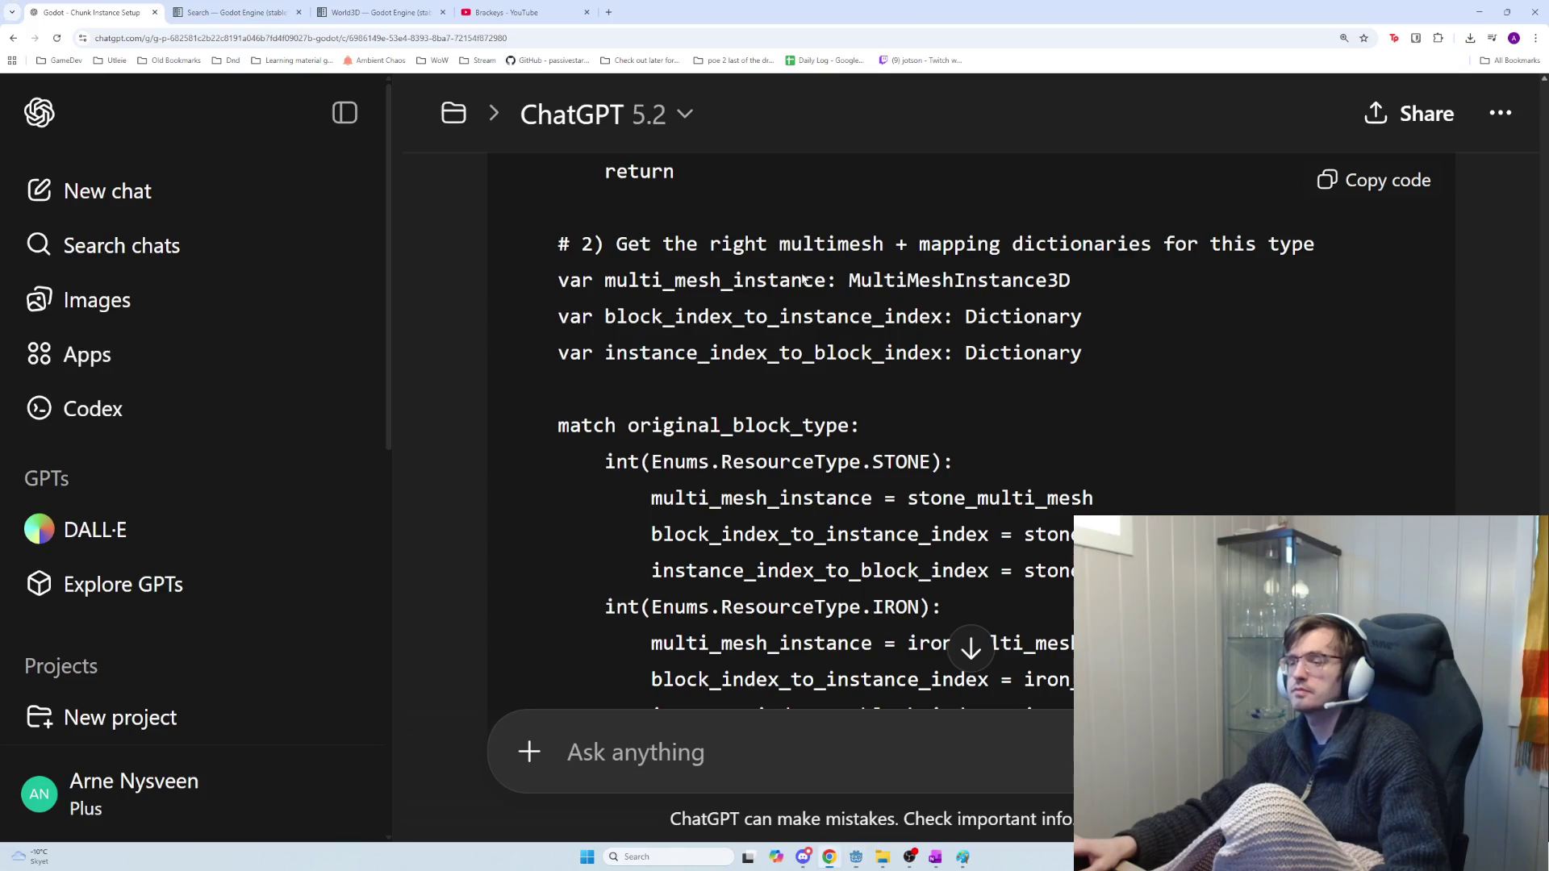
Read ChatGPT's explanation of the ResourceType enum call, highlighting the key passages
scroll(846, 478, down, 4)
scroll(917, 486, up, 6)
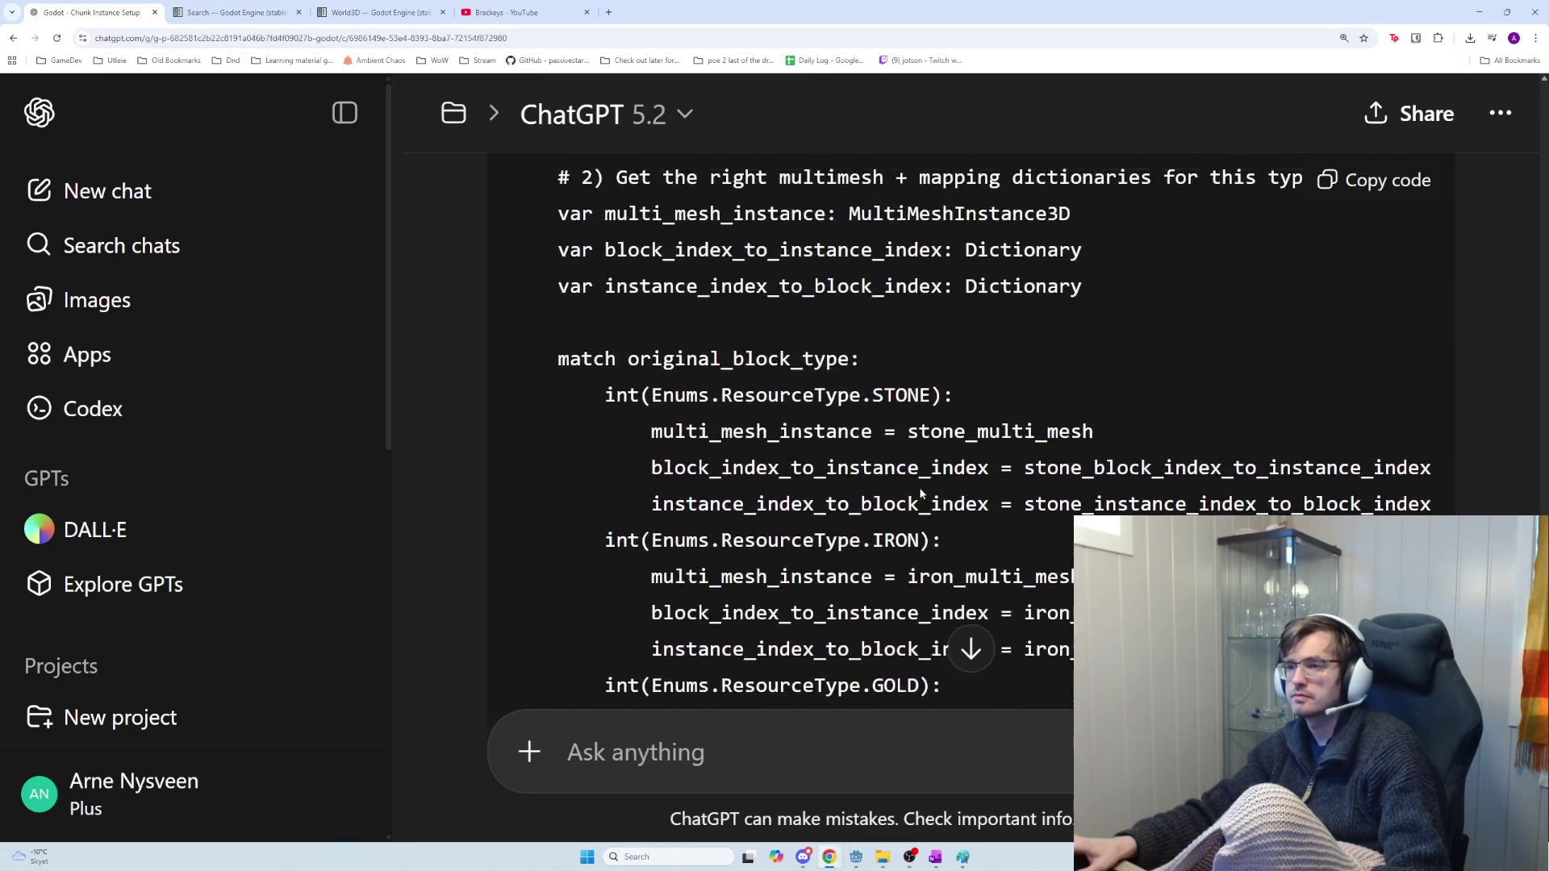
scroll(929, 498, up, 5)
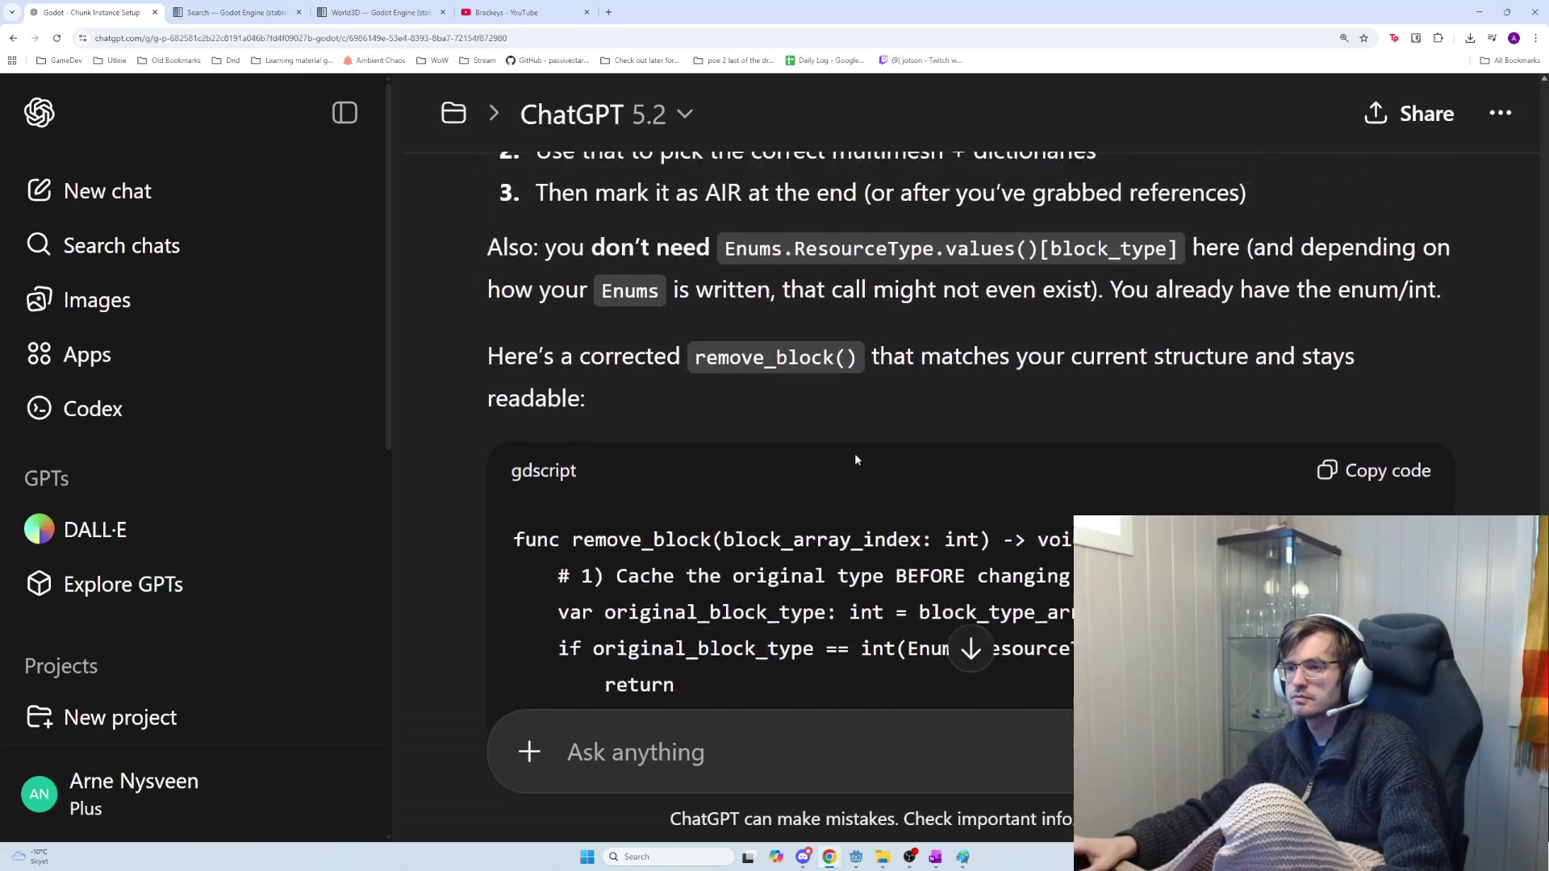
mouse_move(589, 392)
mouse_down()
mouse_move(818, 393)
mouse_move(1091, 428)
mouse_up()
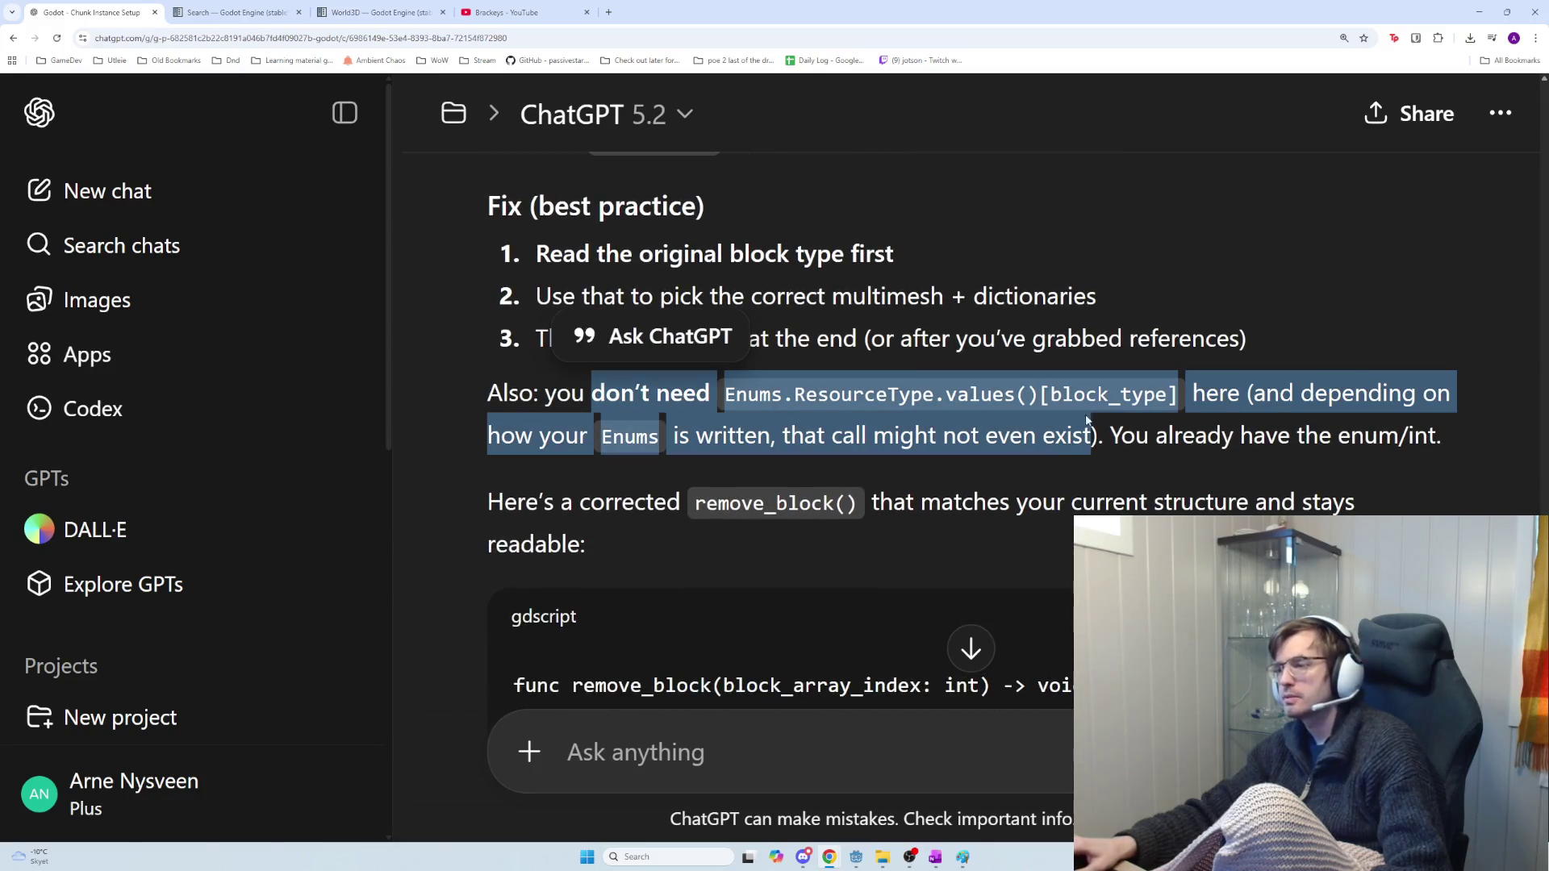
double_click(938, 393)
mouse_move(1187, 393)
mouse_down()
mouse_move(1307, 415)
mouse_move(1323, 439)
mouse_move(591, 462)
mouse_move(624, 436)
mouse_up()
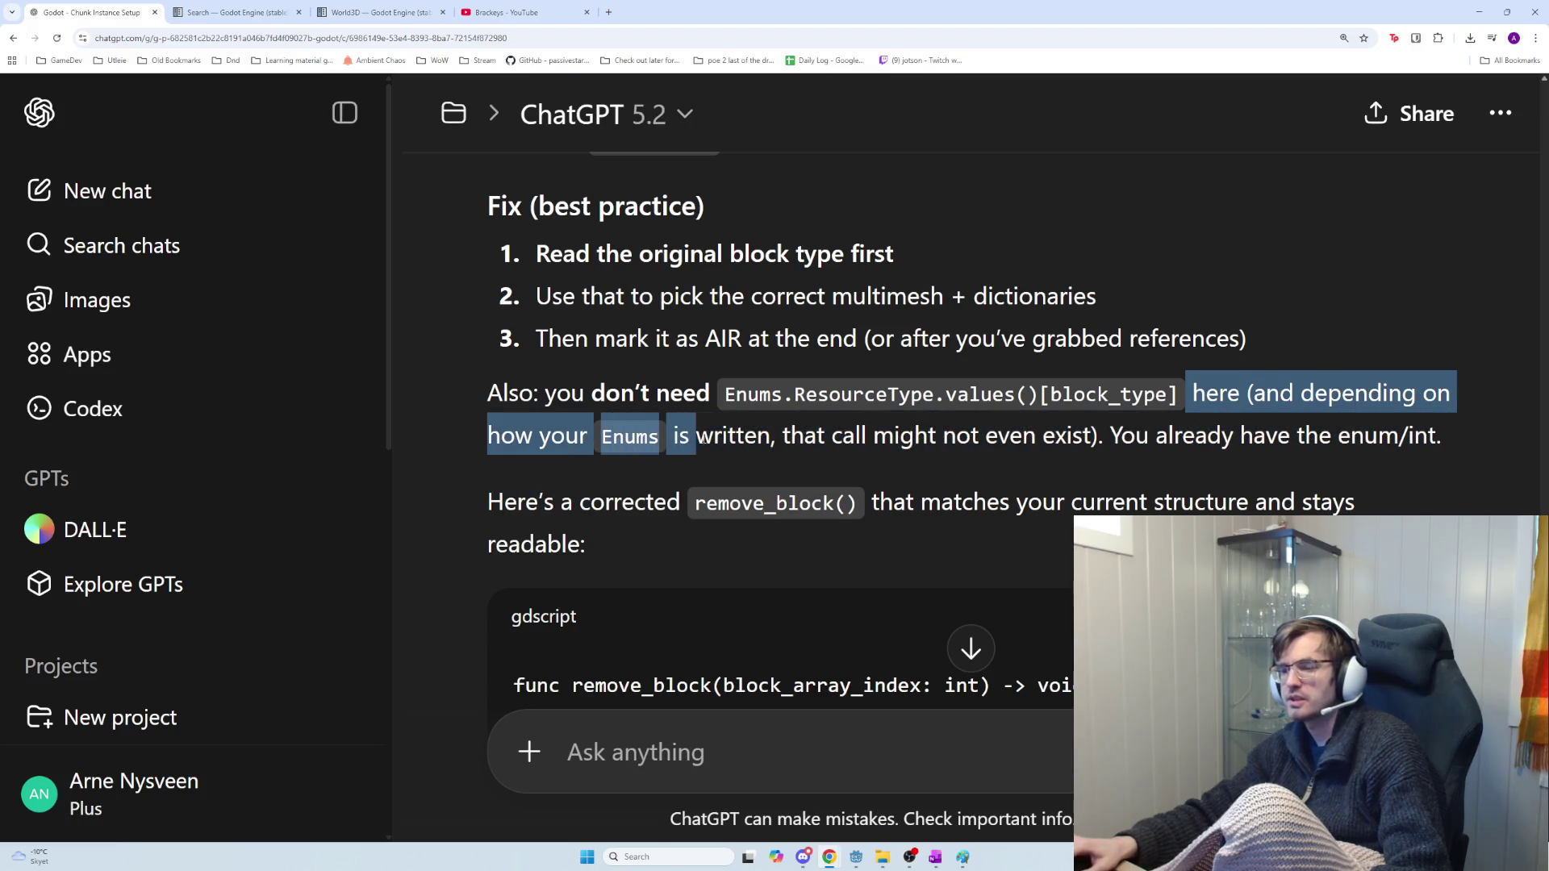
drag(784, 430, 1447, 451)
click(1077, 431)
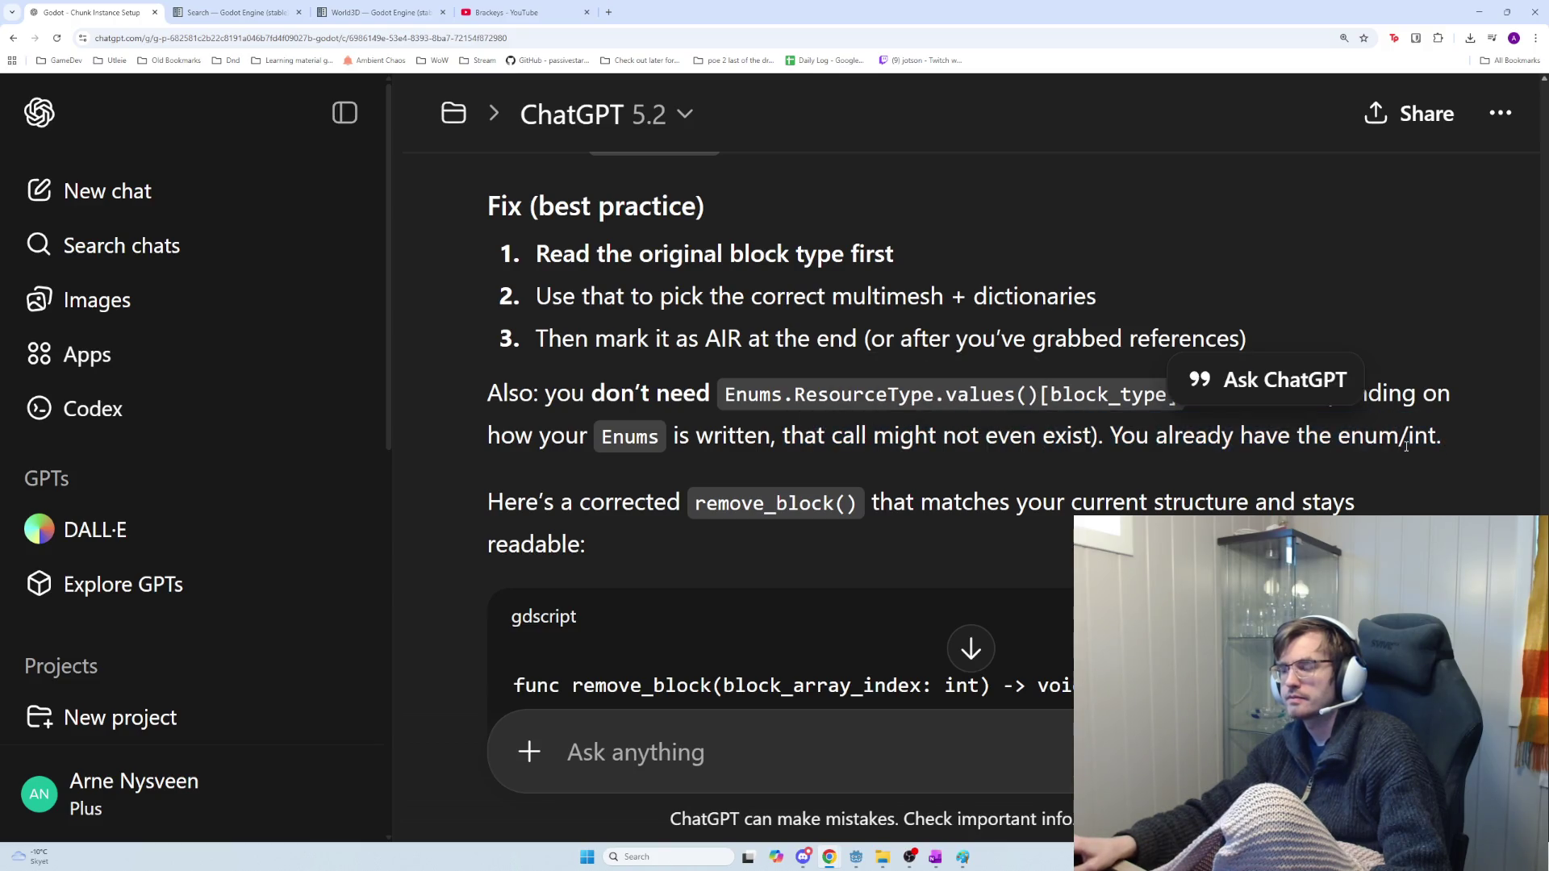
mouse_move(1132, 434)
mouse_down()
mouse_move(1413, 452)
mouse_move(818, 440)
mouse_move(759, 472)
mouse_up()
click(703, 483)
mouse_move(505, 491)
mouse_down()
mouse_move(865, 540)
mouse_move(835, 539)
mouse_up()
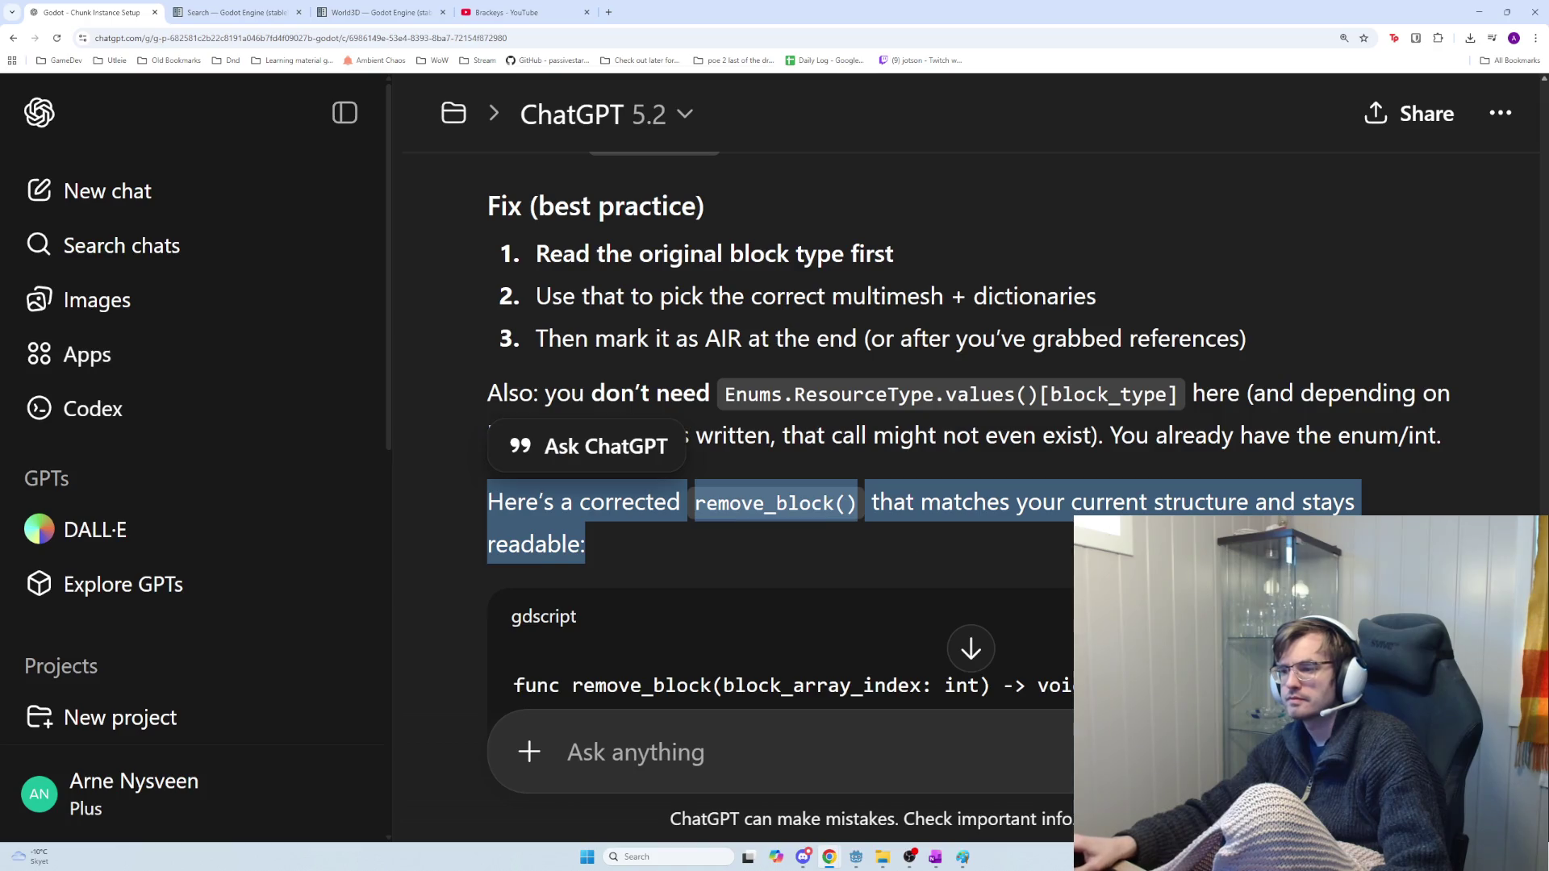
Scroll down to the corrected remove_block() code and return to the Godot editor
scroll(807, 484, down, 12)
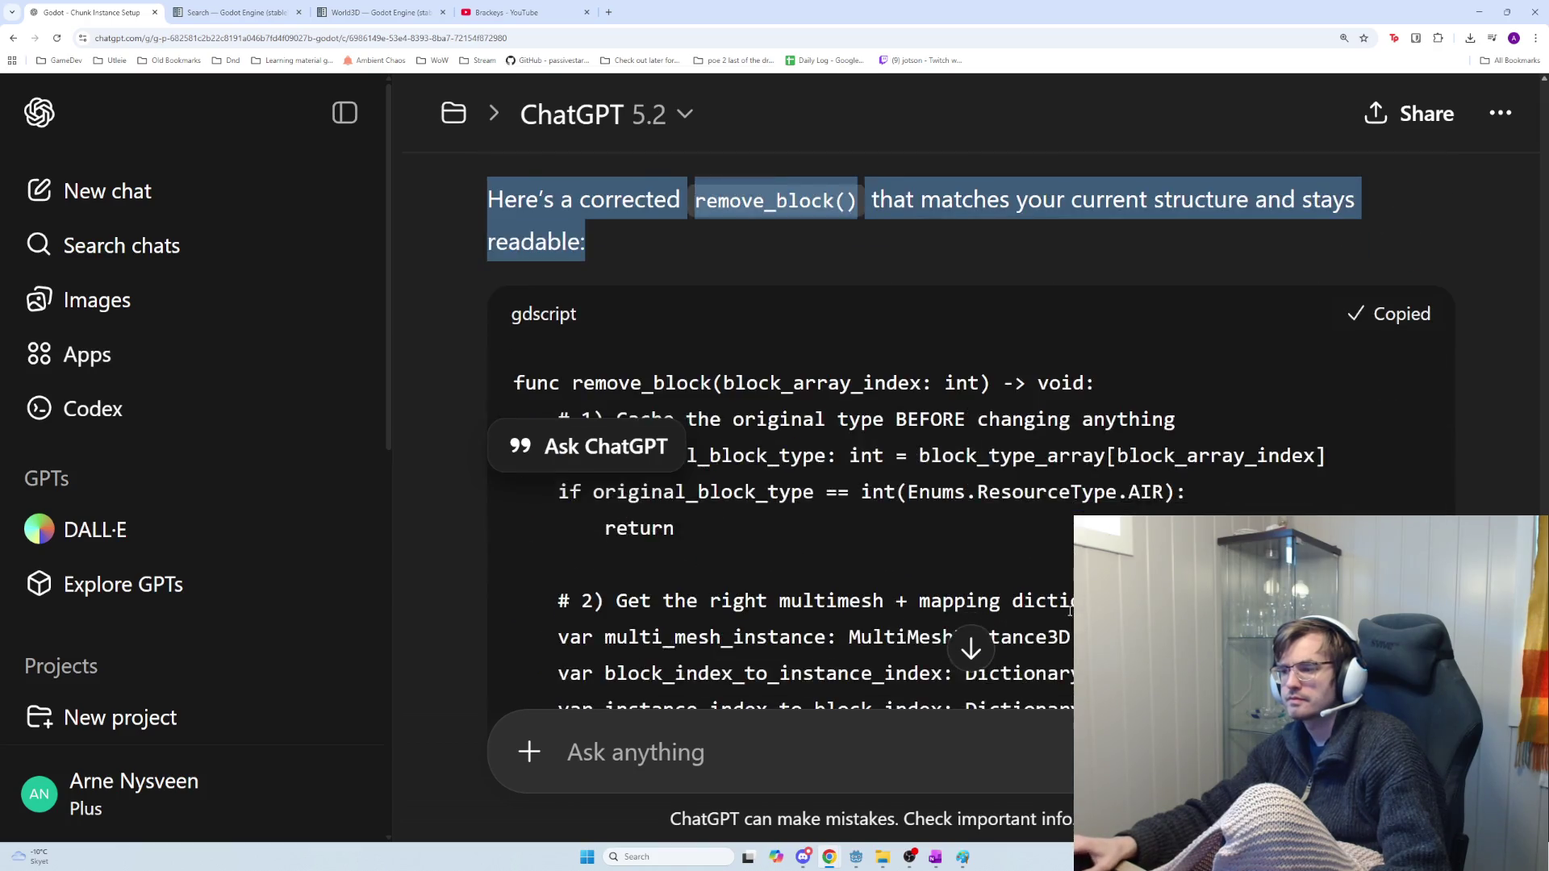
scroll(807, 484, down, 10)
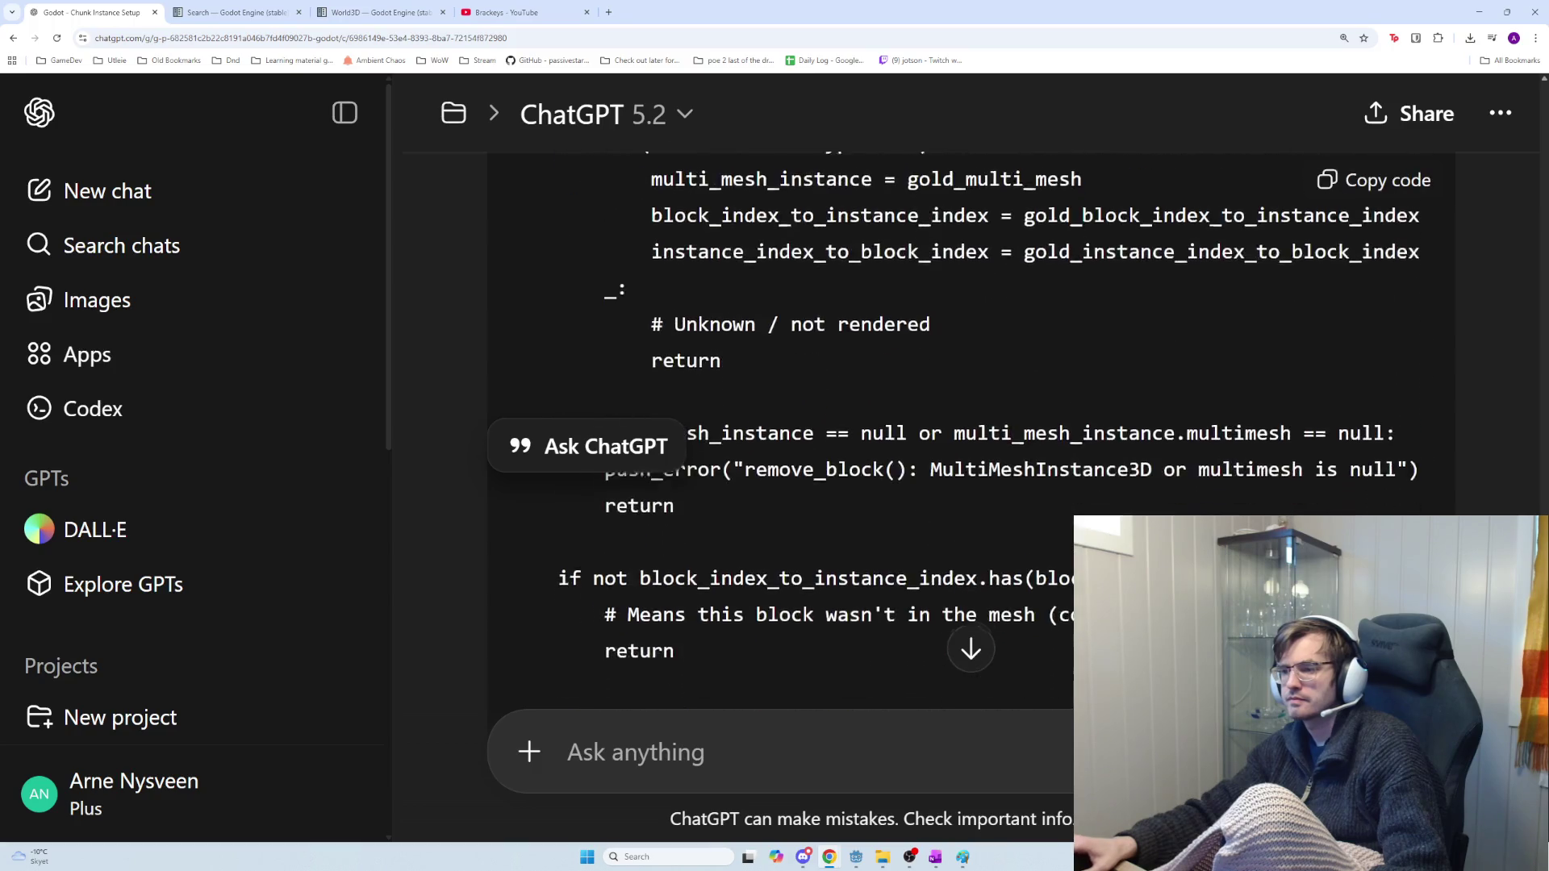
scroll(807, 428, down, 5)
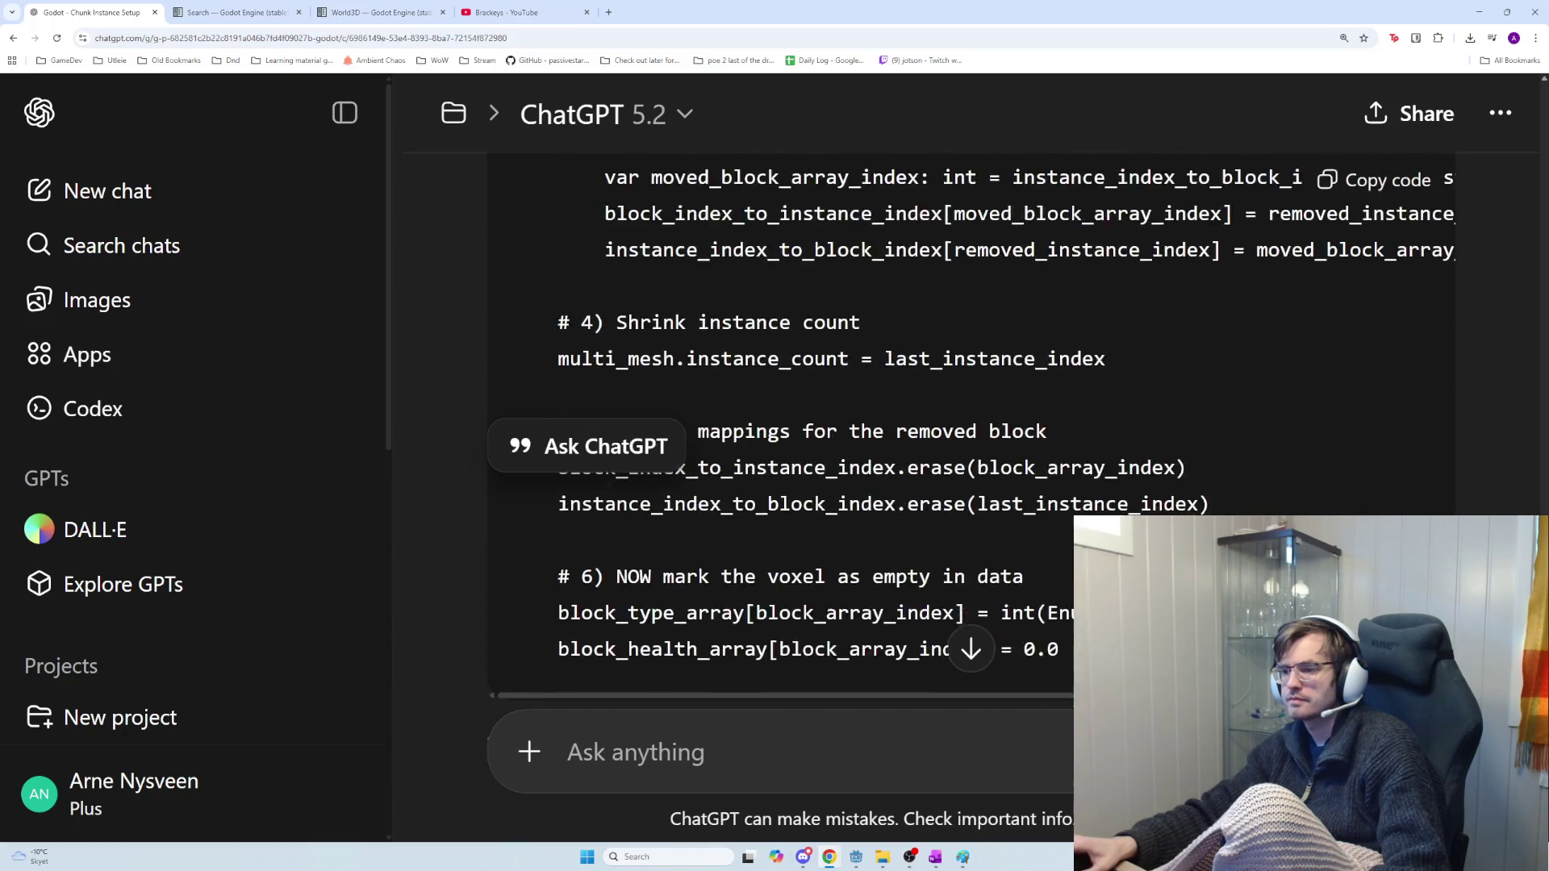
key(alt+Tab)
Paste ChatGPT's corrected remove_block() over the old function code in chunk_mining_blocks.gd
key(Return)
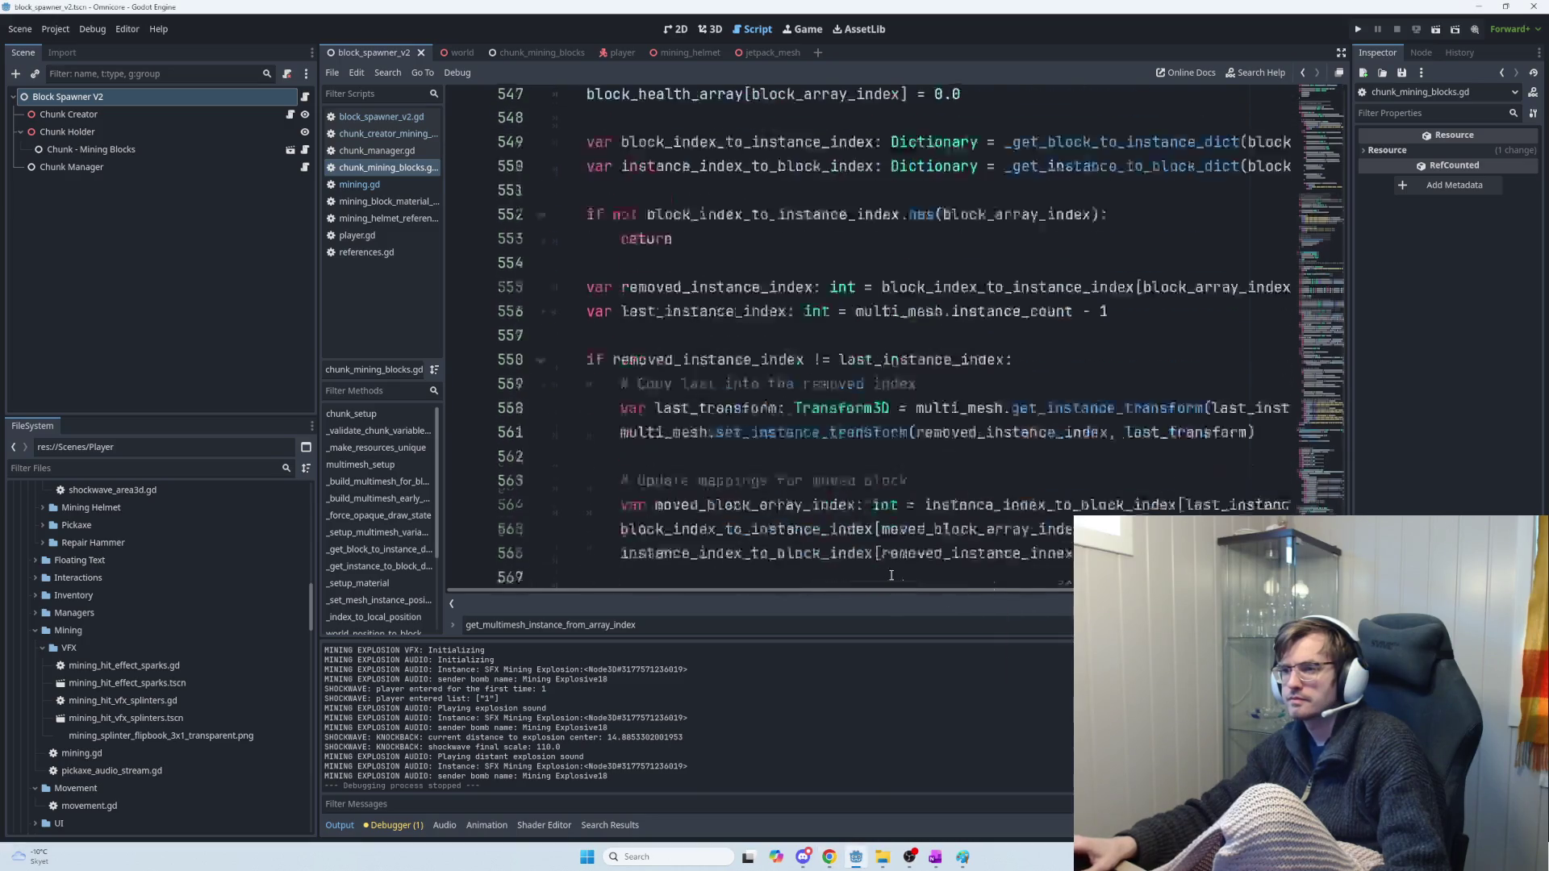
scroll(924, 555, up, 2)
mouse_move(1092, 471)
mouse_down()
mouse_move(638, 306)
mouse_move(565, 347)
mouse_move(564, 401)
mouse_move(578, 400)
mouse_up()
scroll(642, 307, up, 8)
scroll(637, 306, up, 4)
key(ctrl+v)
scroll(577, 401, up, 11)
scroll(614, 401, up, 6)
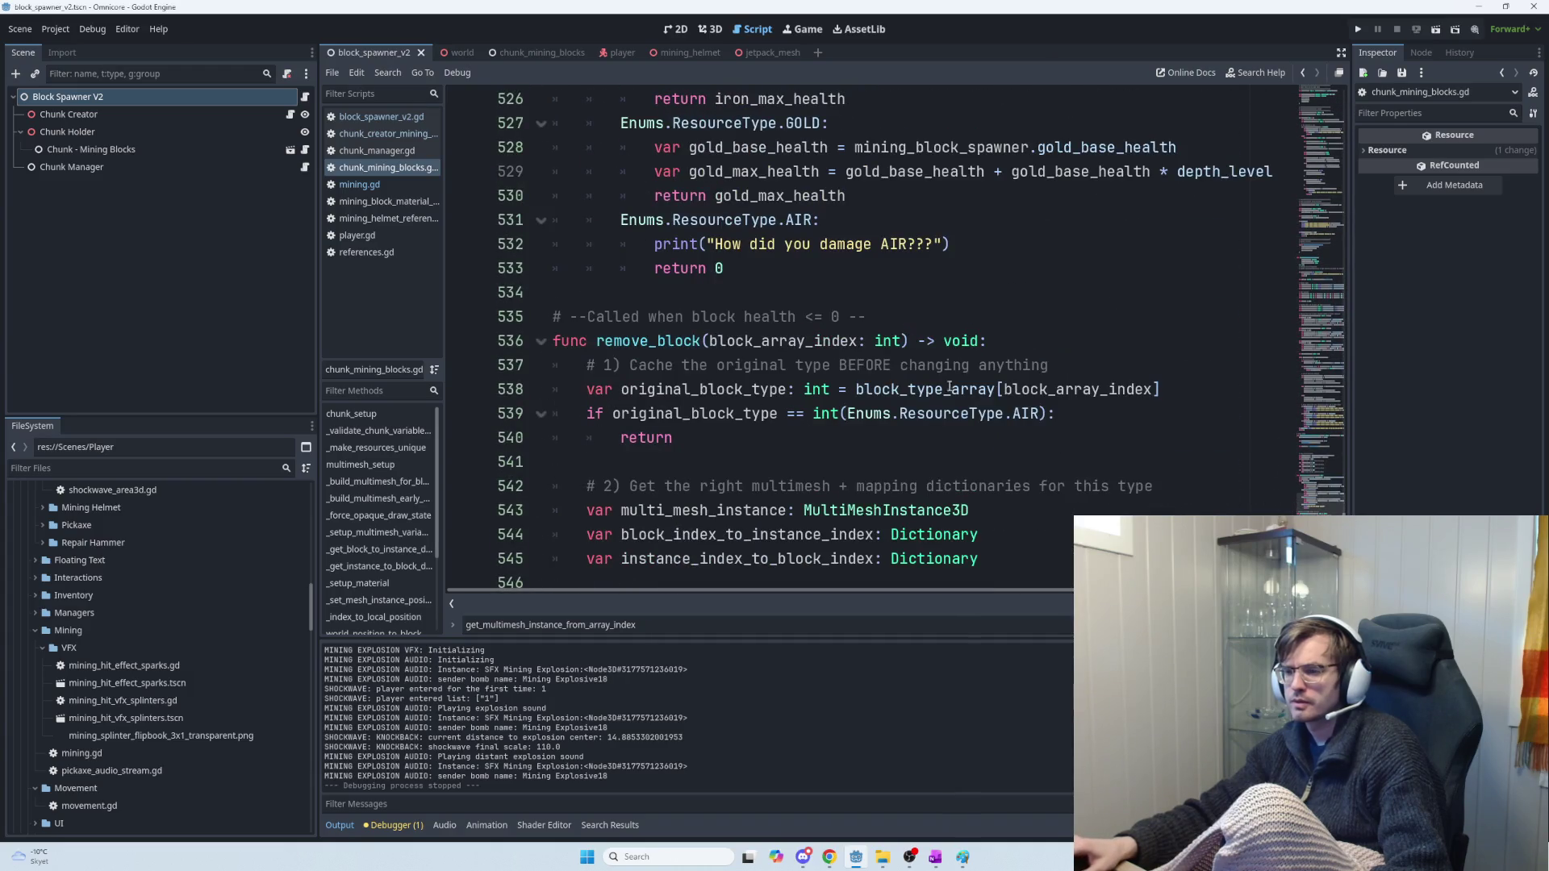
Review the original-type caching and multimesh lookup comments on lines 537–542
drag(1086, 376, 590, 370)
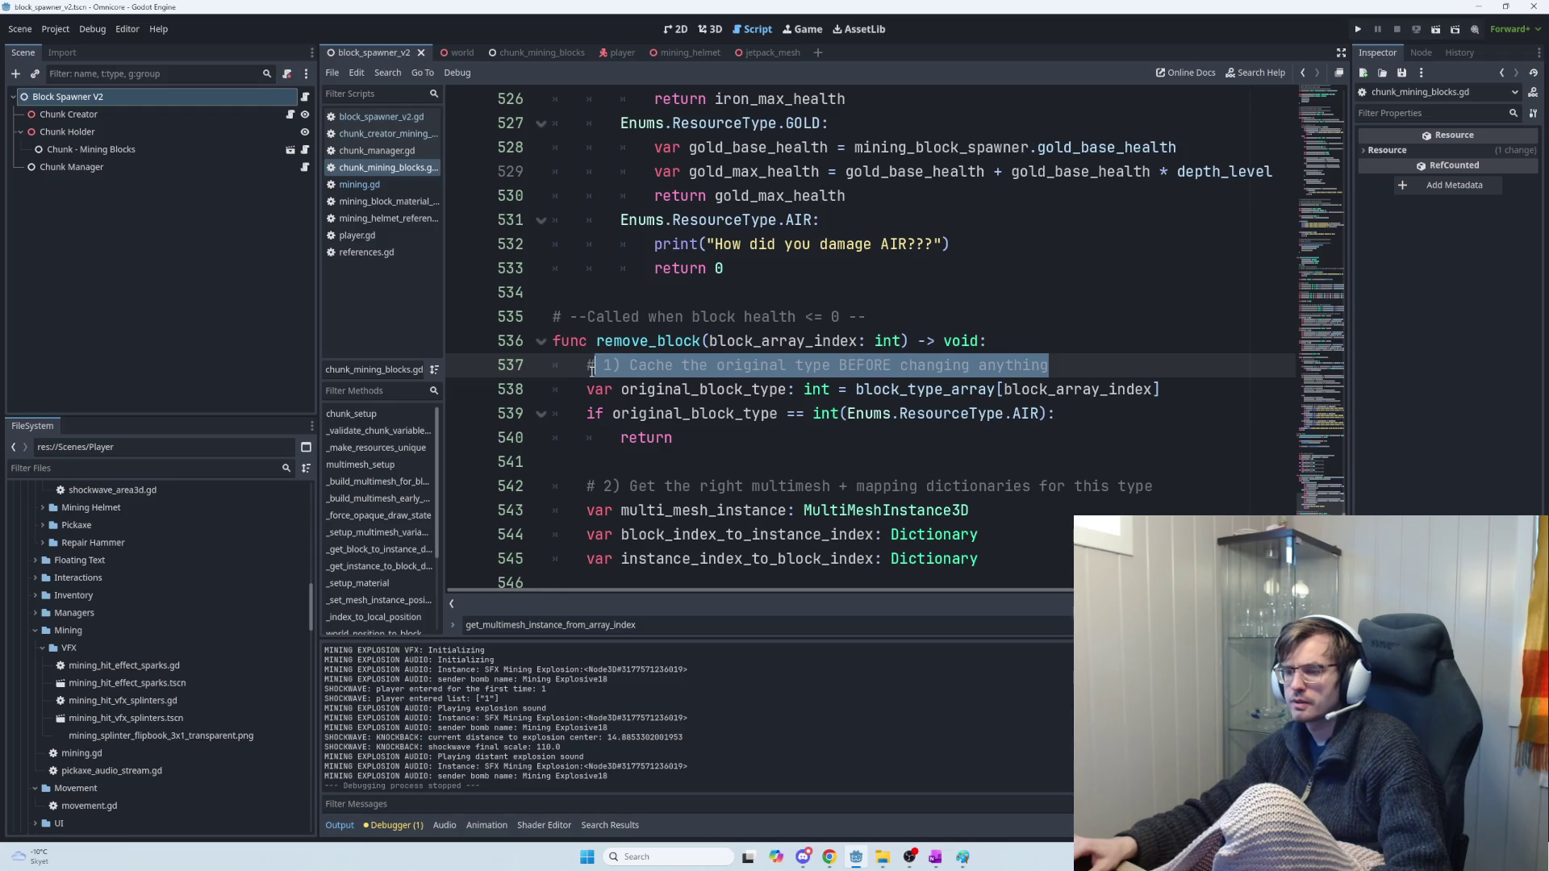
click(655, 372)
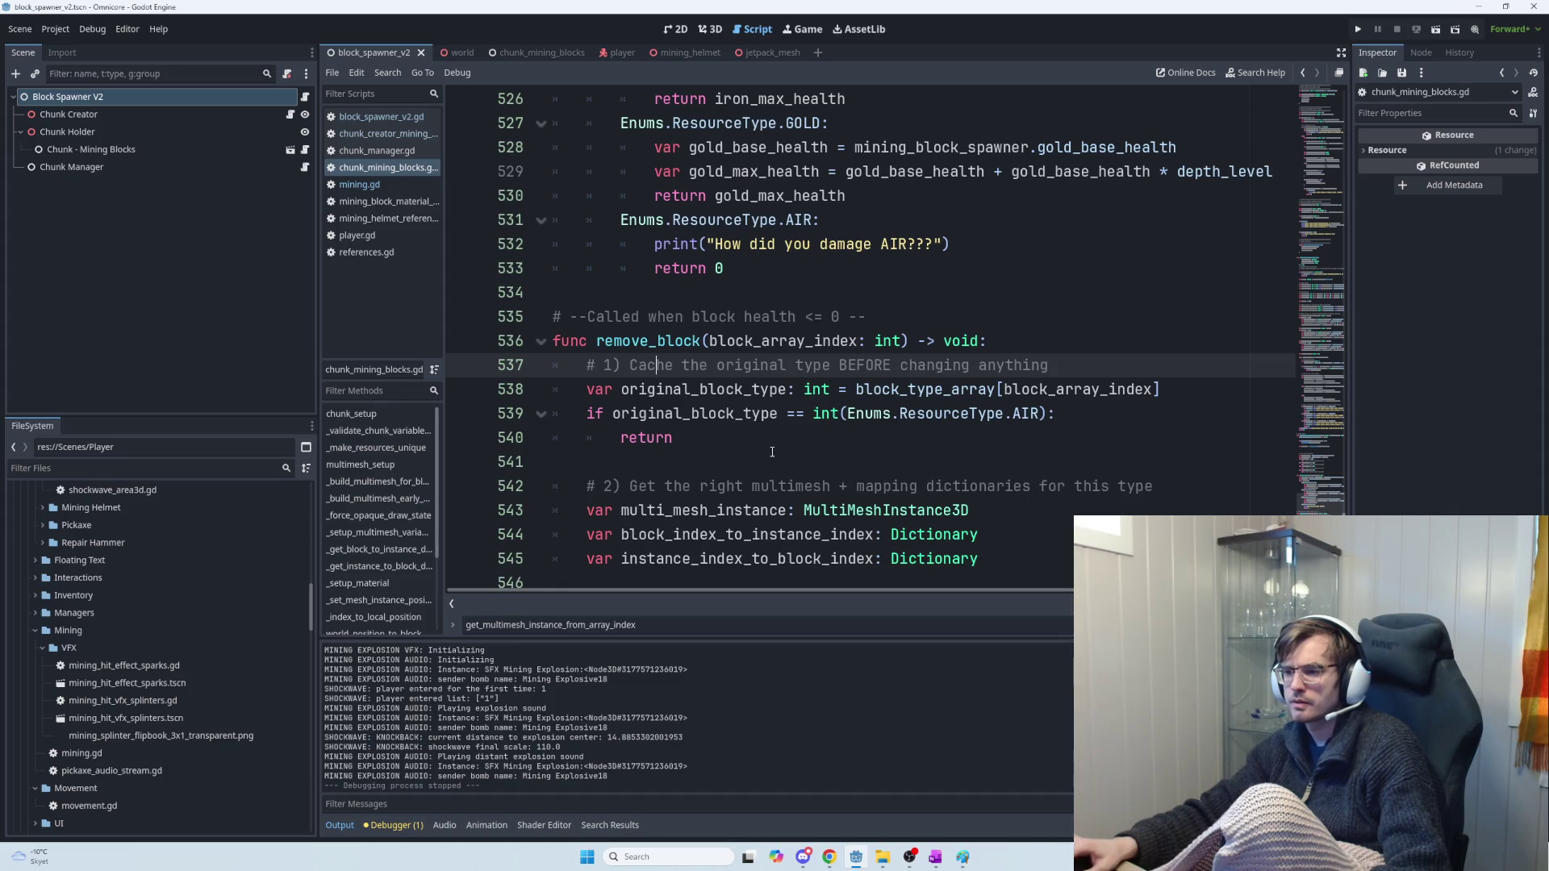
mouse_move(1162, 390)
mouse_down()
mouse_move(803, 390)
mouse_move(655, 414)
mouse_up()
scroll(768, 503, down, 1)
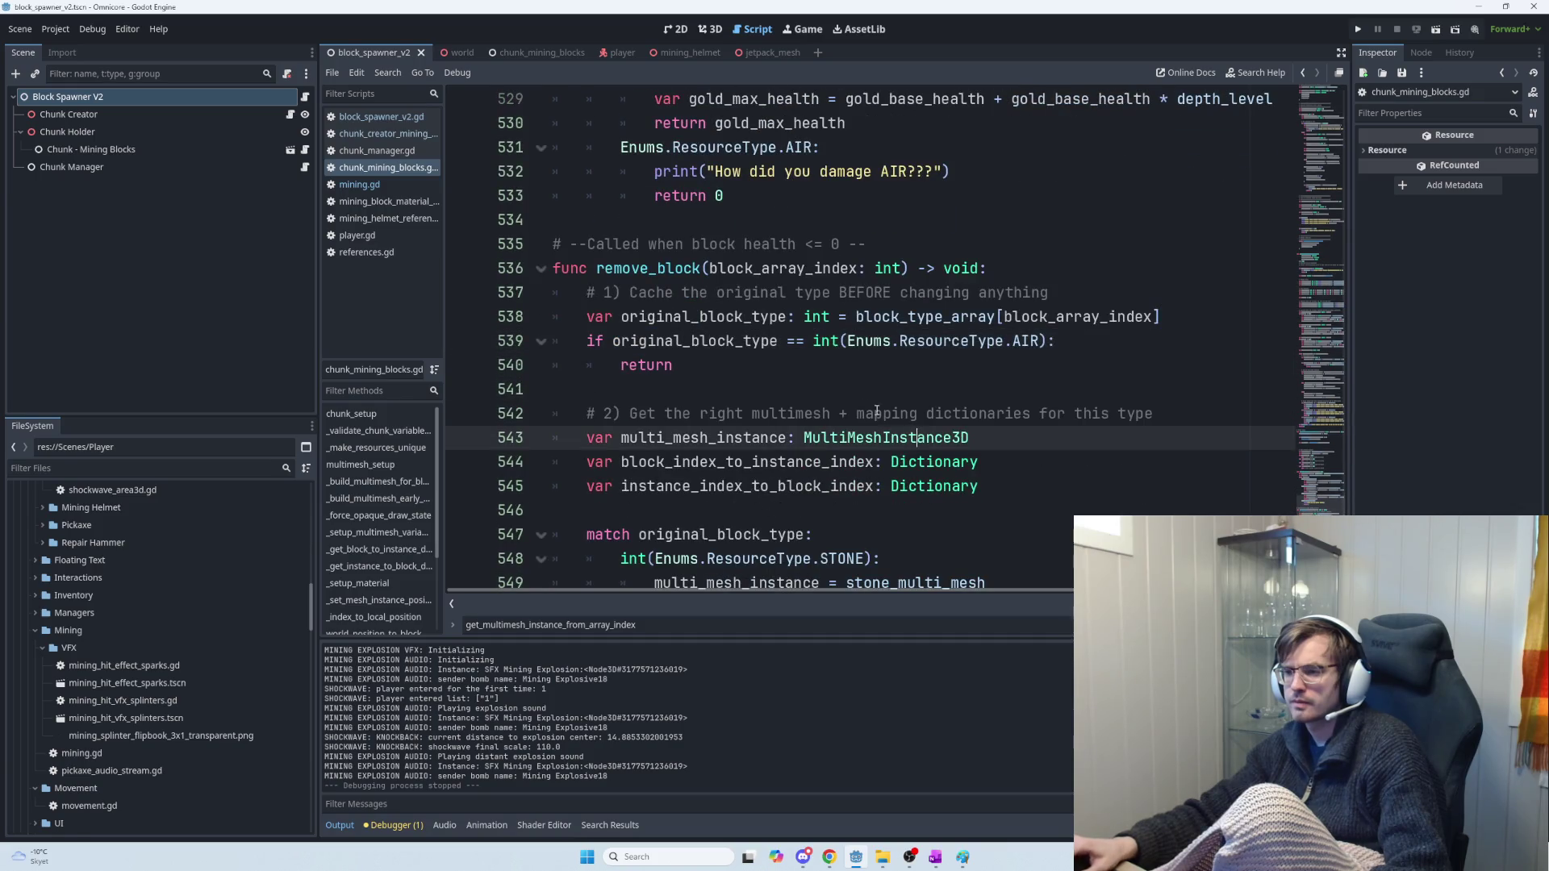
drag(795, 414, 1154, 414)
click(1170, 416)
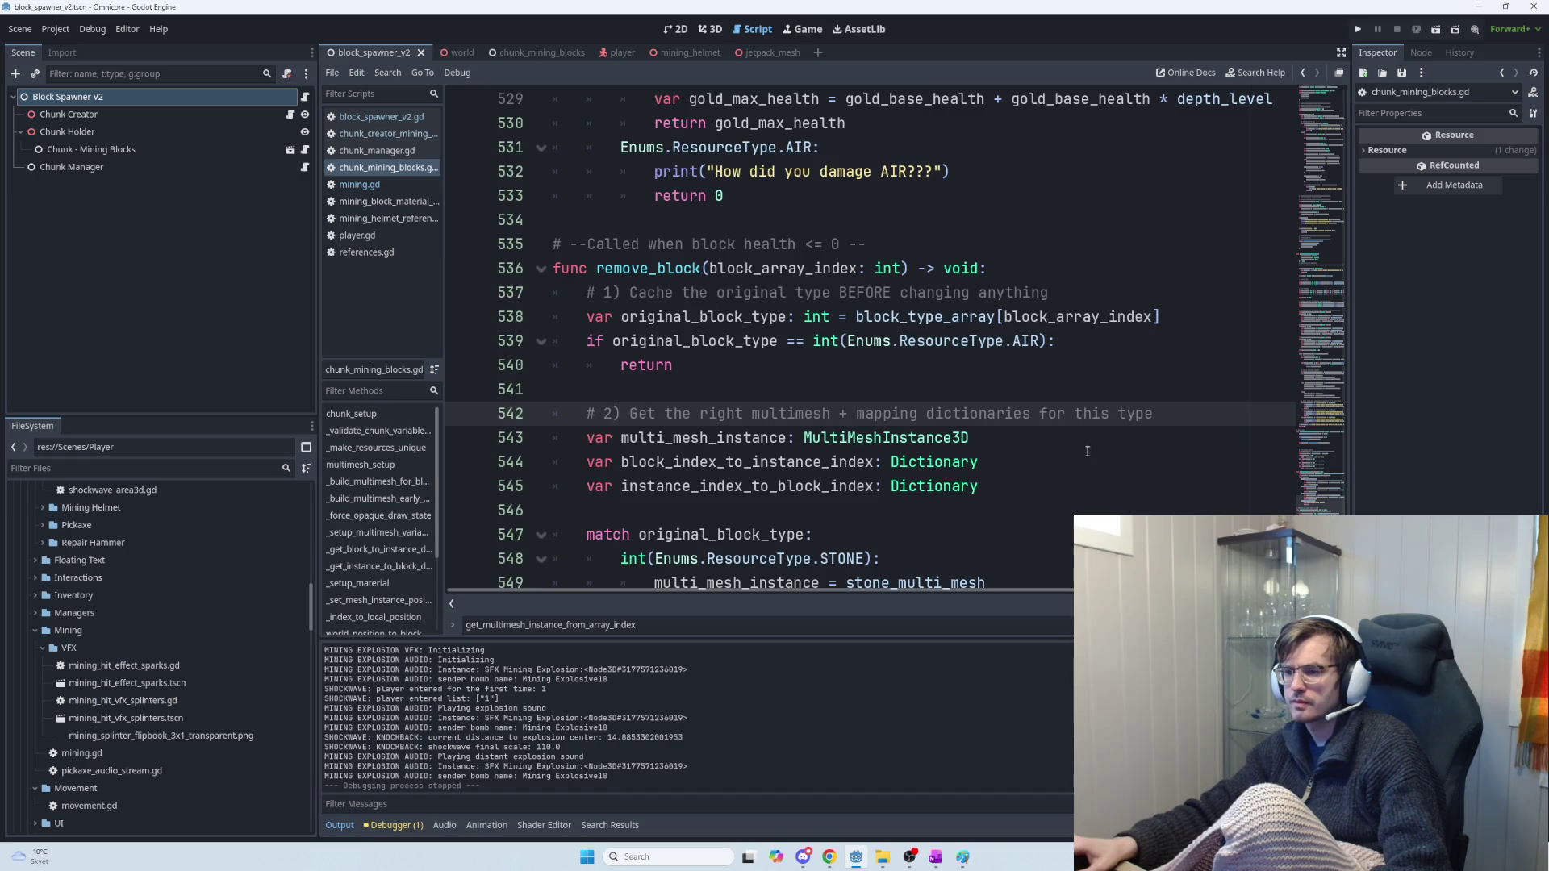
scroll(1089, 451, down, 2)
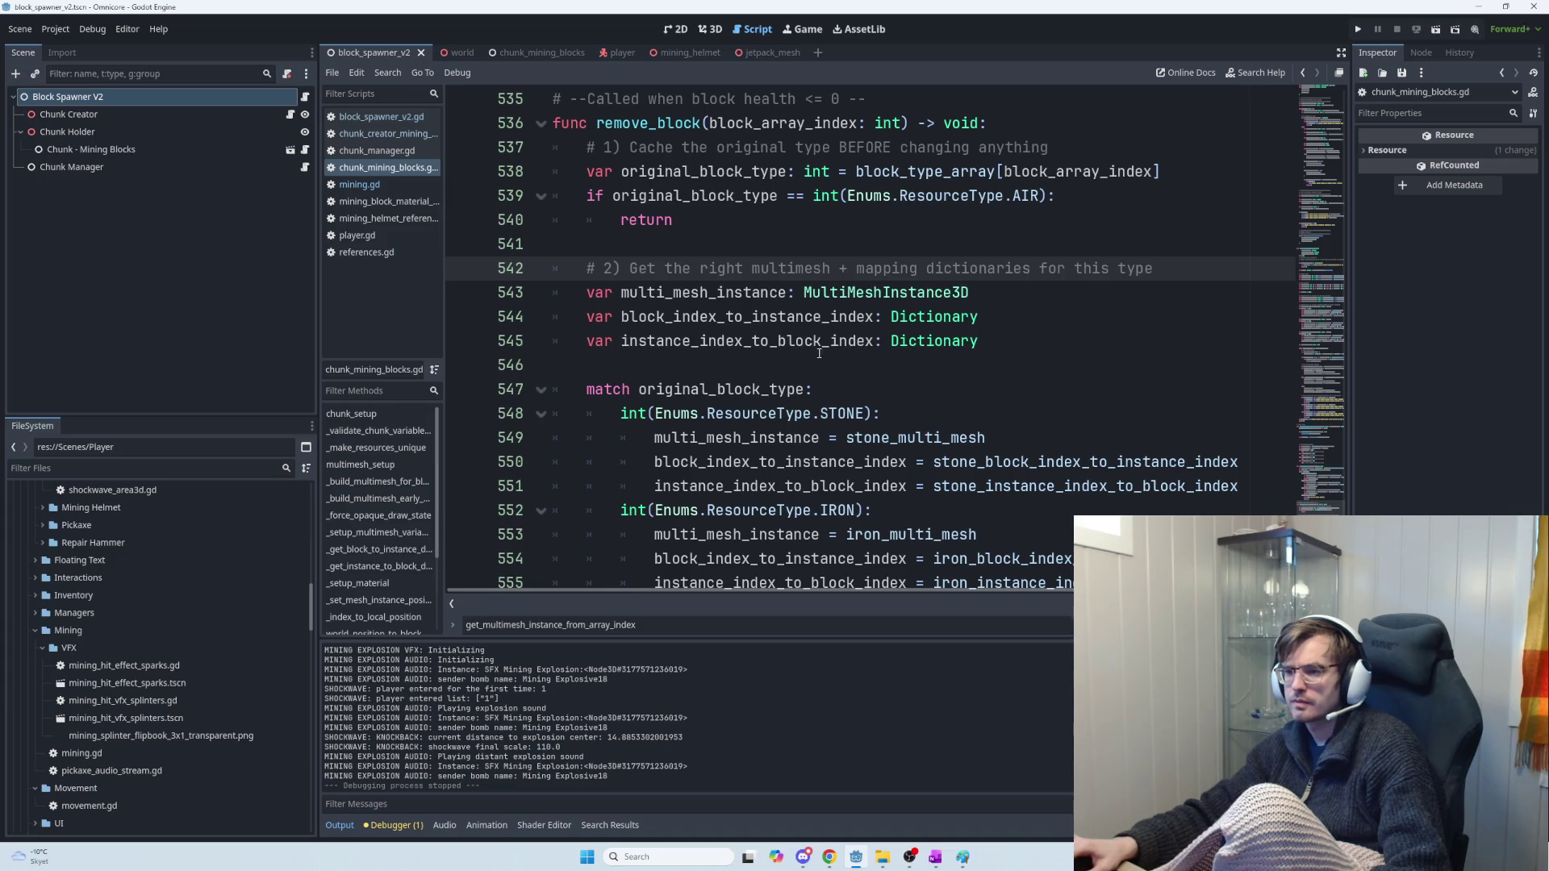
scroll(847, 373, down, 2)
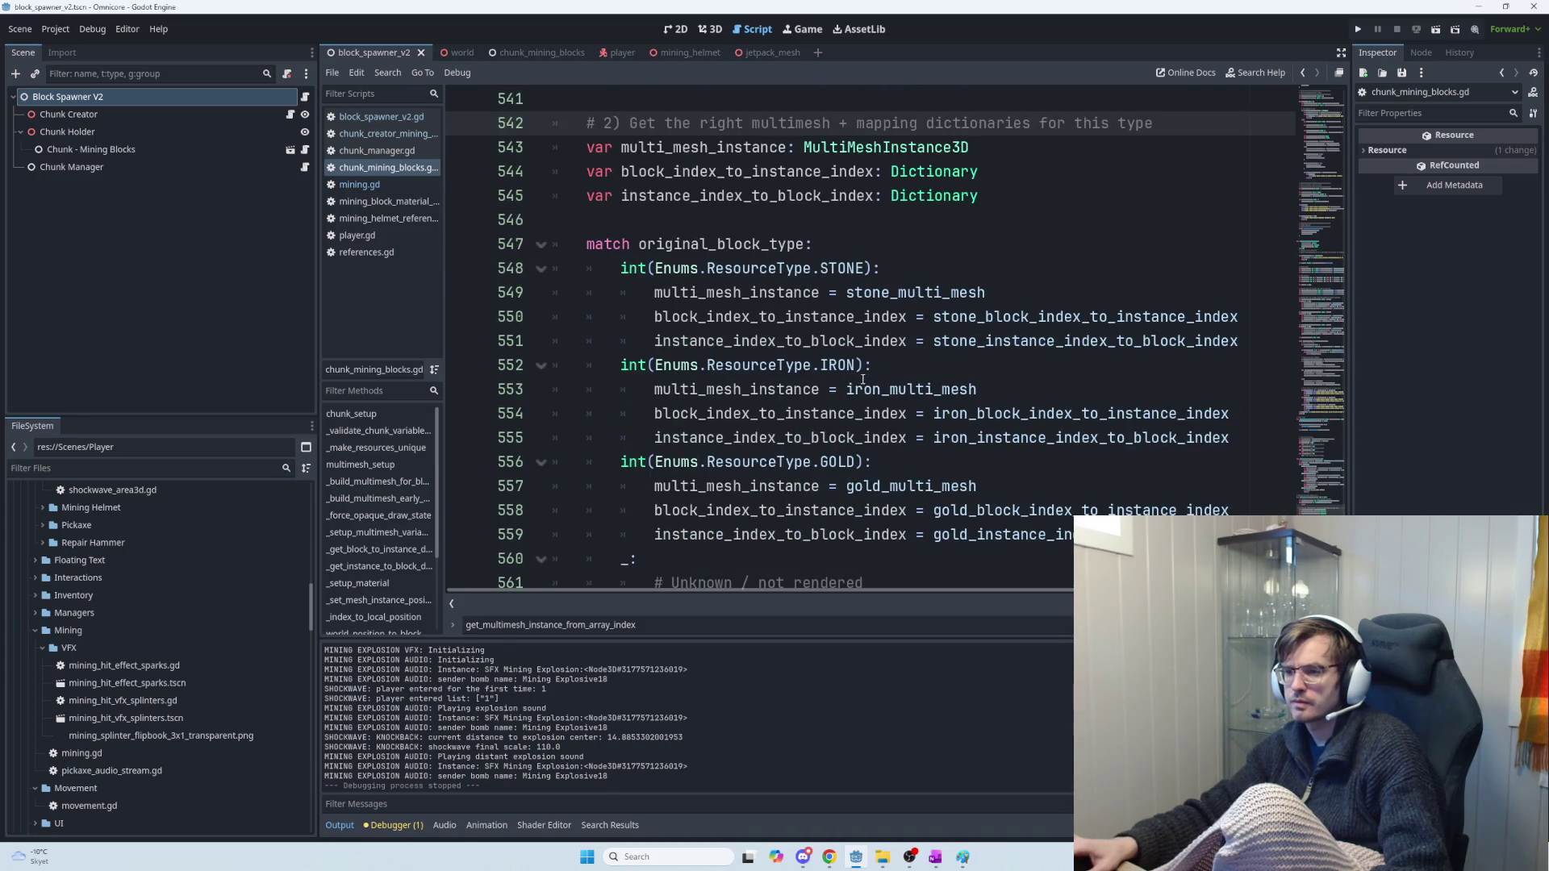
scroll(896, 372, down, 2)
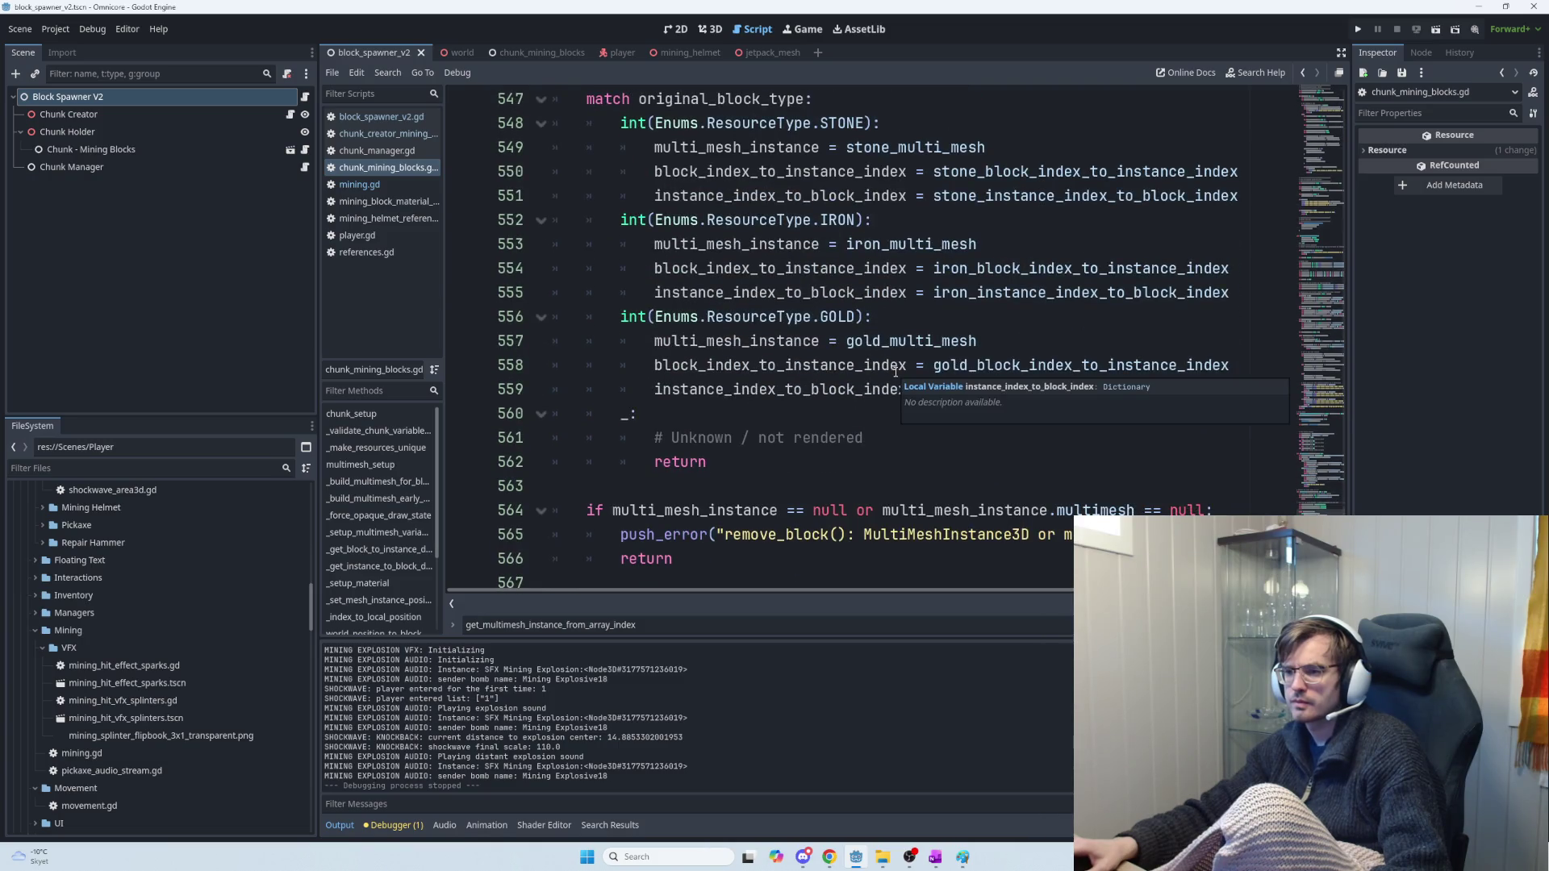
scroll(895, 373, down, 1)
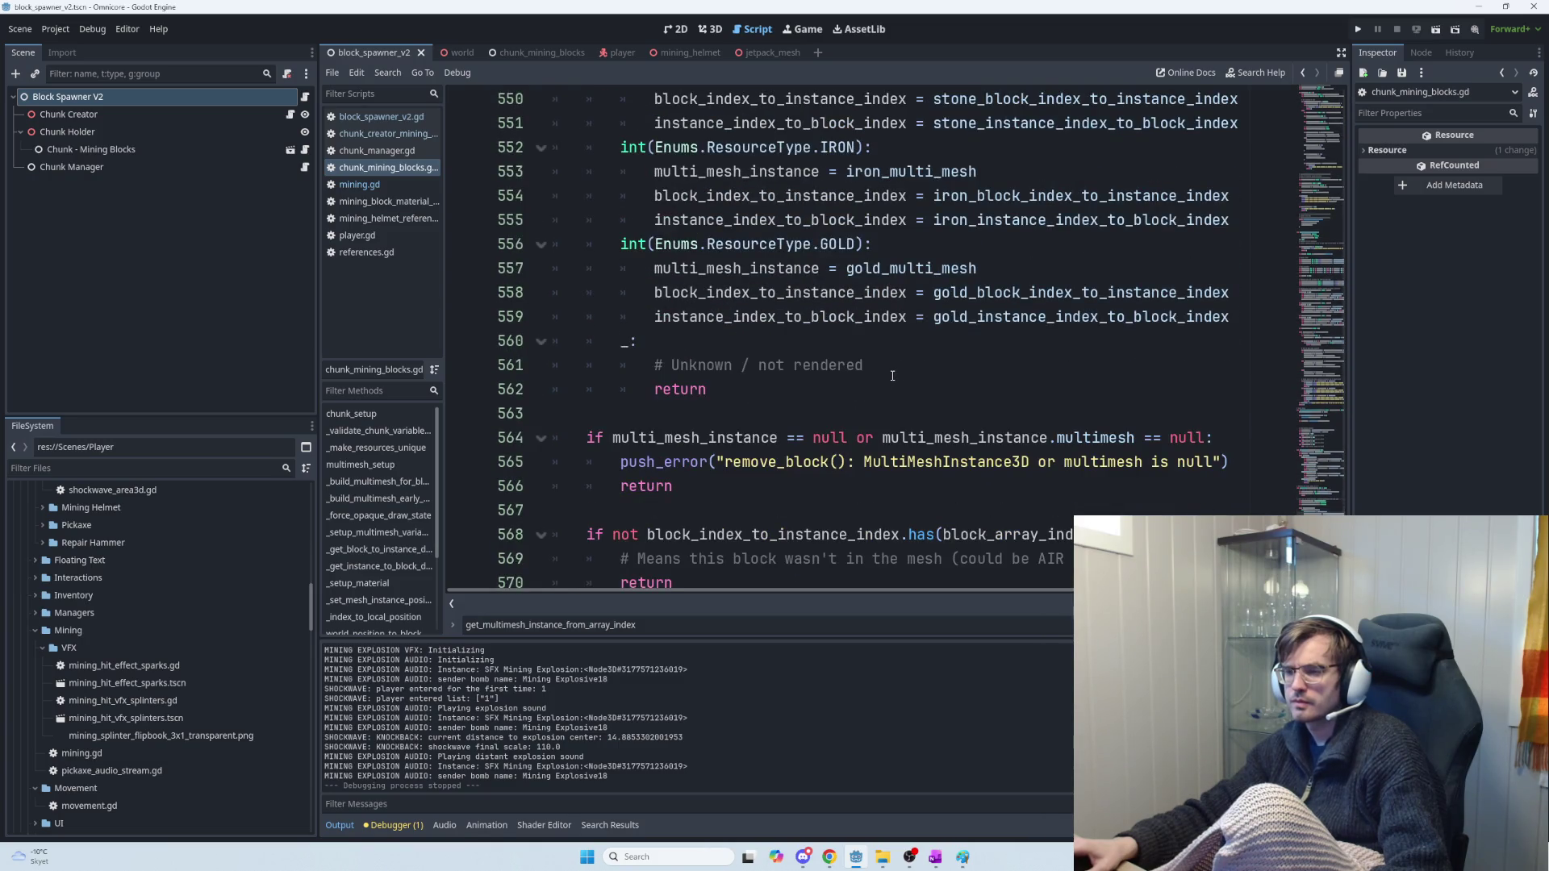
scroll(893, 376, up, 3)
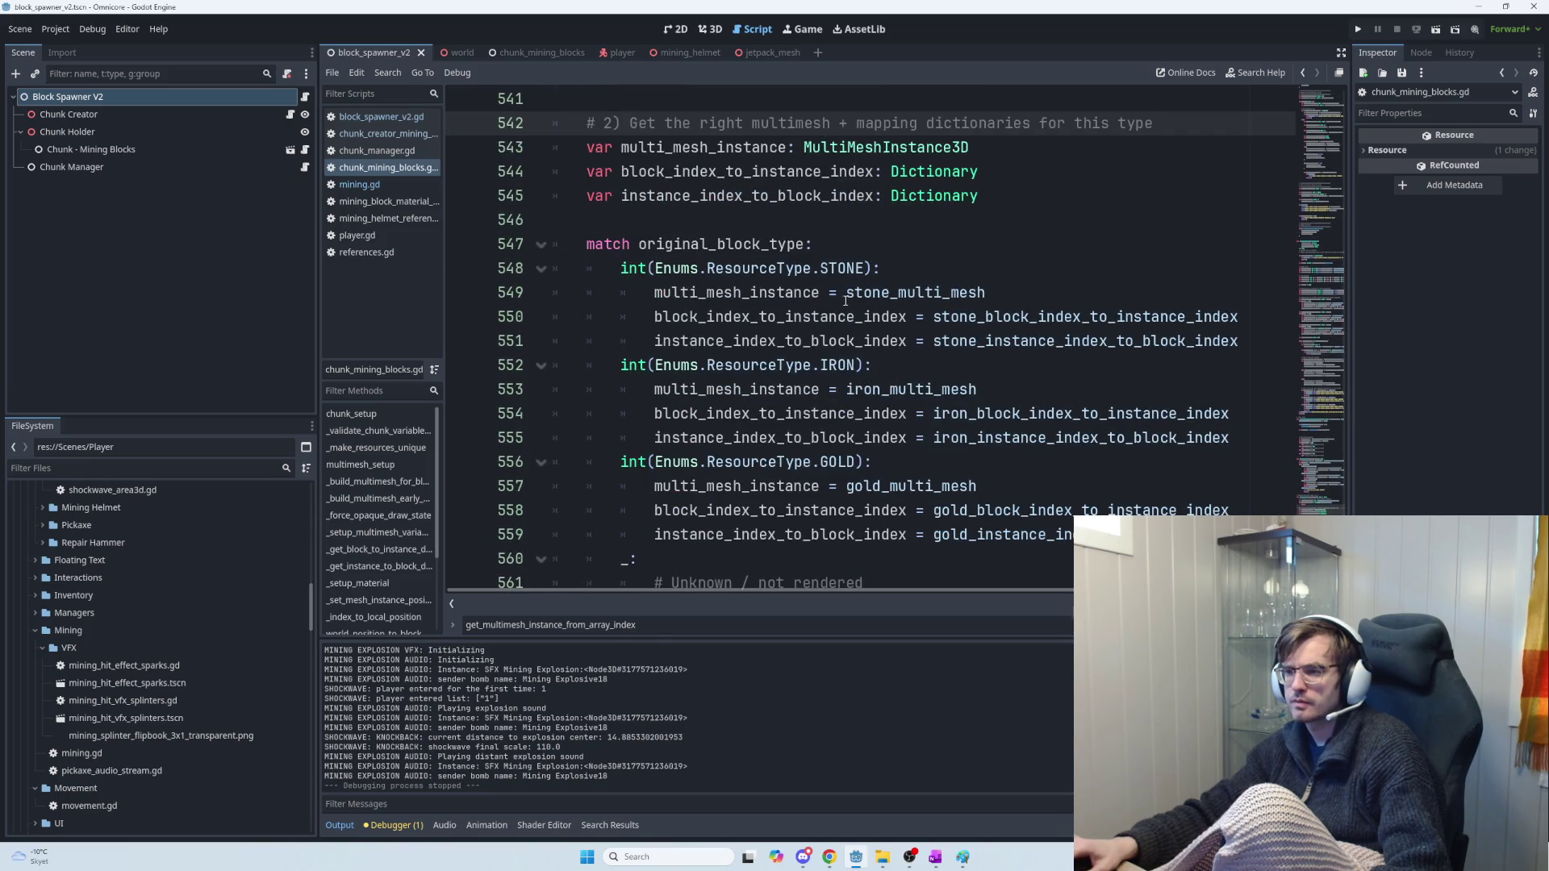
scroll(867, 323, down, 3)
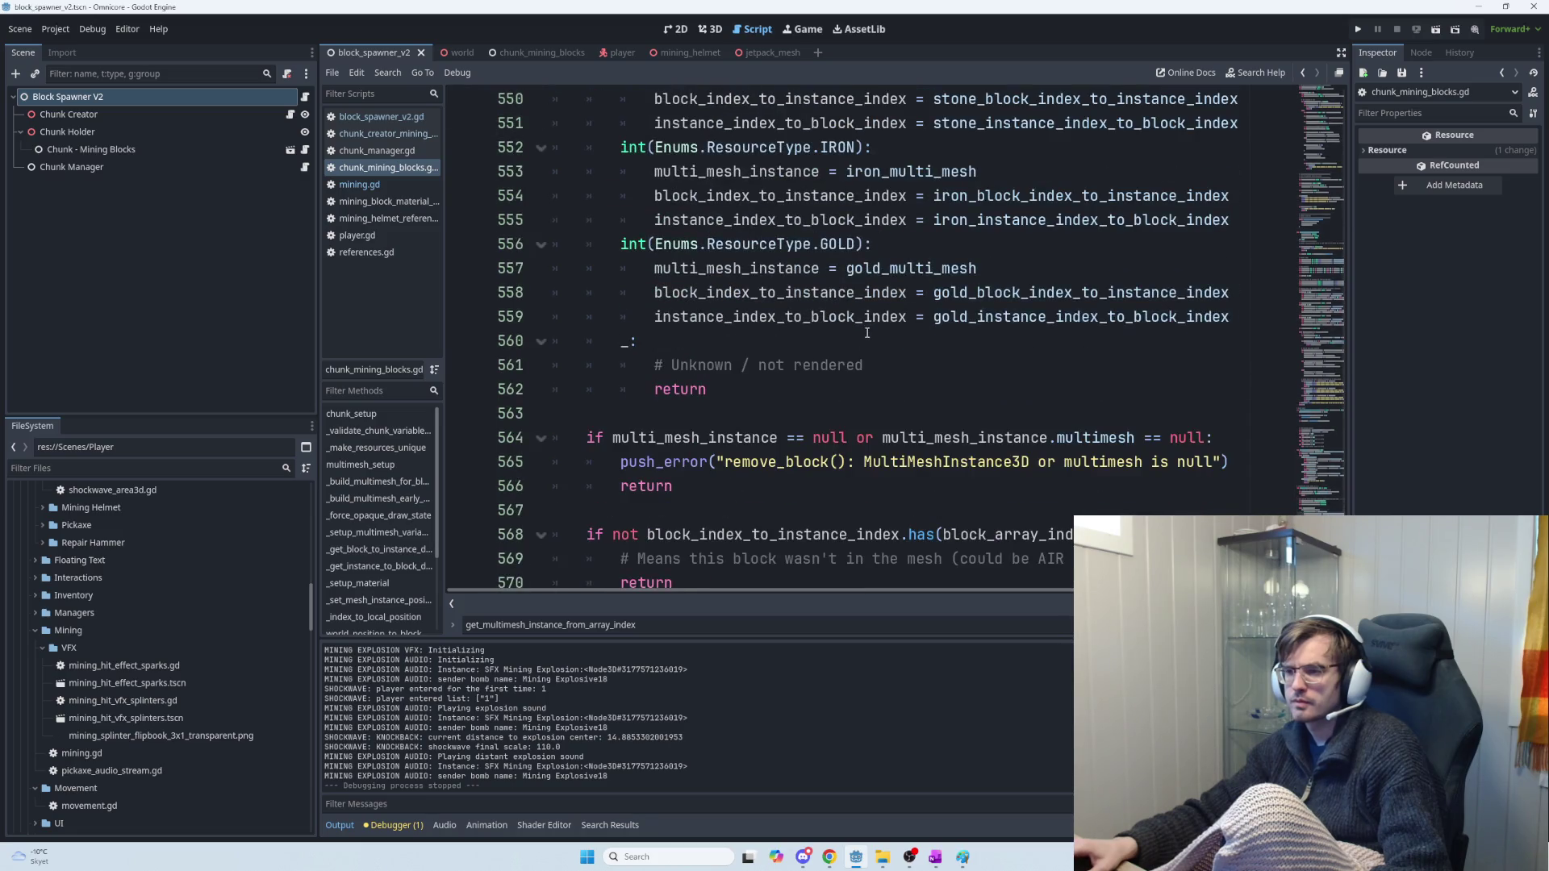
scroll(868, 335, down, 2)
scroll(868, 339, down, 2)
scroll(869, 339, up, 1)
scroll(868, 339, up, 3)
scroll(868, 340, down, 4)
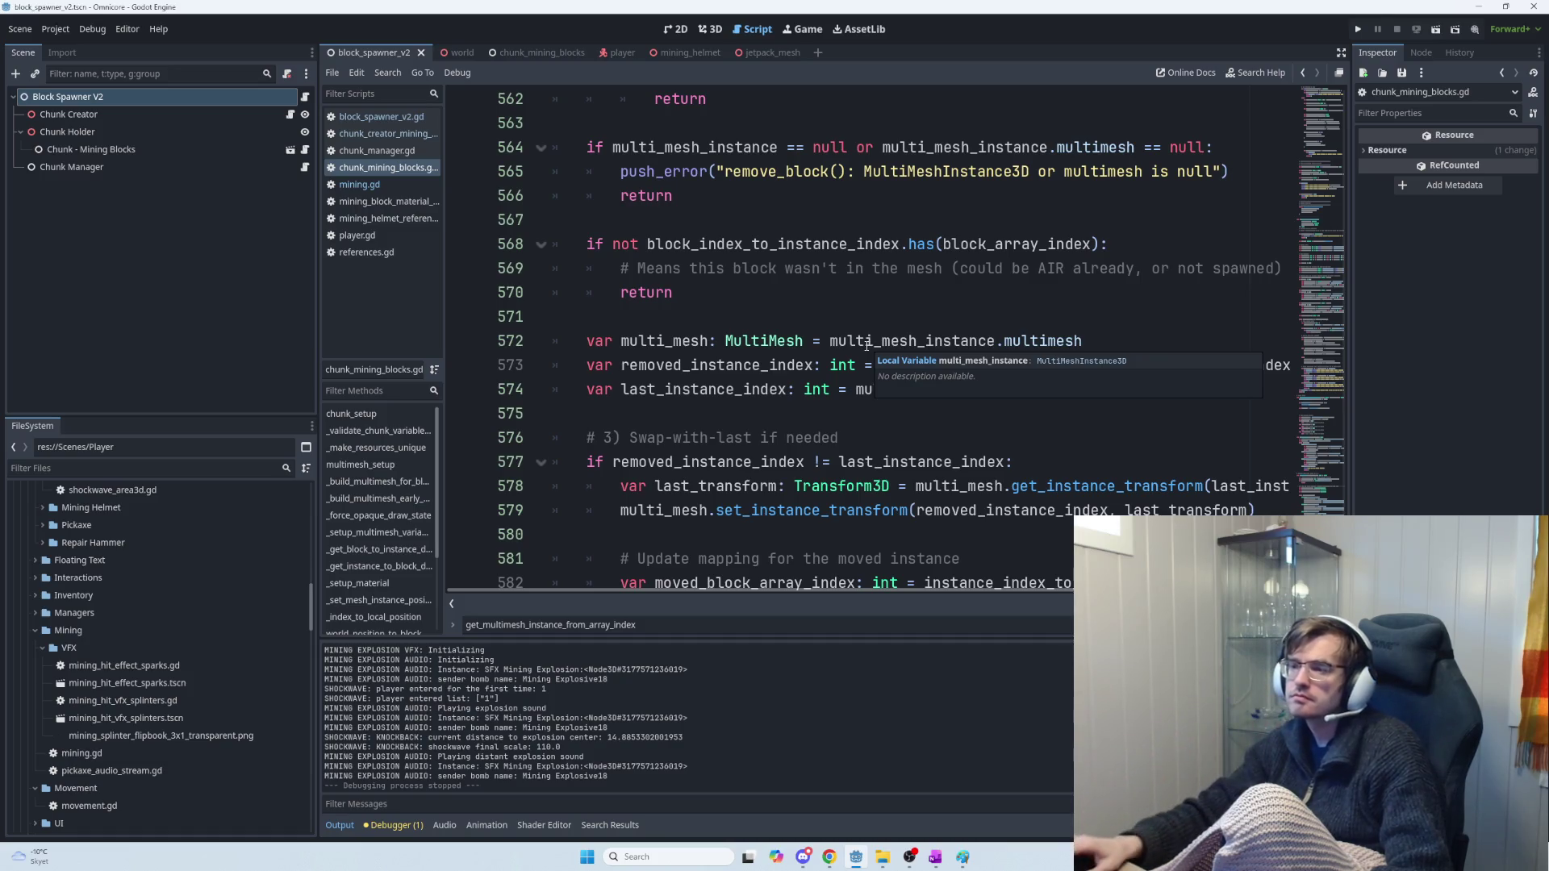
Inspect the comment and early return on lines 569–570
click(795, 281)
key(shift+Up)
key(shift+Home)
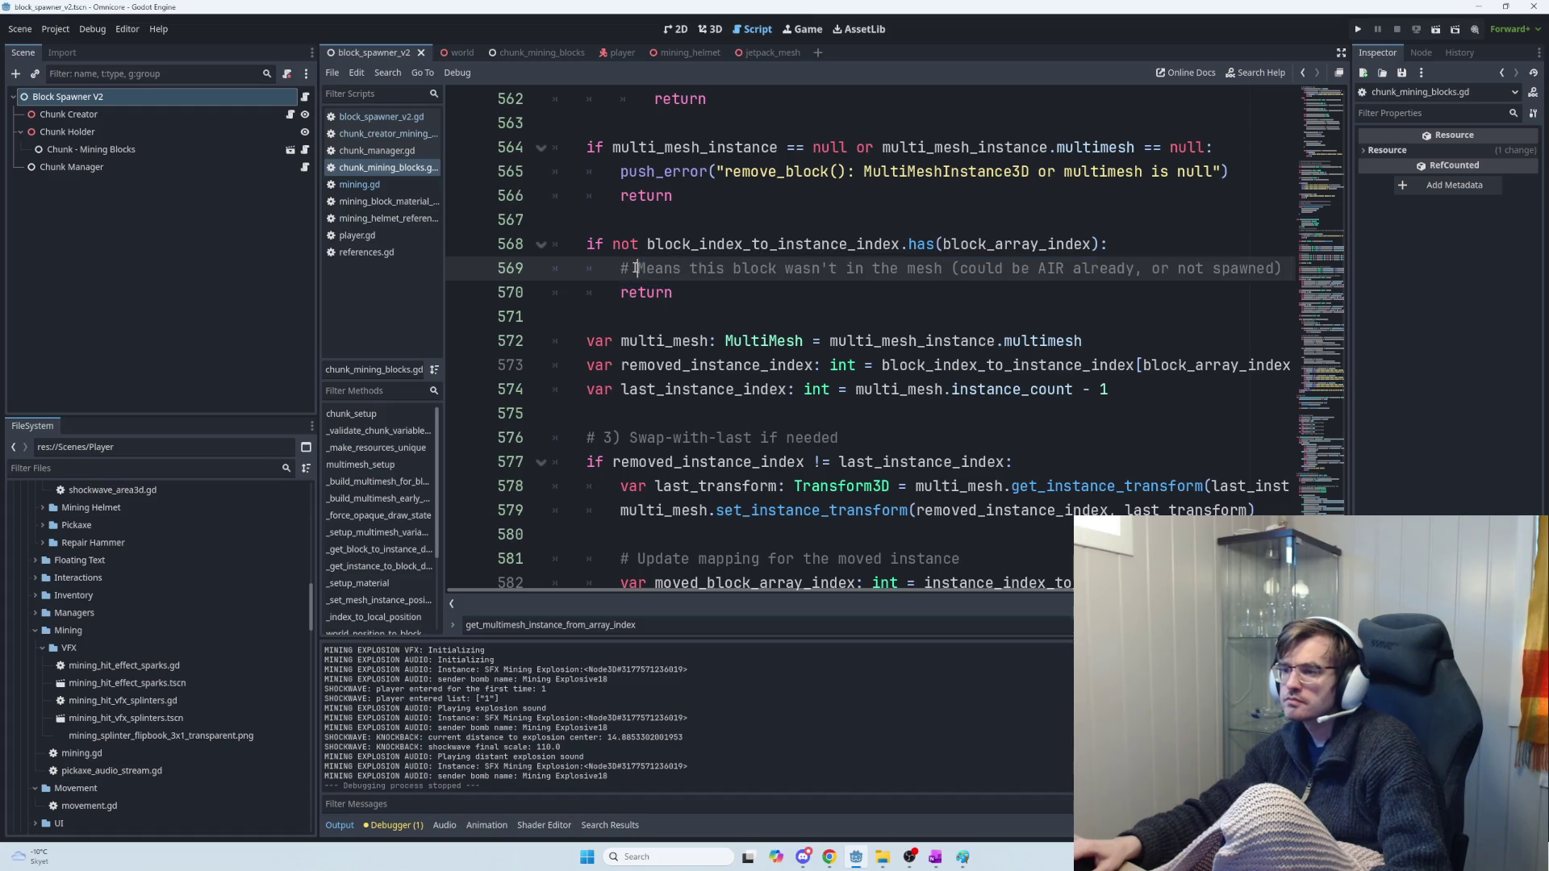
drag(933, 300, 613, 271)
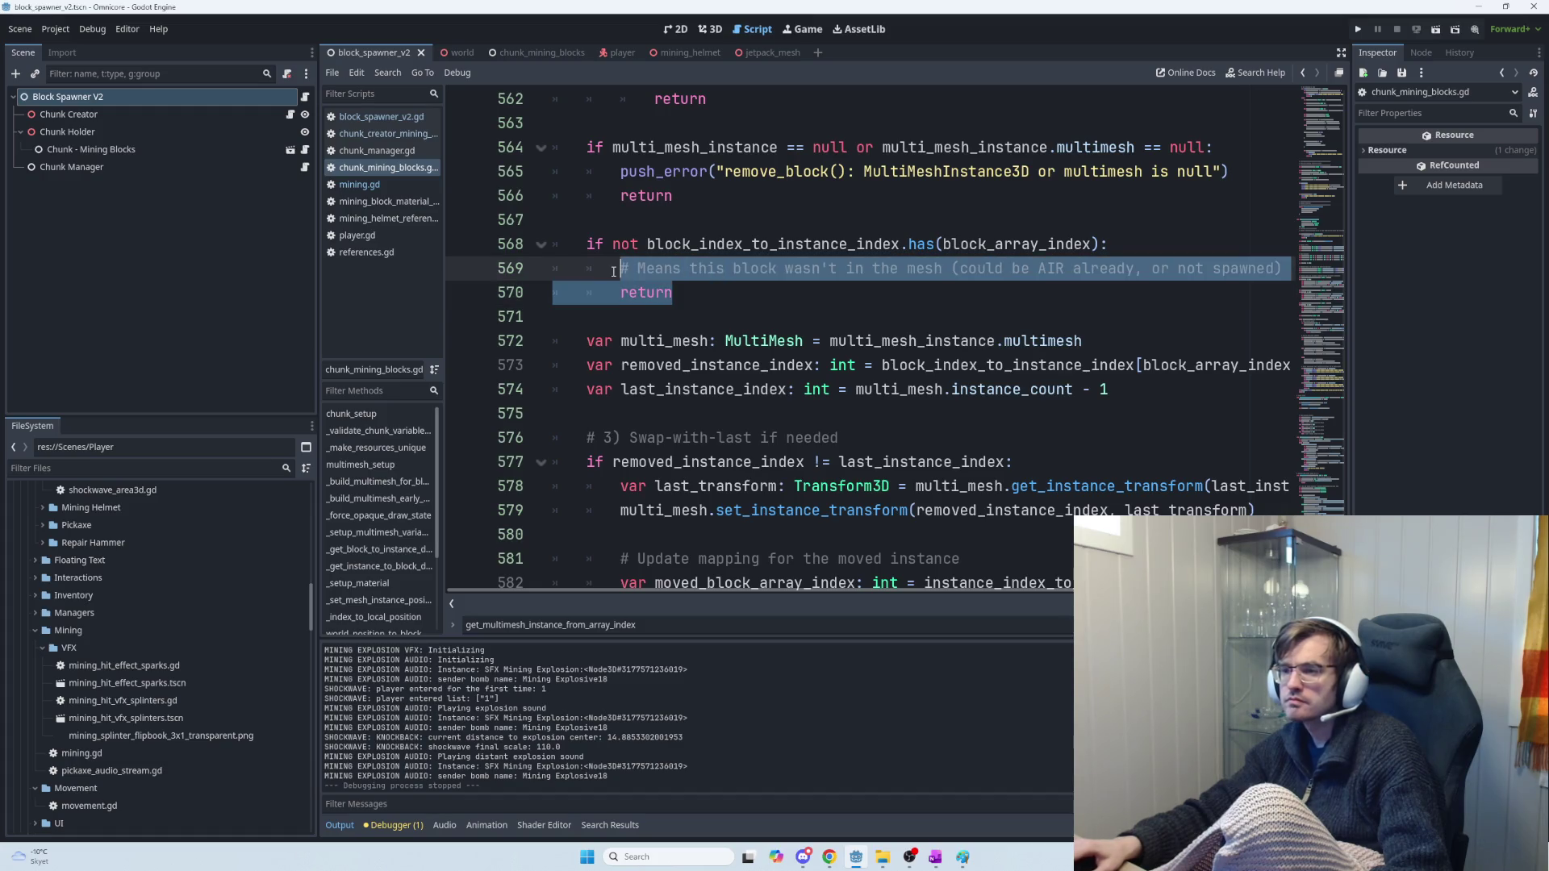
click(586, 267)
shift+click(976, 298)
click(972, 300)
key(shift+Up)
key(shift+Home)
key(shift+Home)
key(Left)
Check the multimesh index, mapping update and mark-voxel-empty code (lines 572–593), then run the project
scroll(769, 331, down, 1)
scroll(769, 330, down, 1)
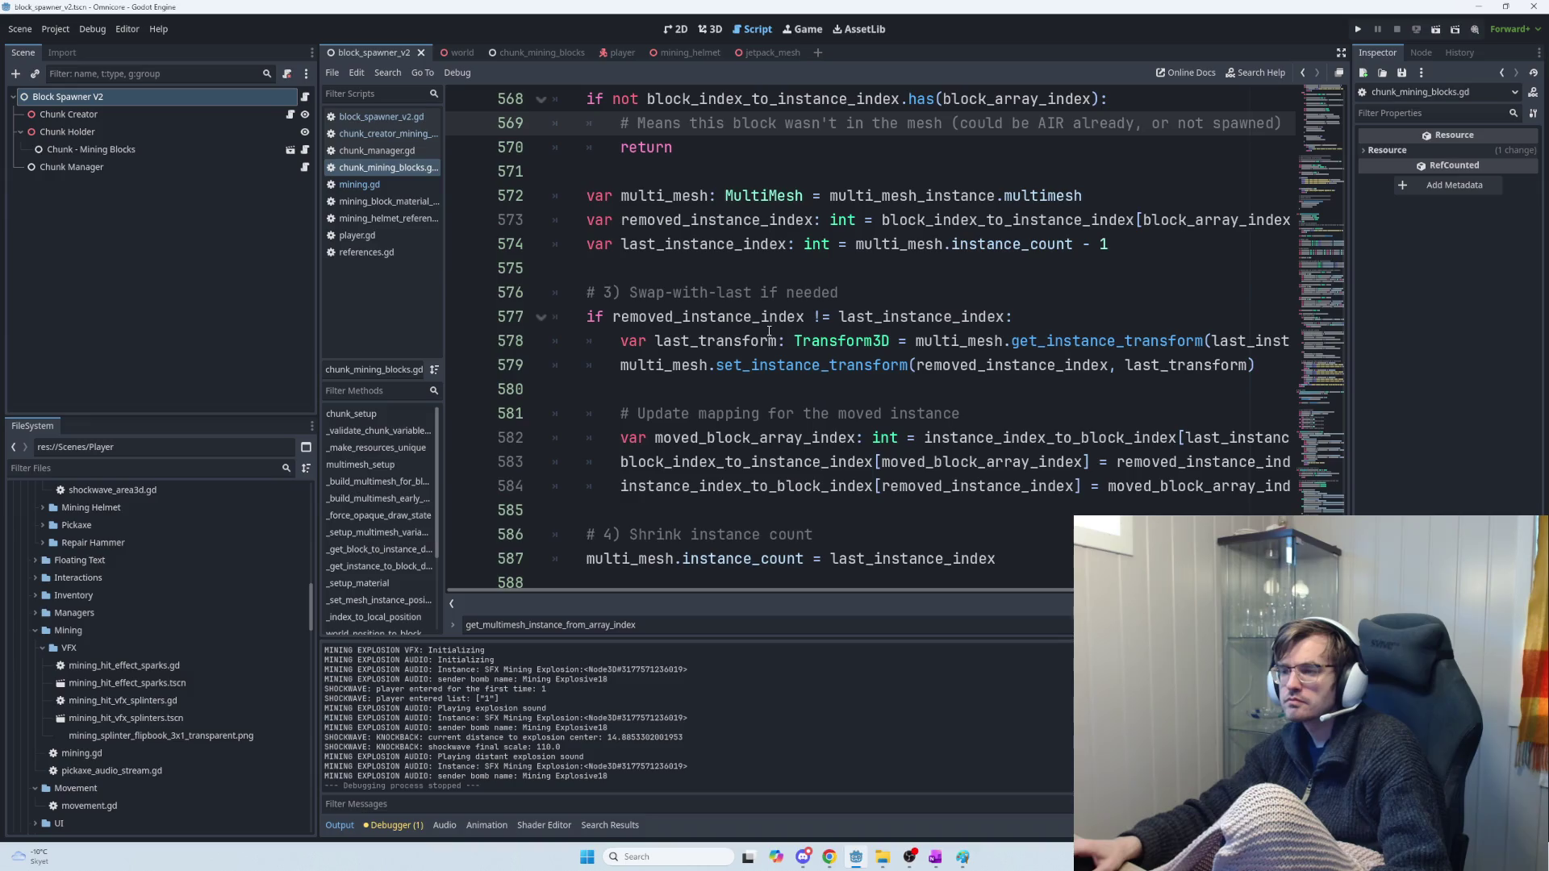
drag(564, 195, 1129, 246)
click(1180, 254)
scroll(1113, 291, down, 2)
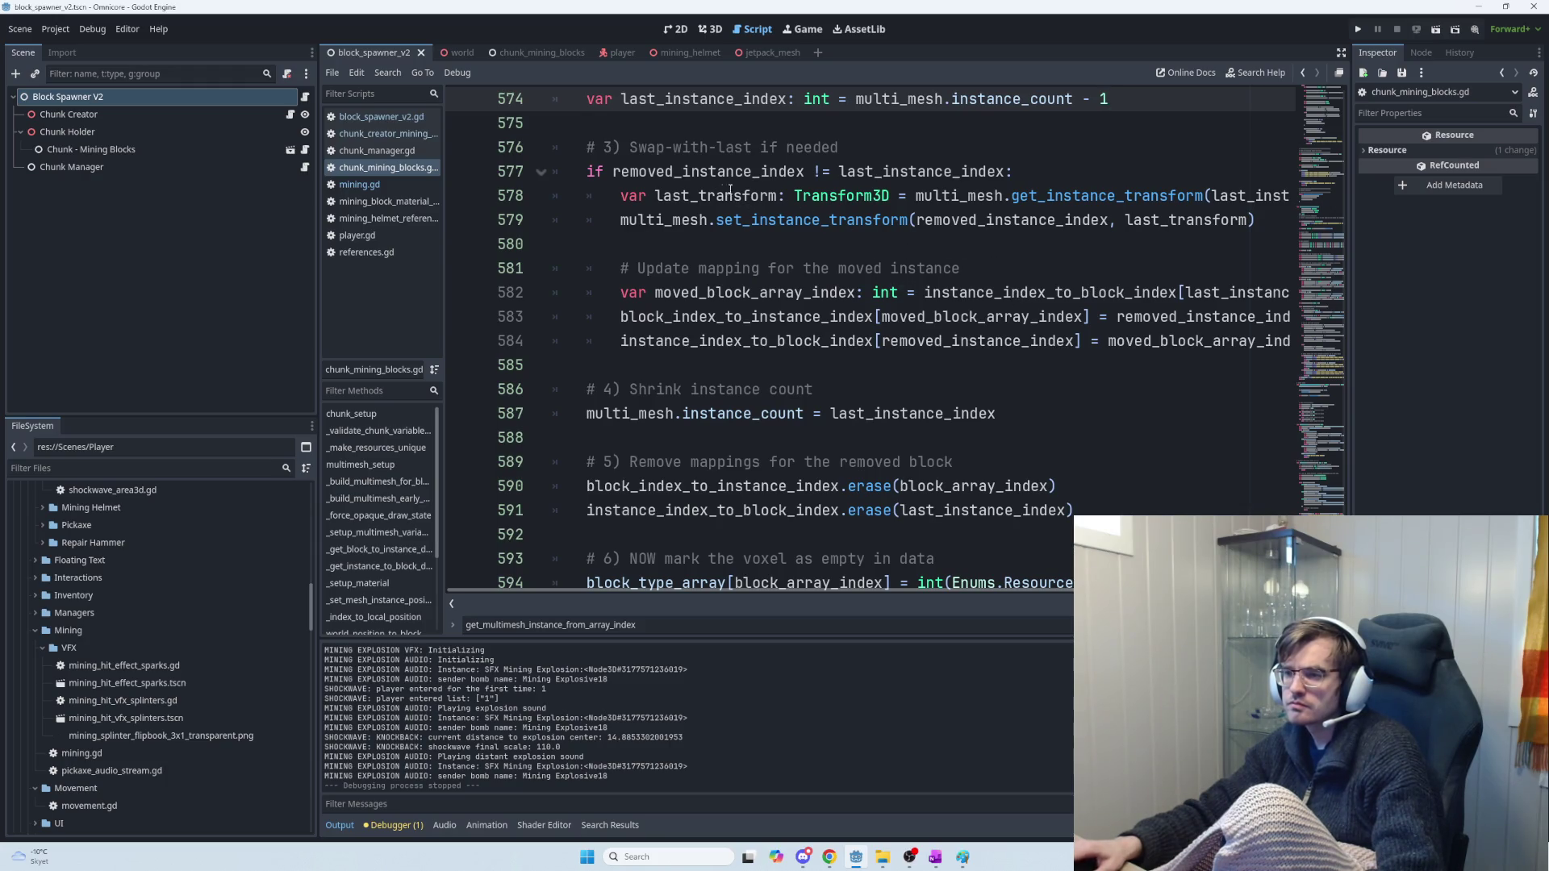
drag(990, 273, 601, 280)
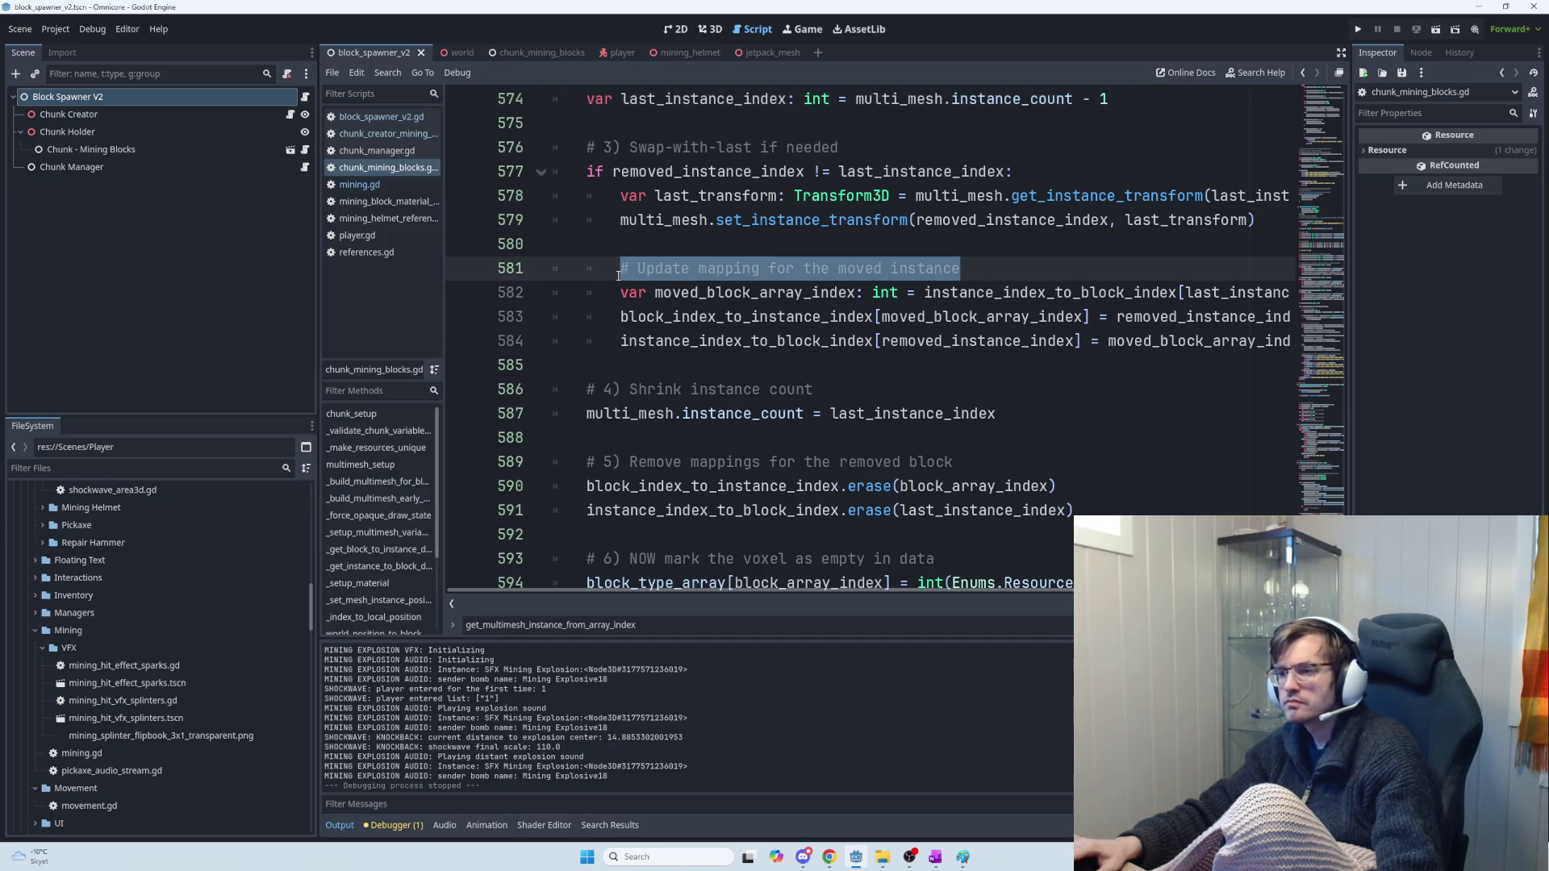
click(612, 276)
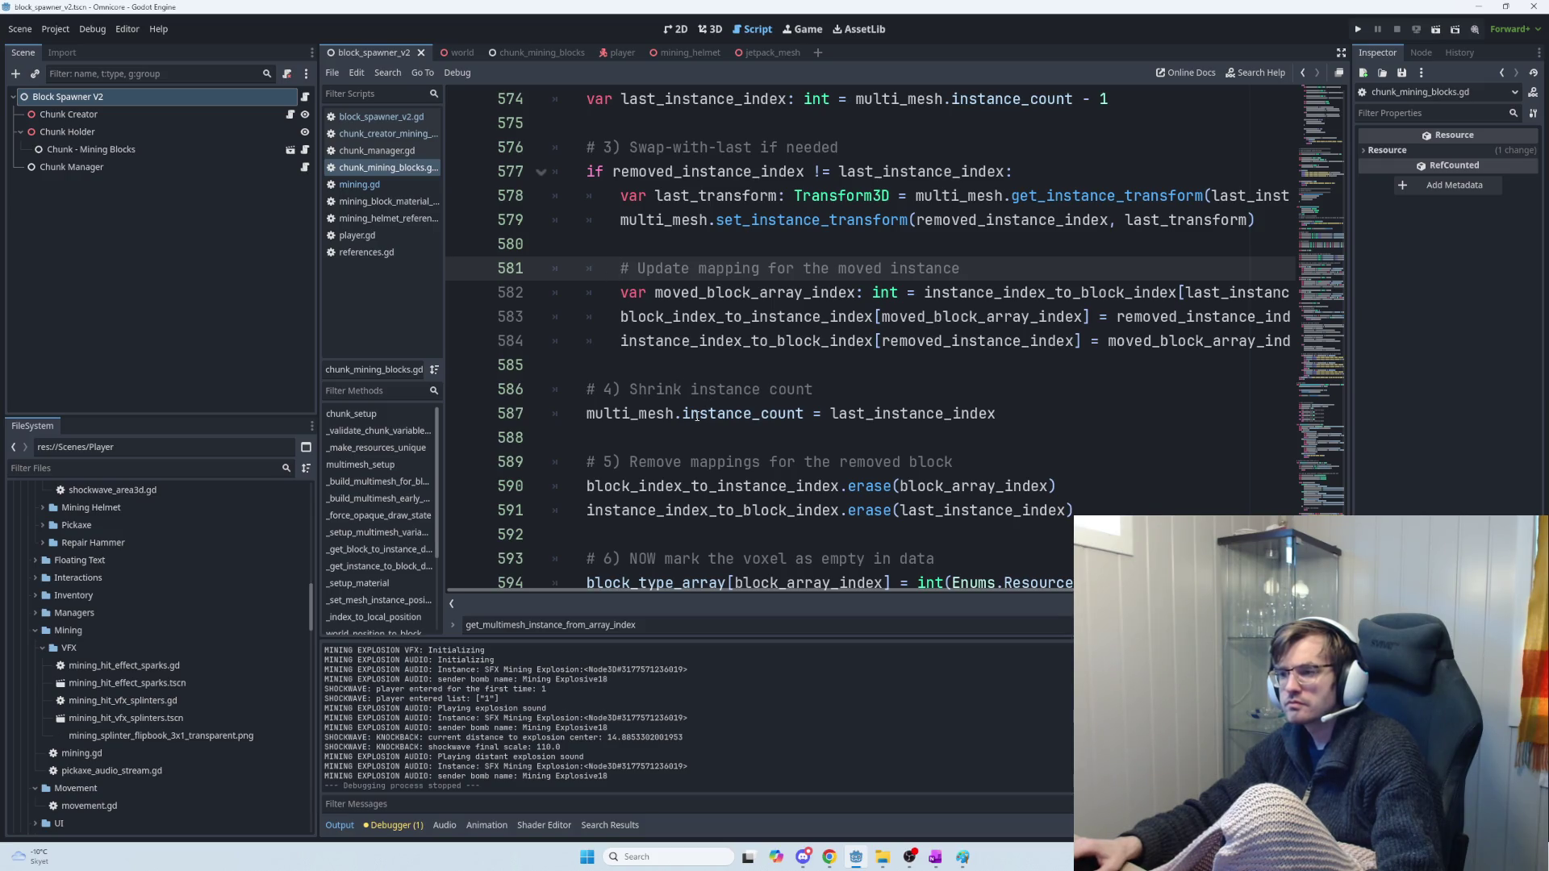
scroll(697, 414, down, 2)
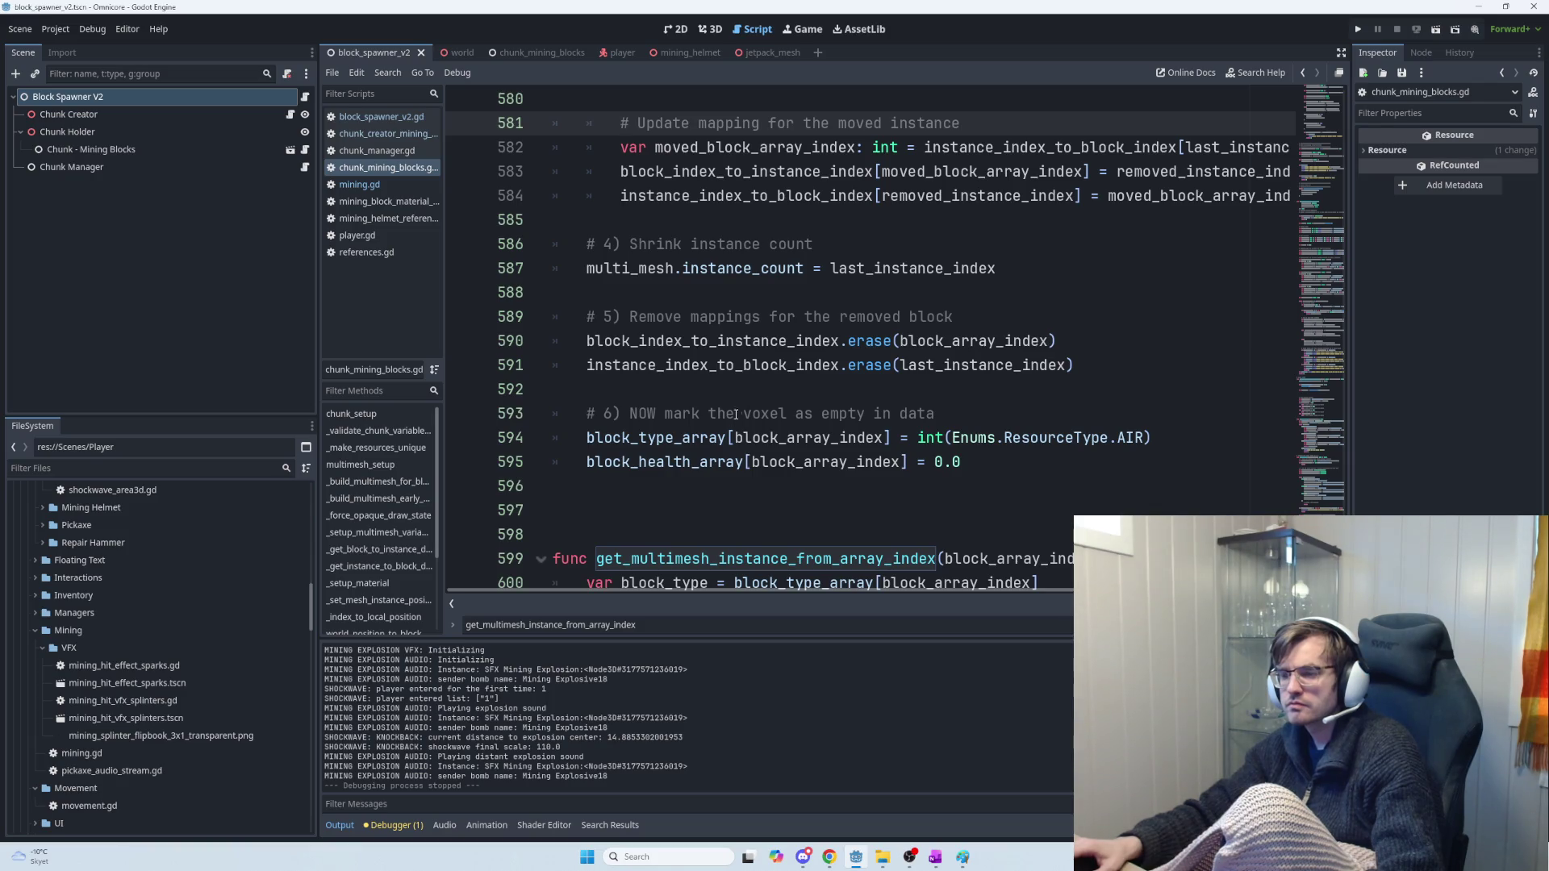
drag(591, 414, 989, 418)
click(990, 417)
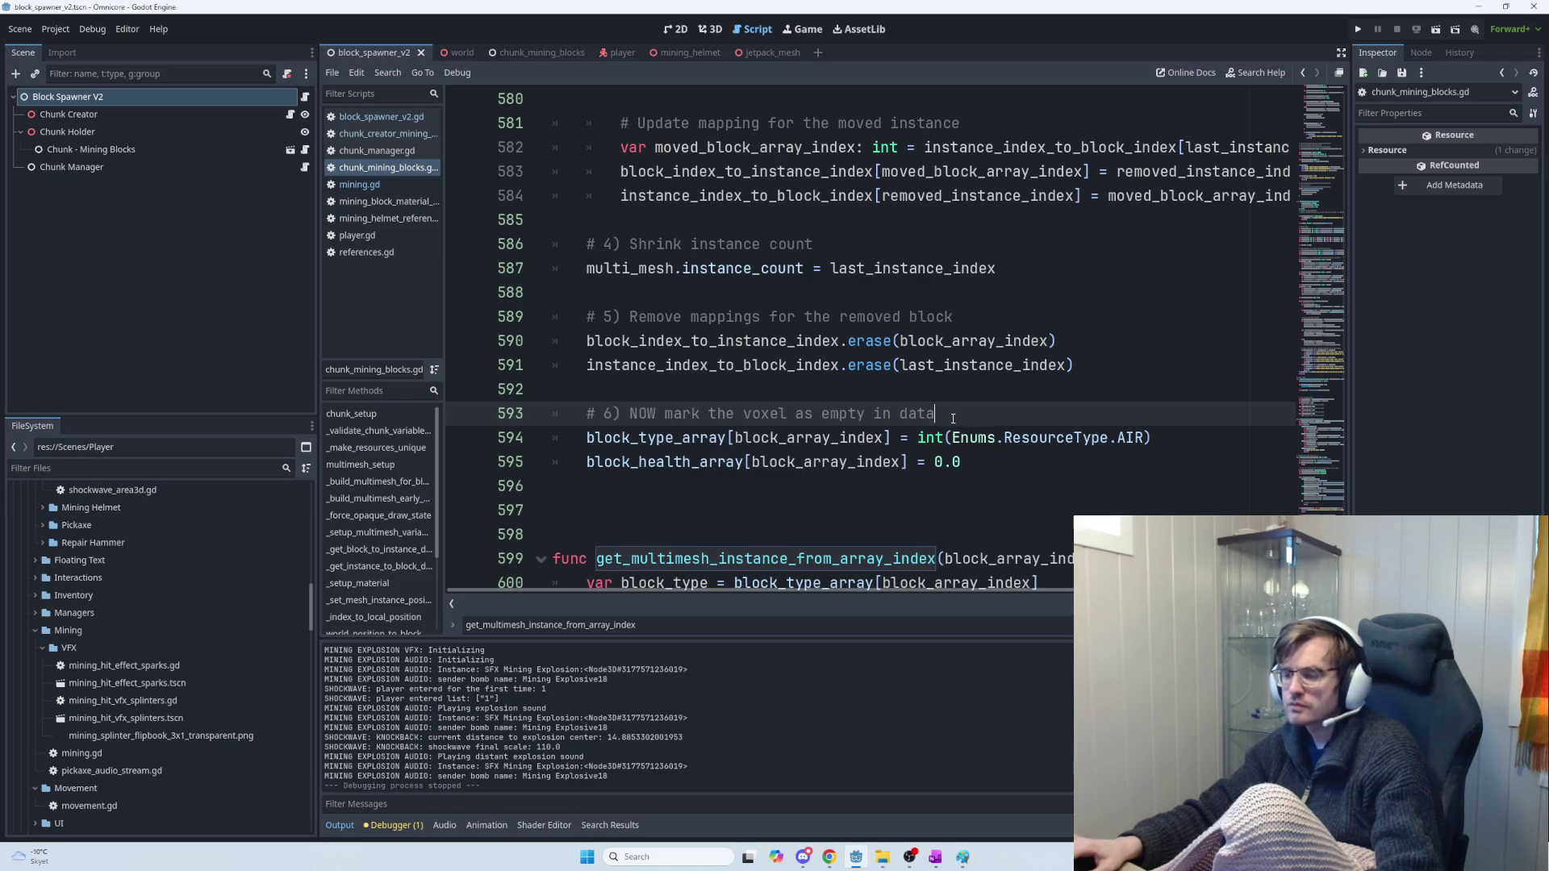
click(990, 313)
key(F5)
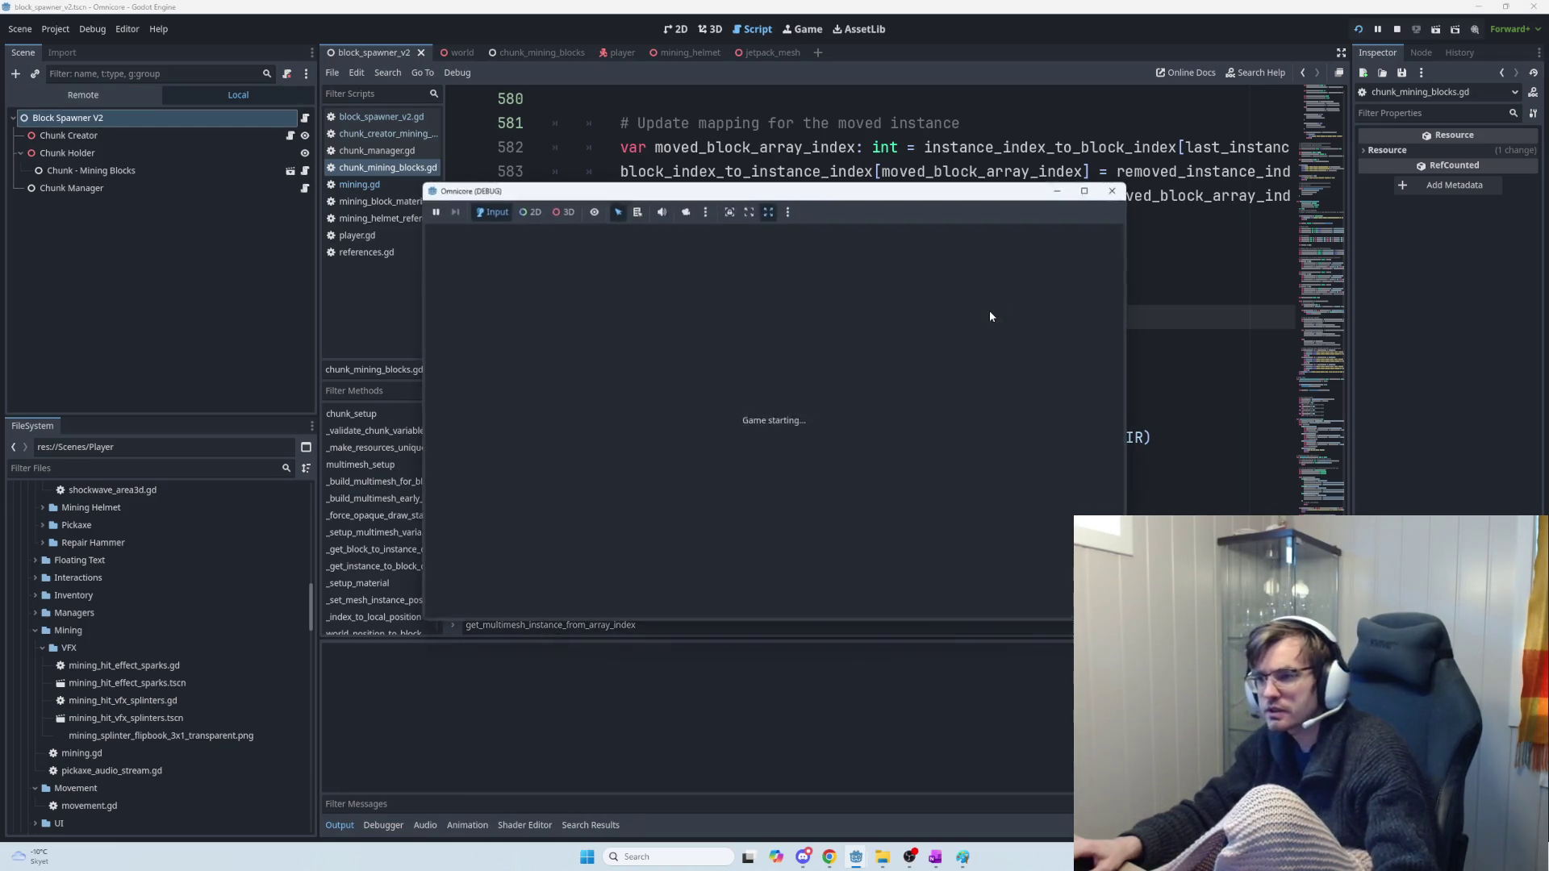
Enter the game world and mine the iron blocks in the floor
key(Return)
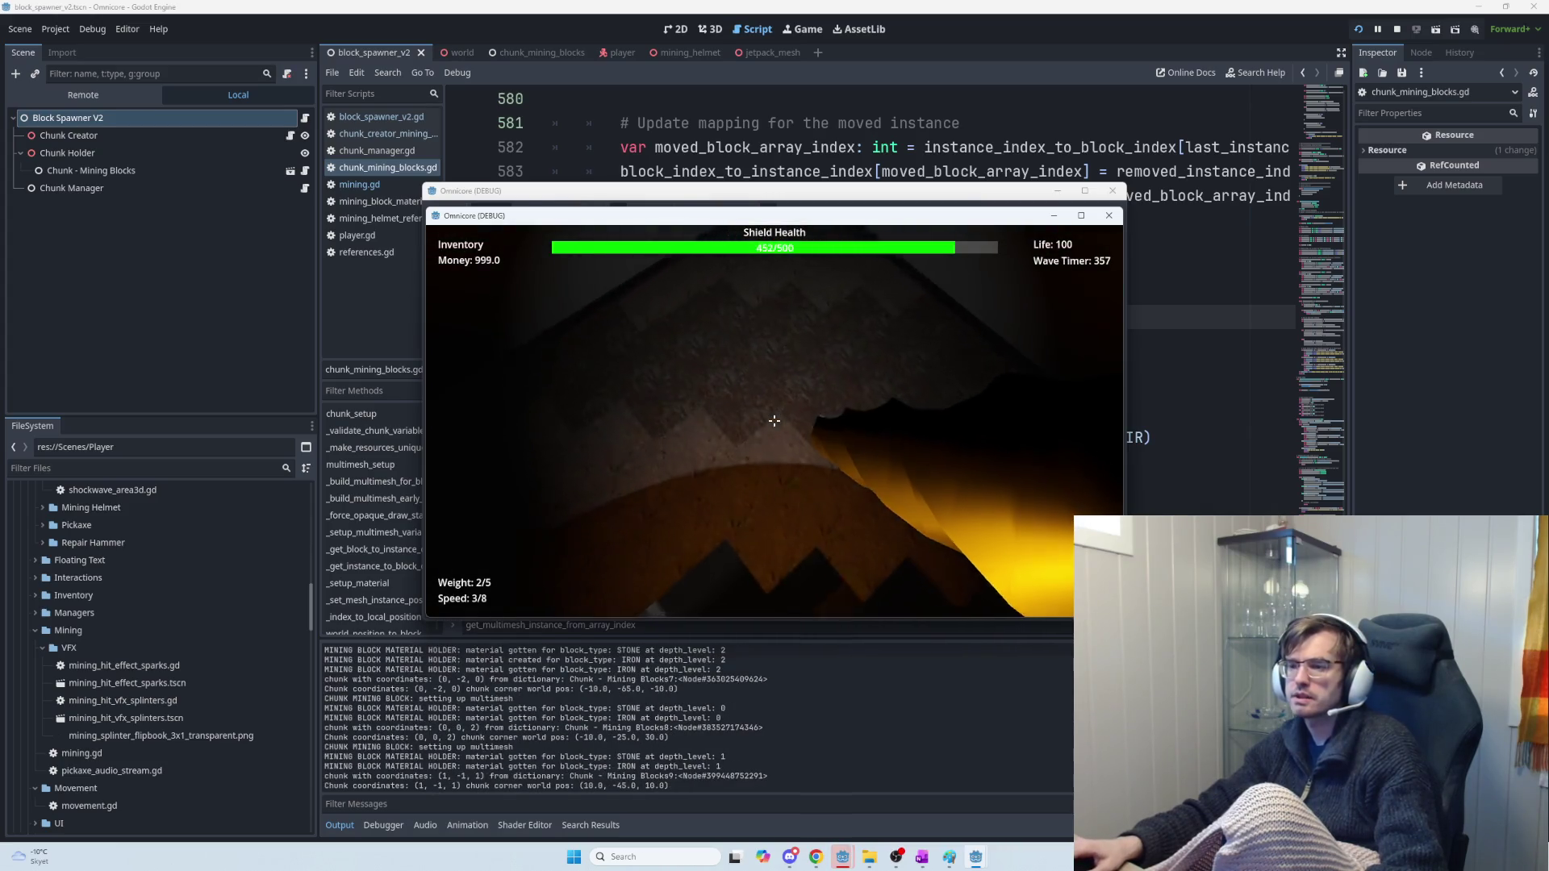
click(773, 420)
click(773, 420)
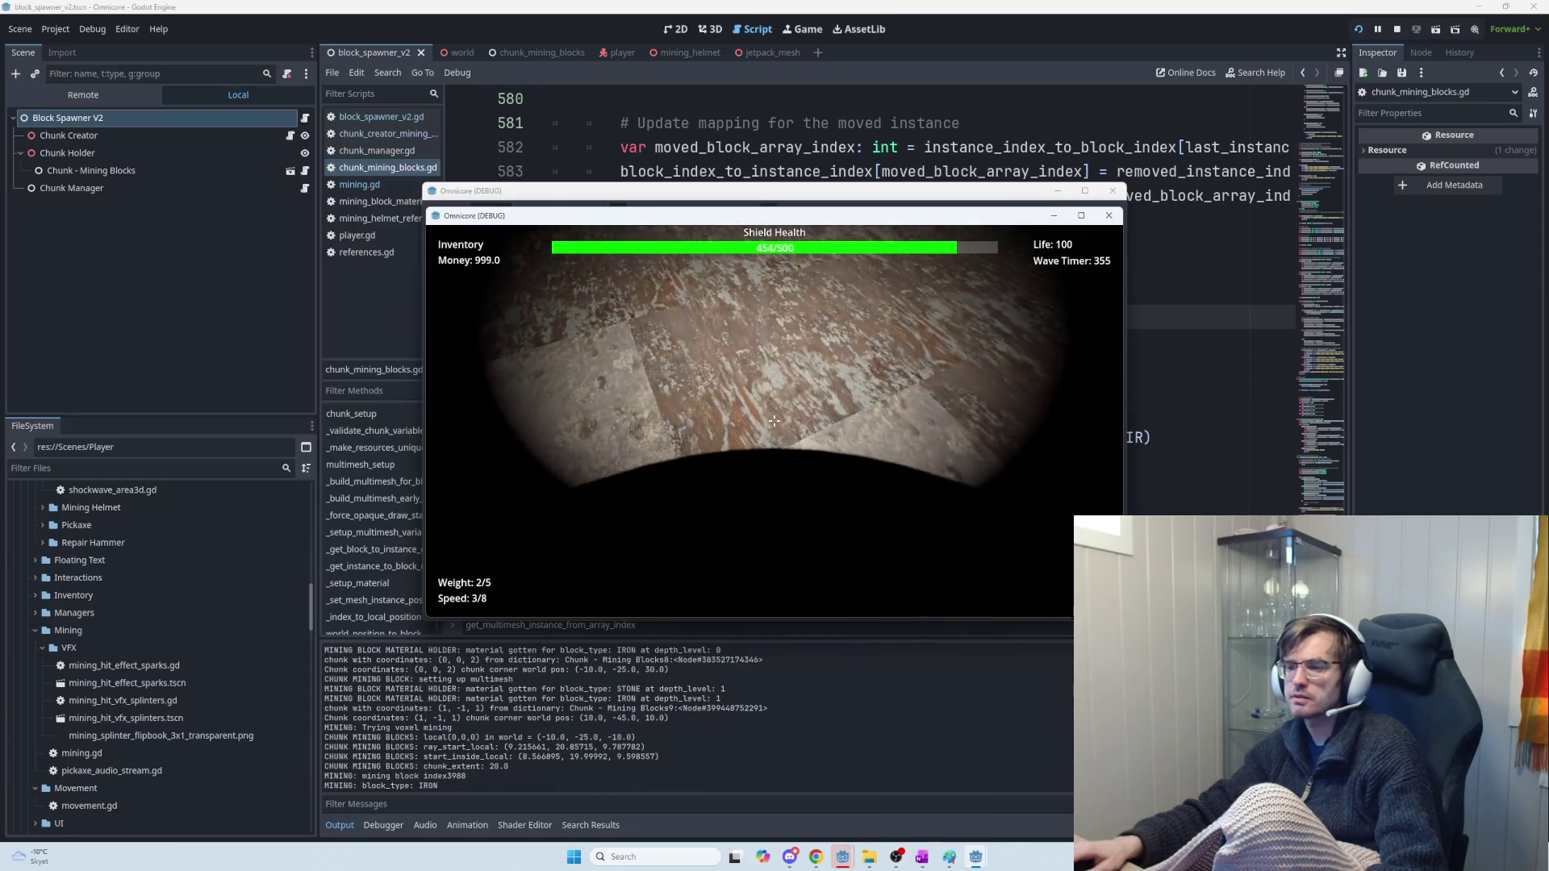
click(774, 421)
click(773, 420)
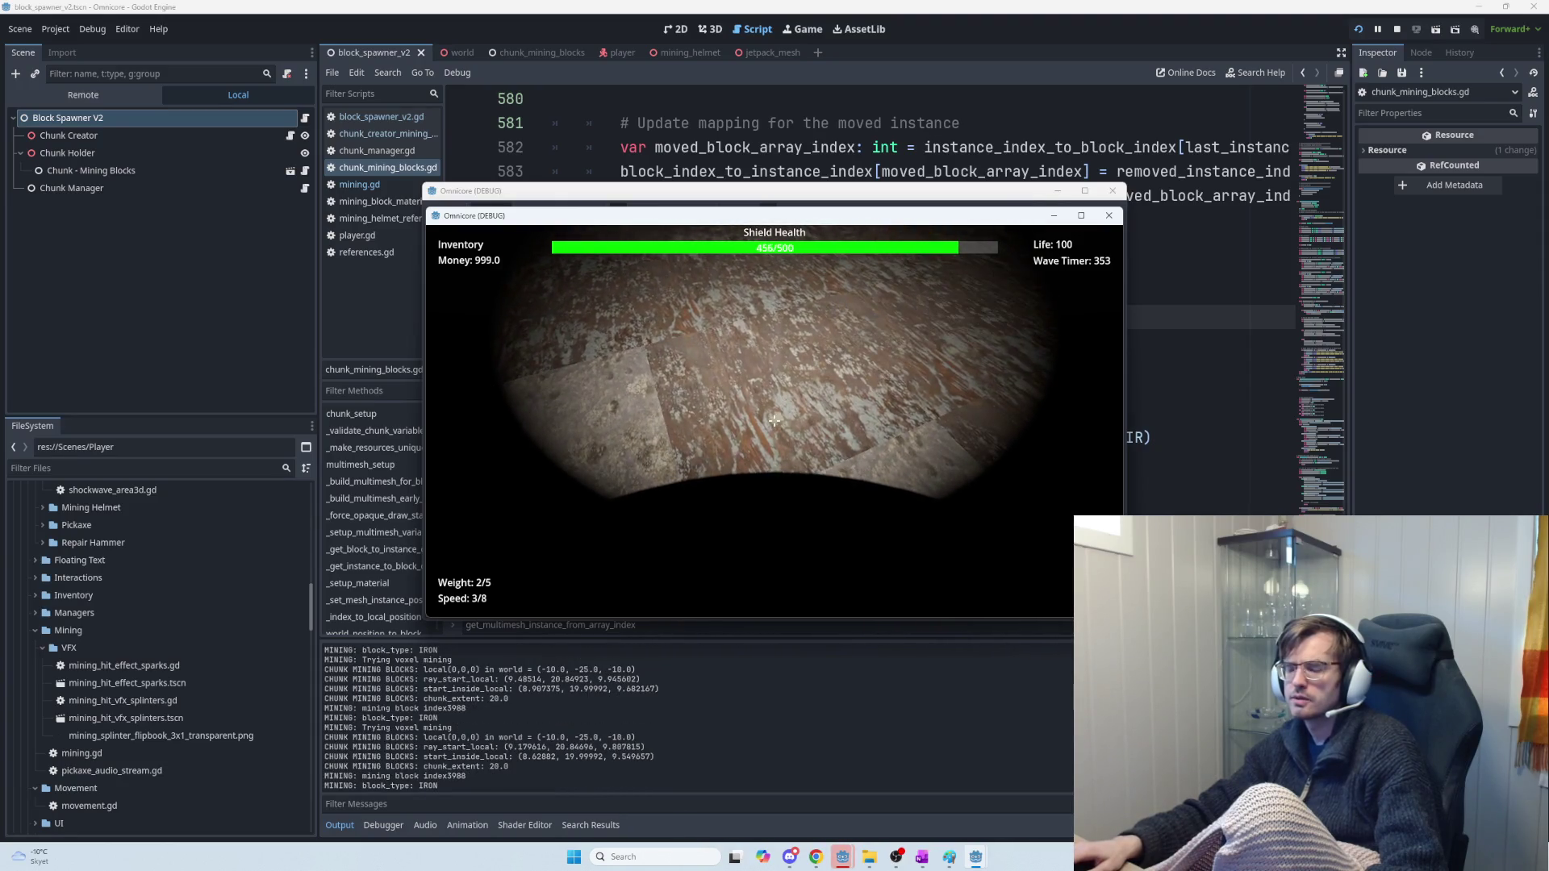
click(774, 421)
click(774, 420)
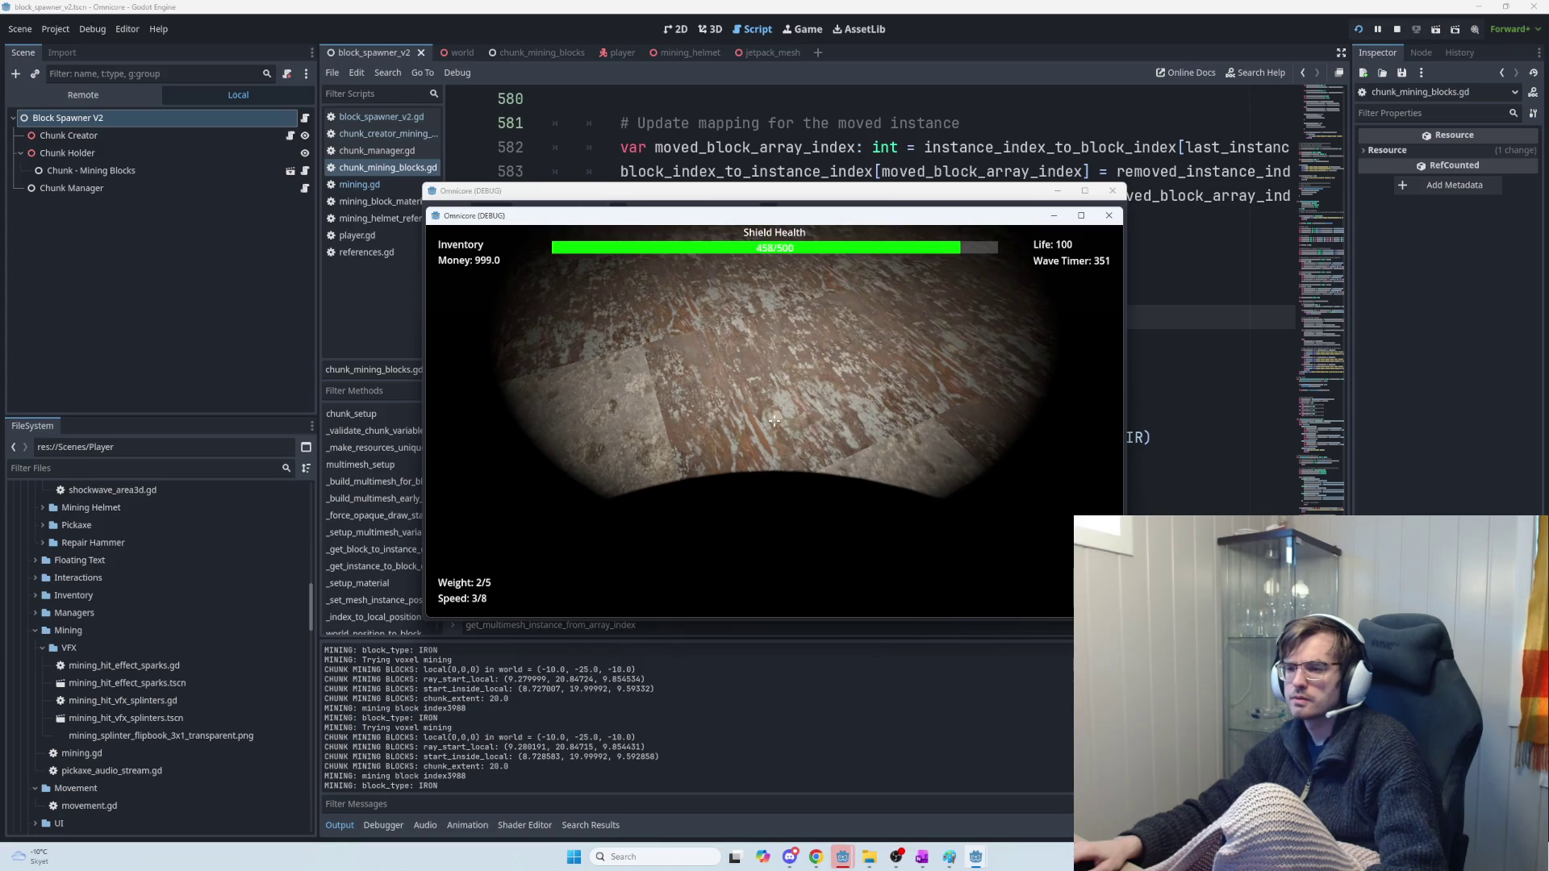
click(774, 420)
click(774, 421)
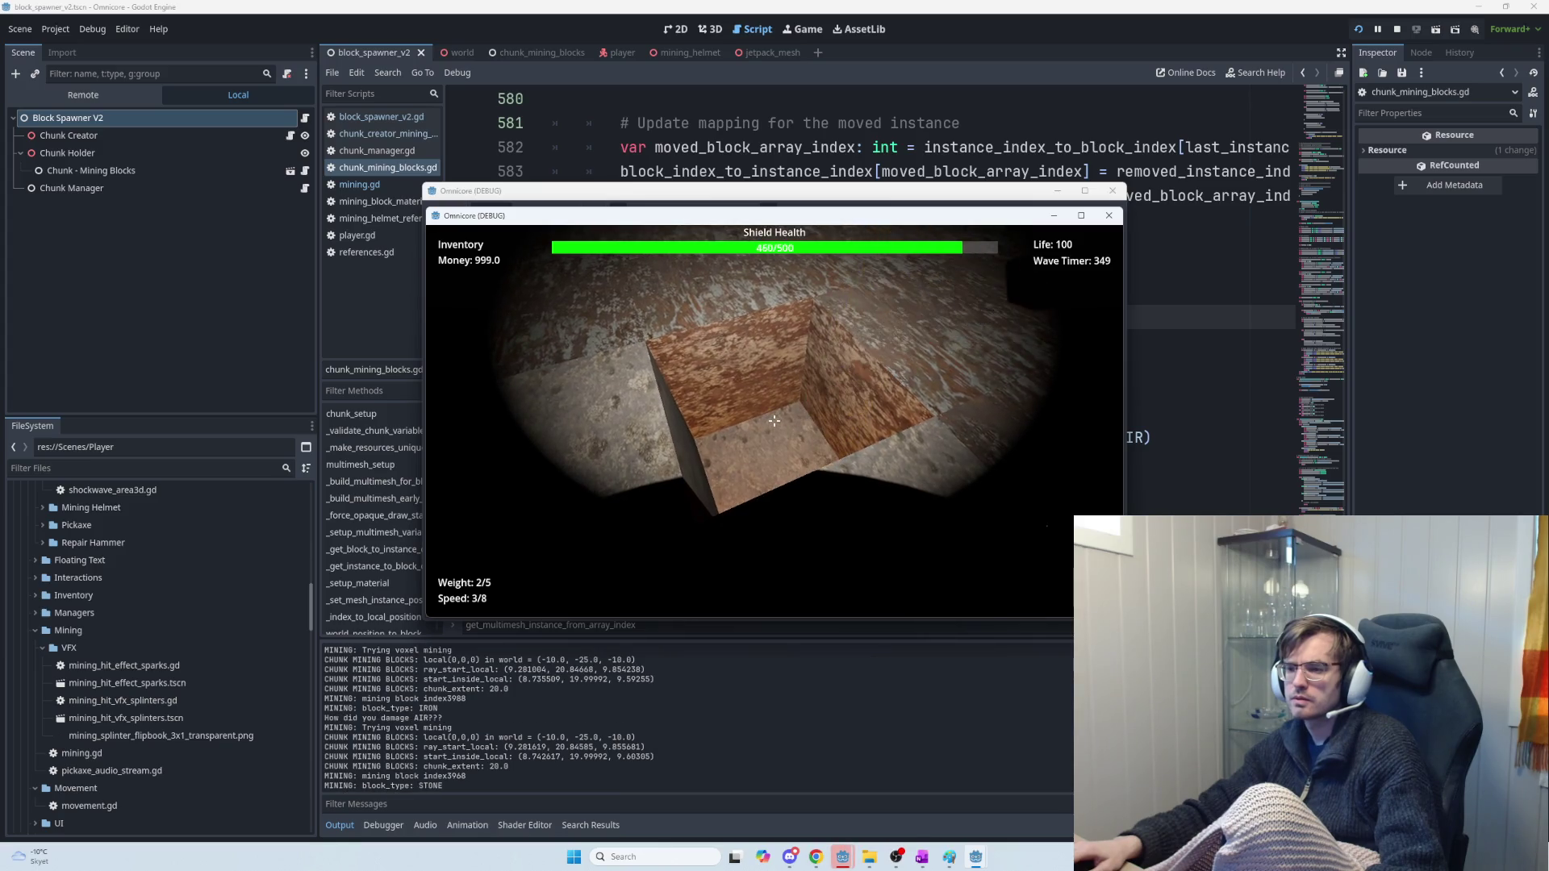
click(774, 421)
Mine the nearby orange blocks, the stone wall and pocket, and another iron block
click(774, 420)
click(773, 420)
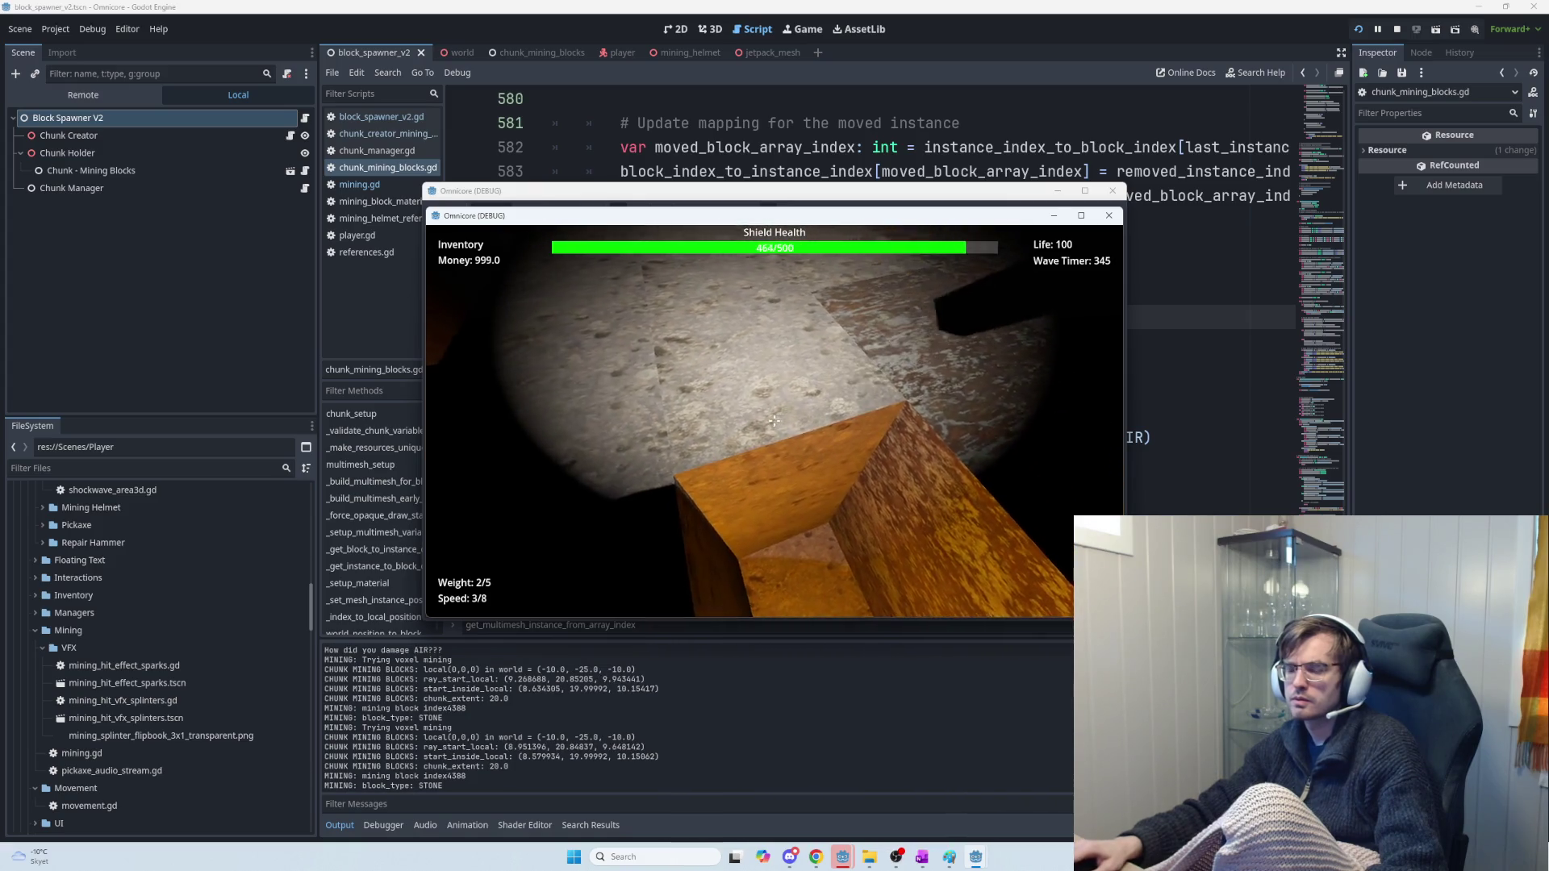
click(774, 421)
click(774, 421)
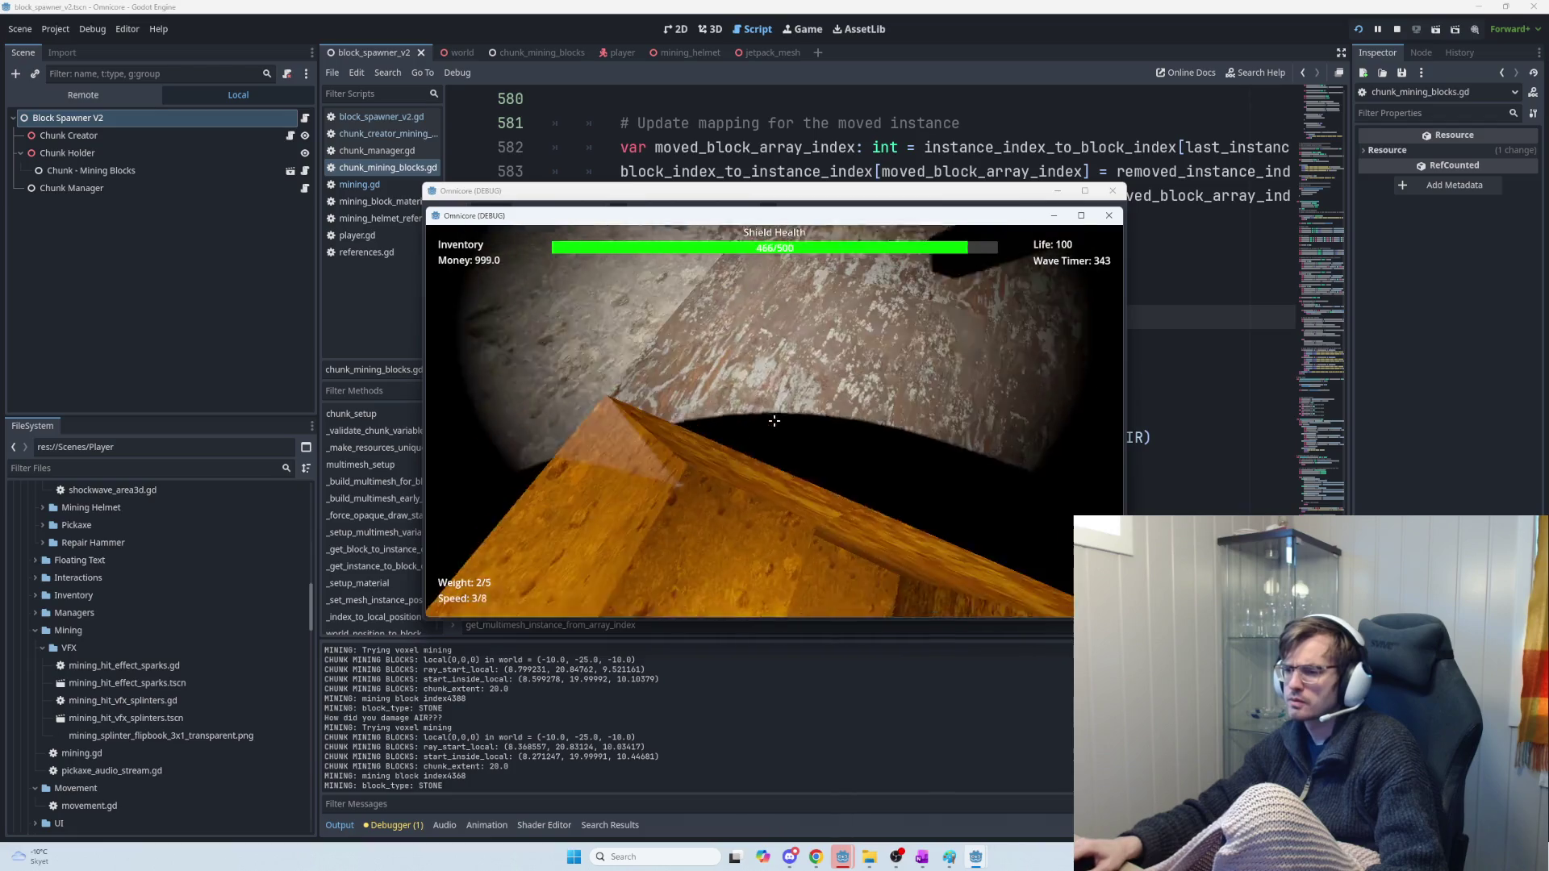
click(773, 420)
click(774, 420)
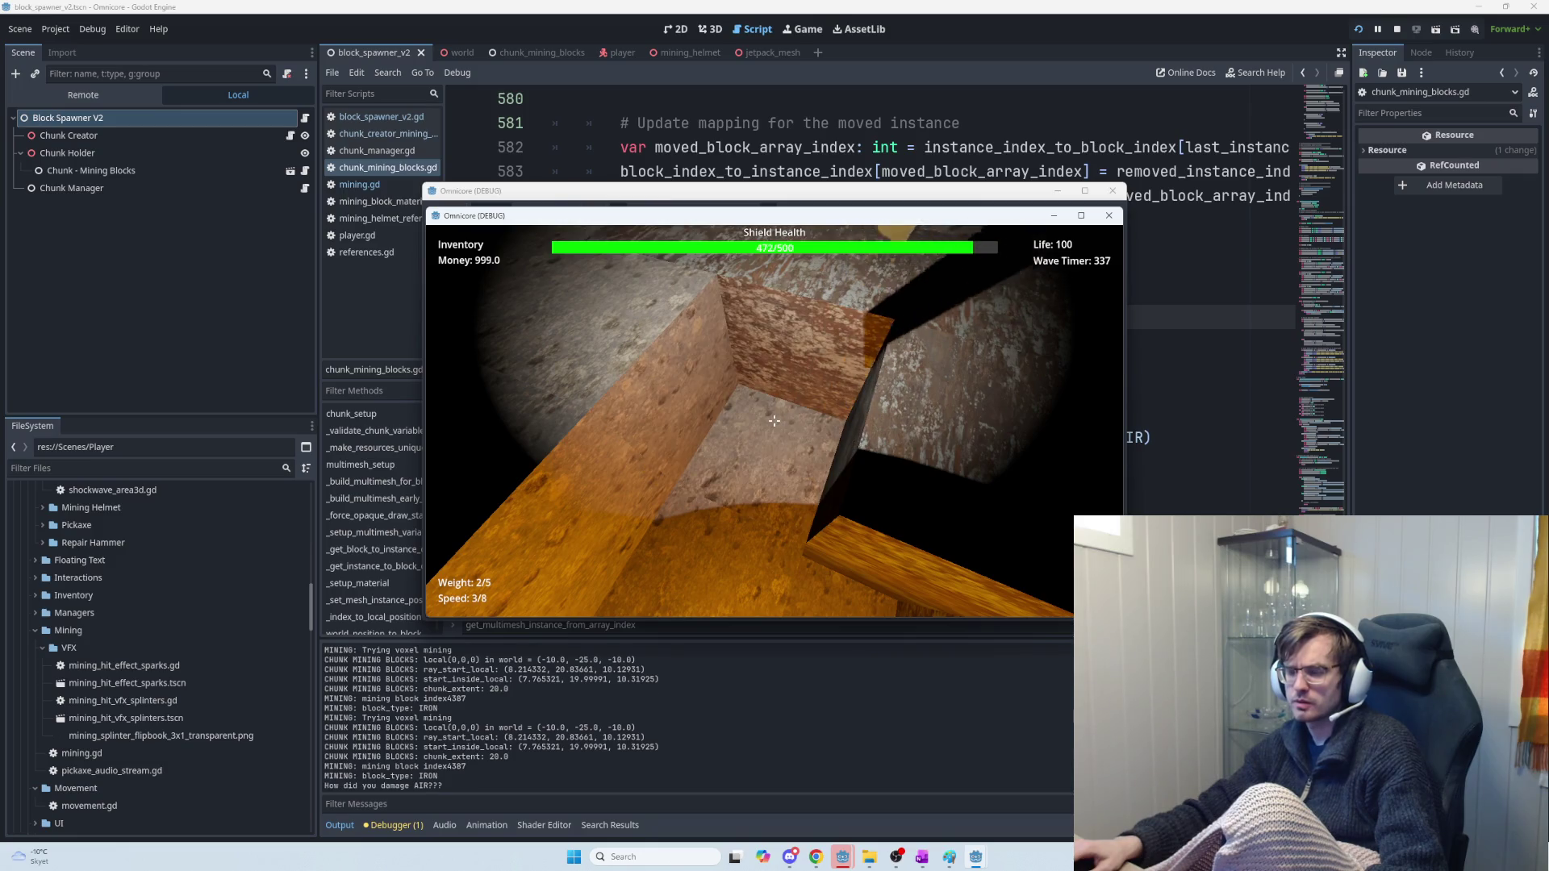
click(774, 420)
click(774, 421)
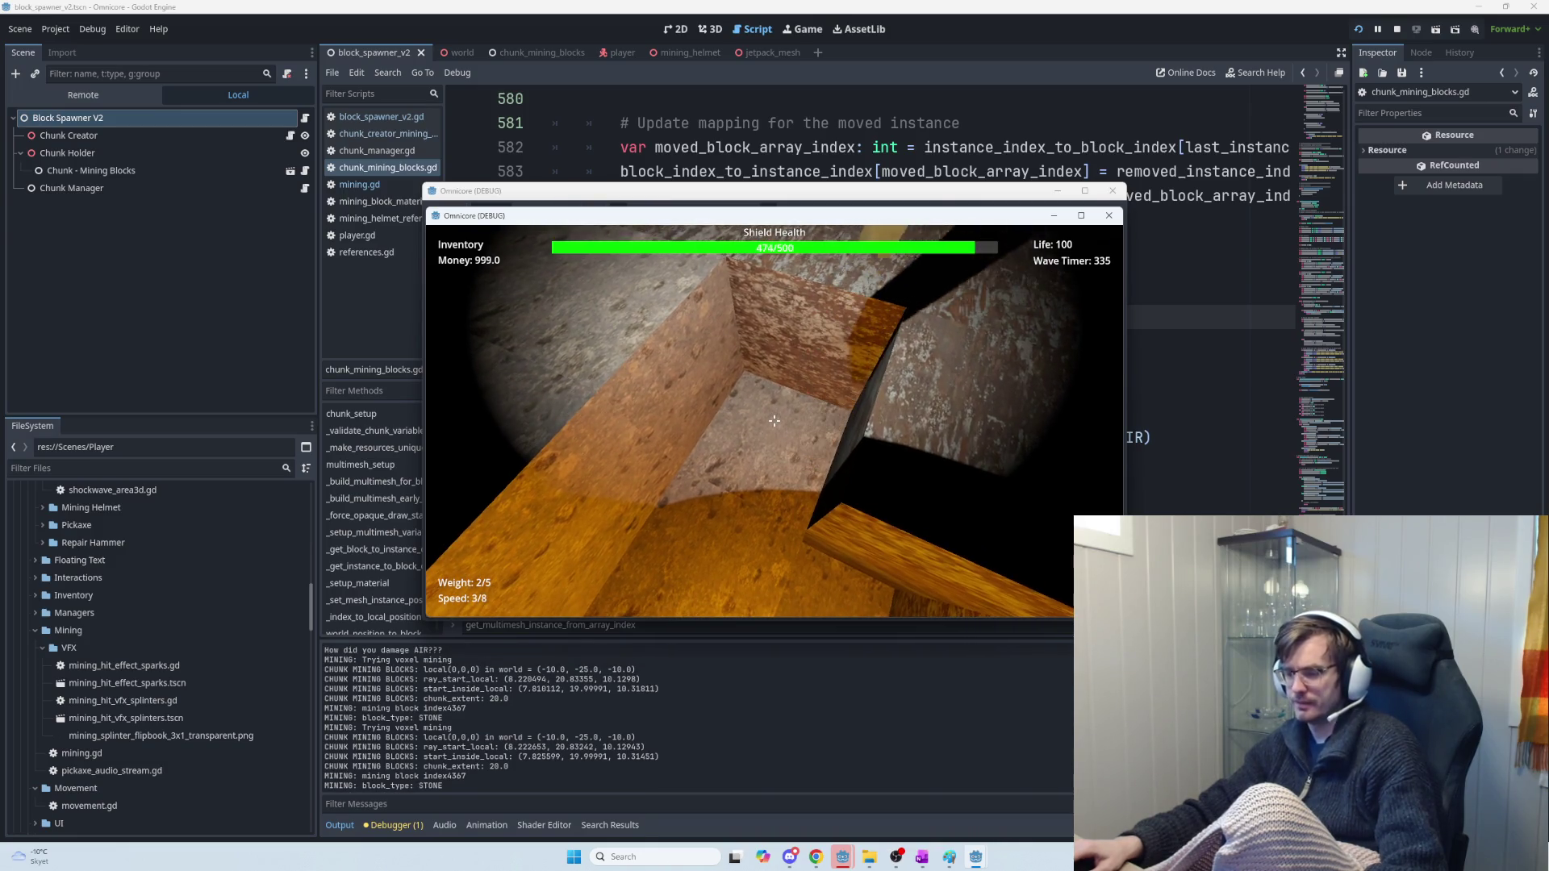
click(774, 421)
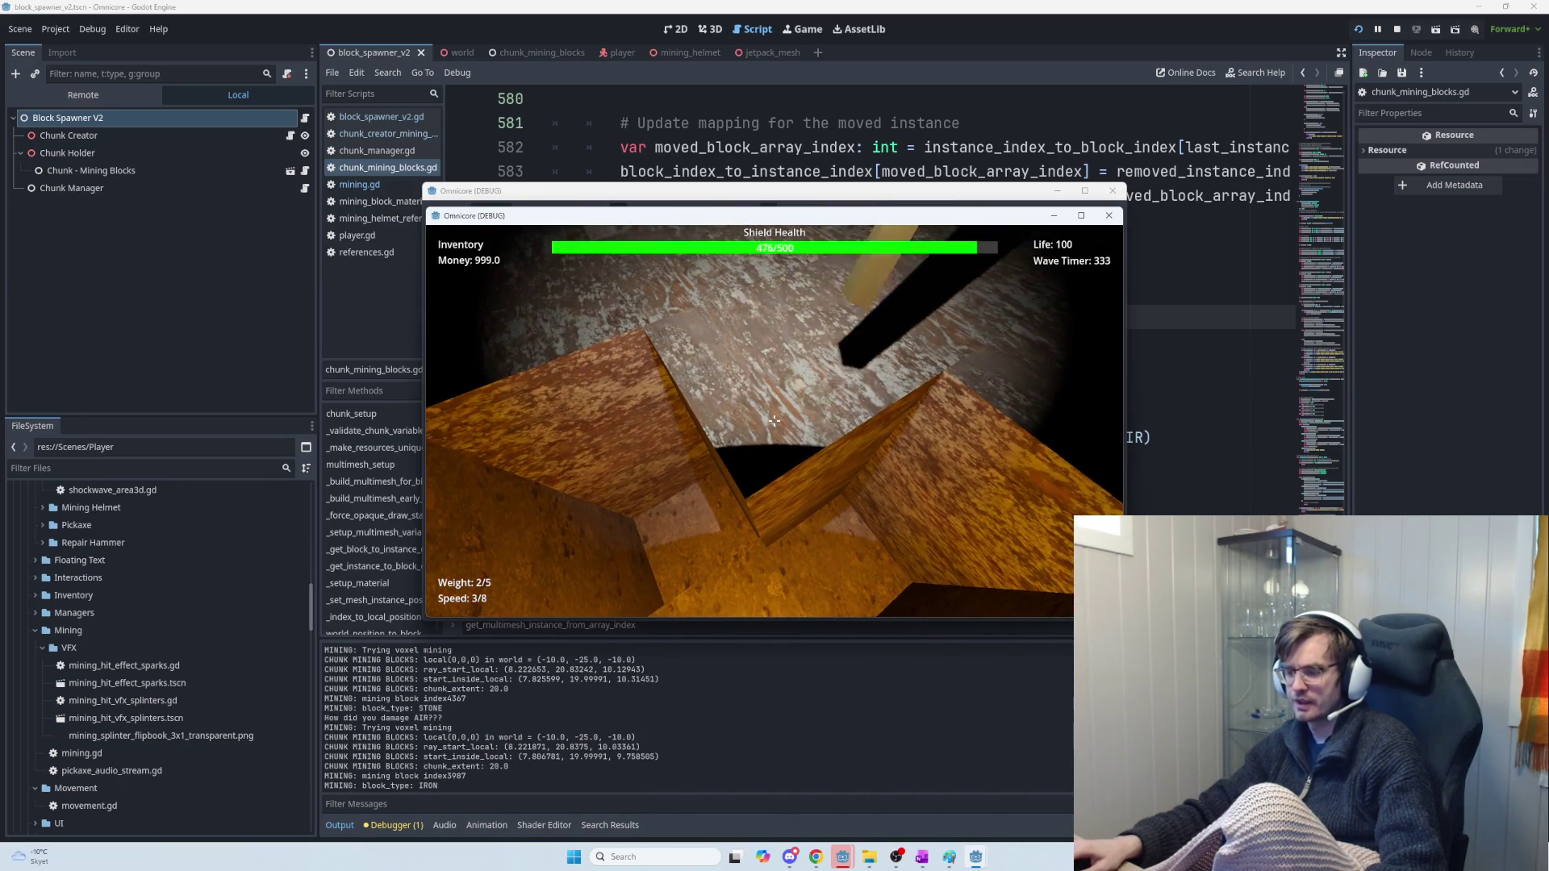
click(774, 420)
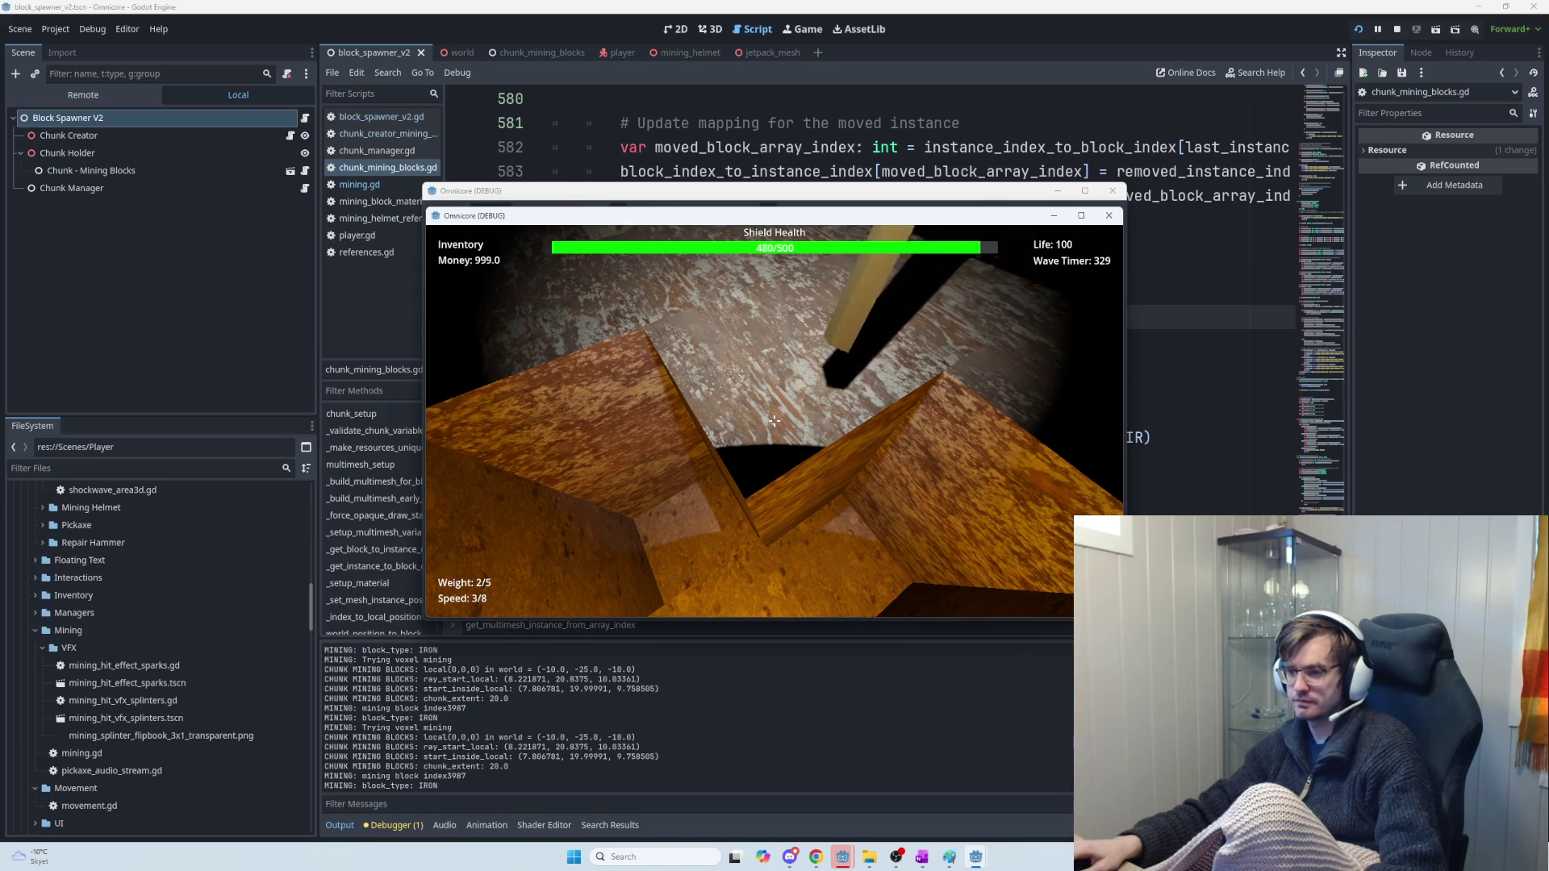
click(773, 421)
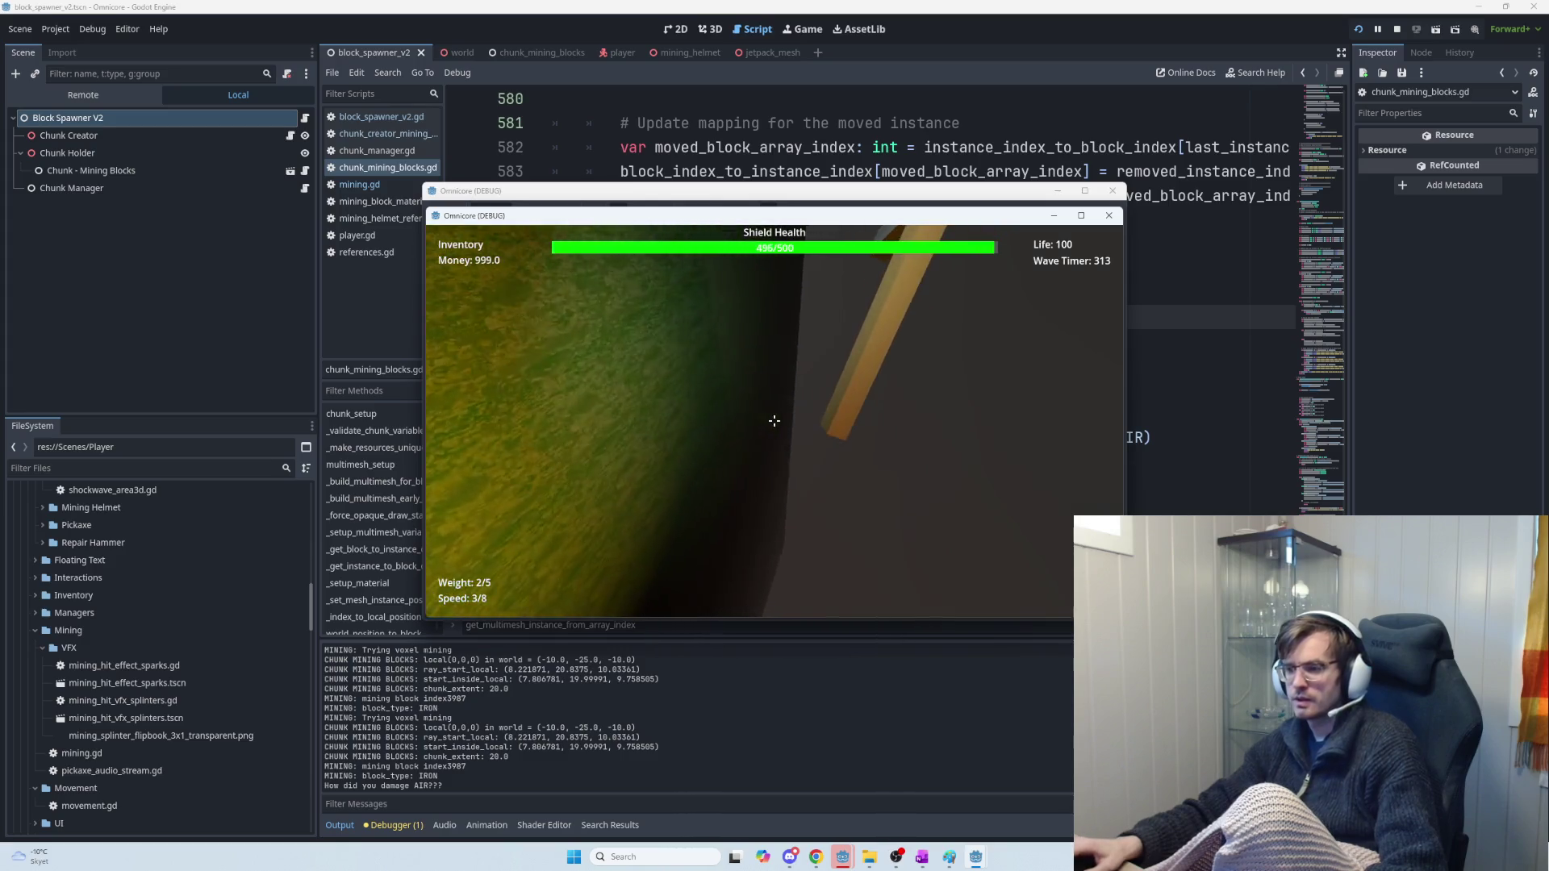
Strike the stone block in the rock wall repeatedly with the pickaxe
click(774, 421)
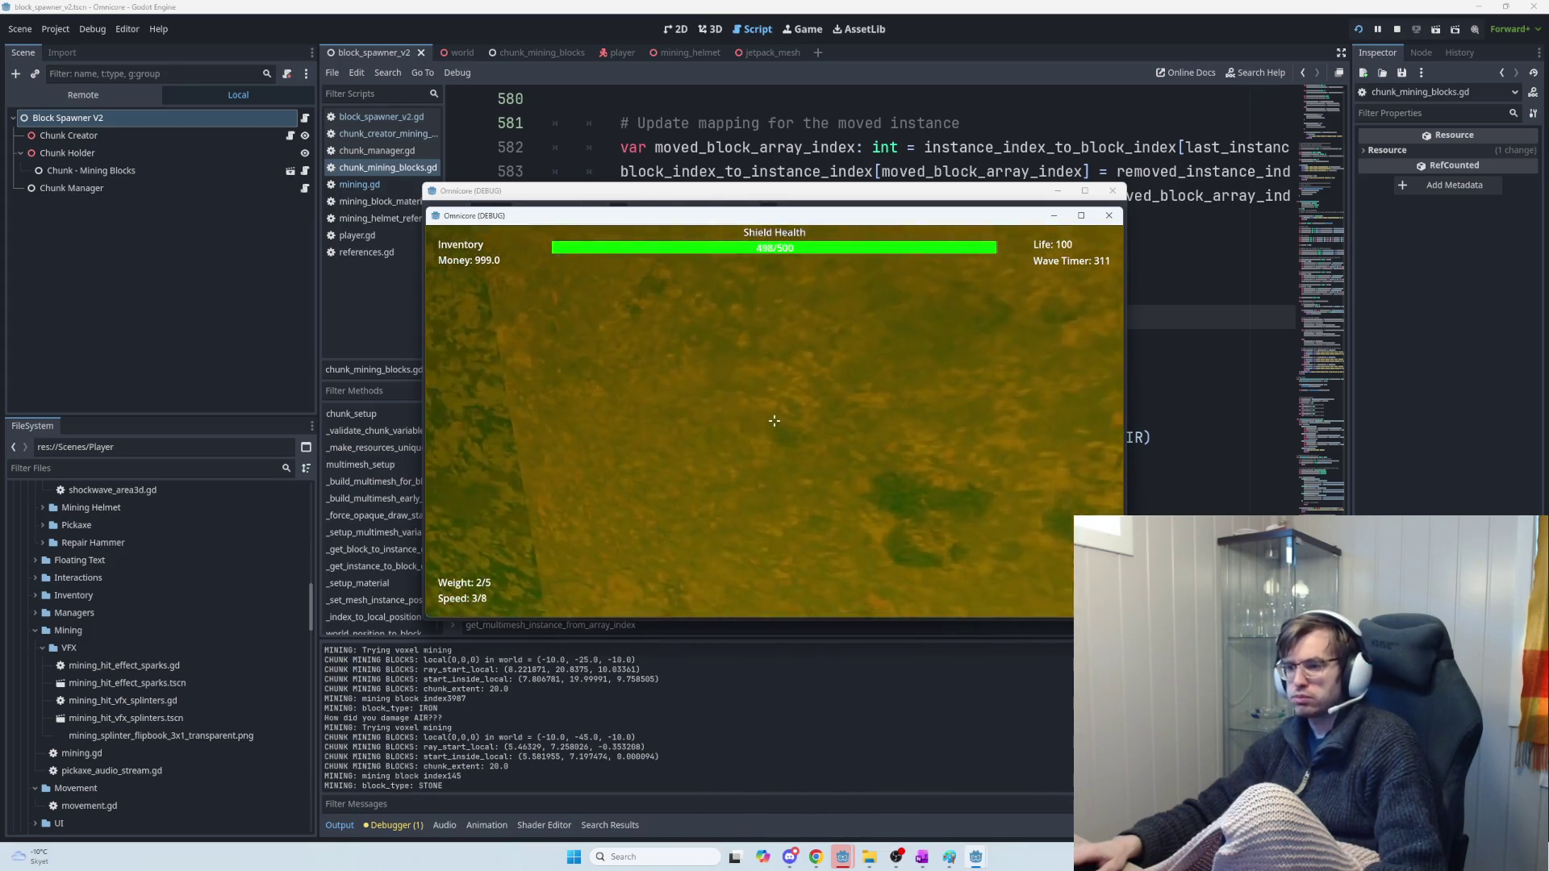
click(774, 420)
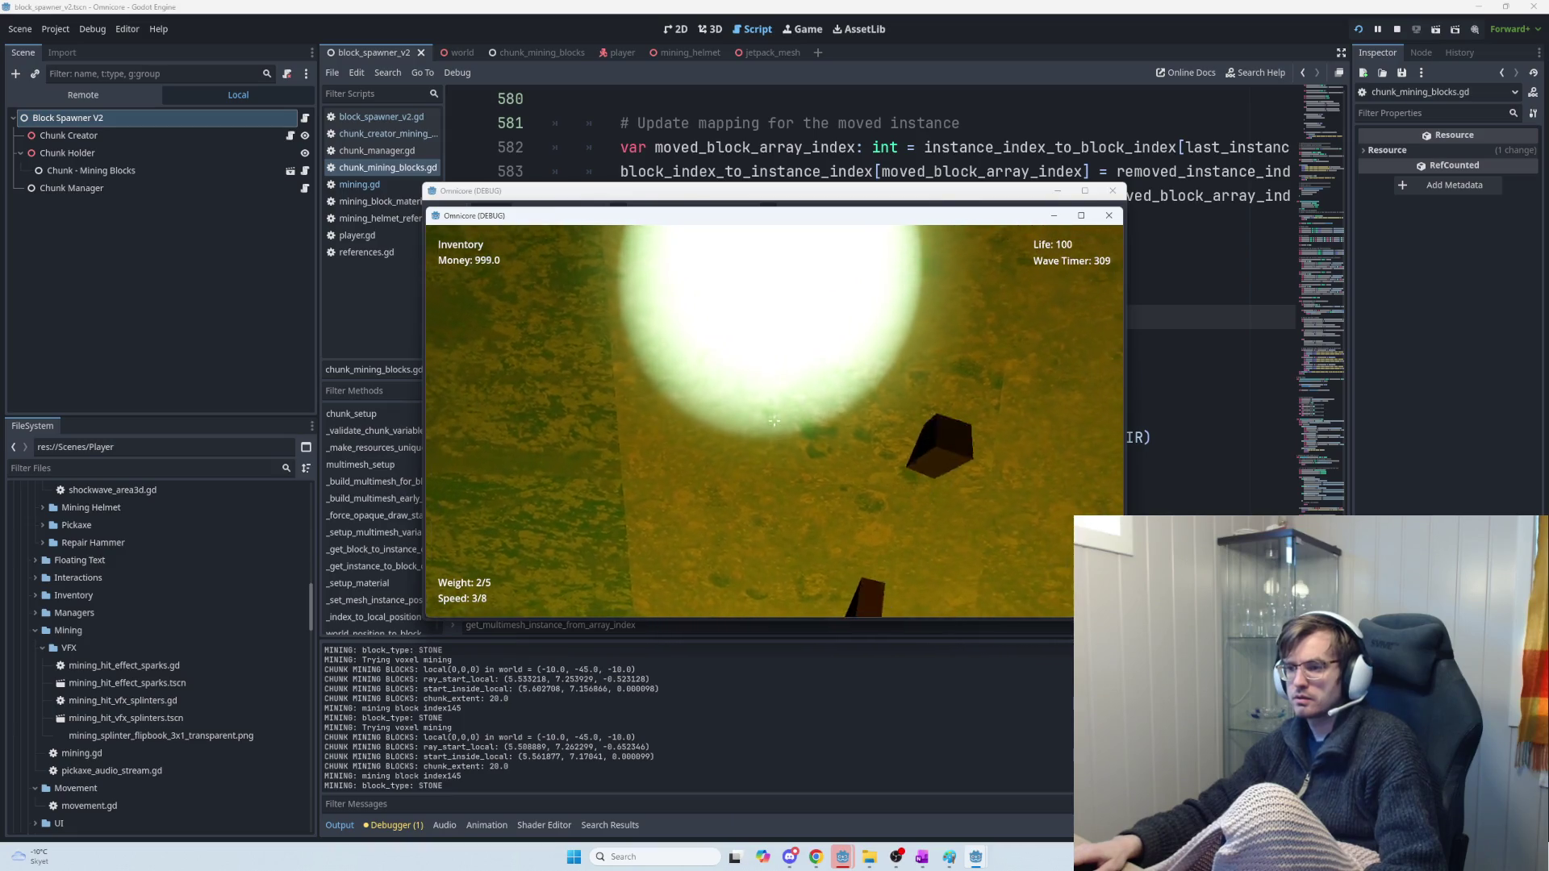
click(774, 420)
click(774, 420)
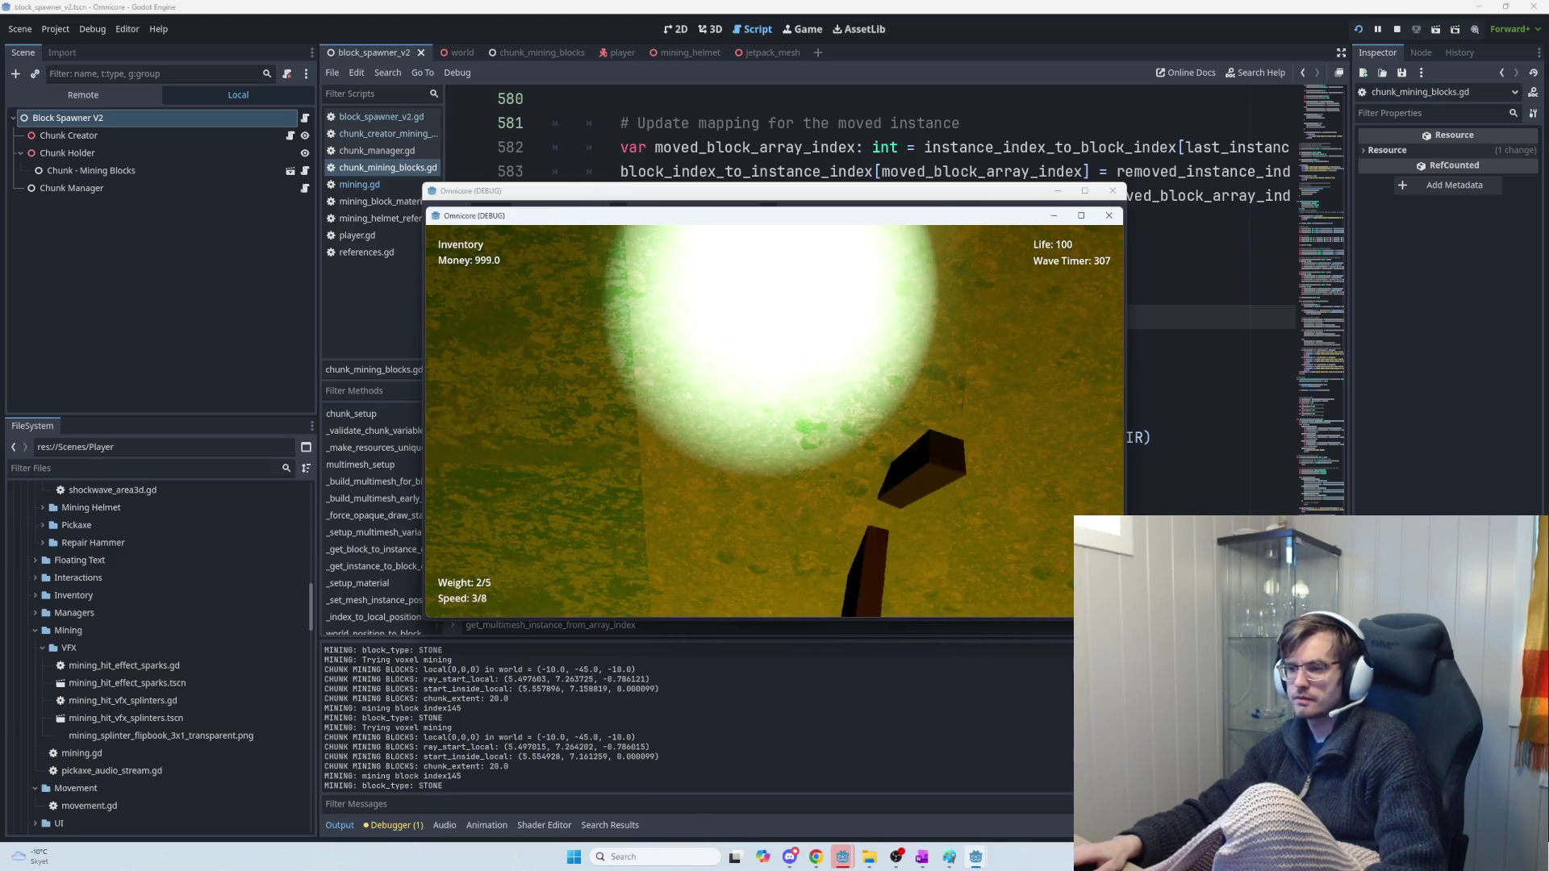
click(773, 421)
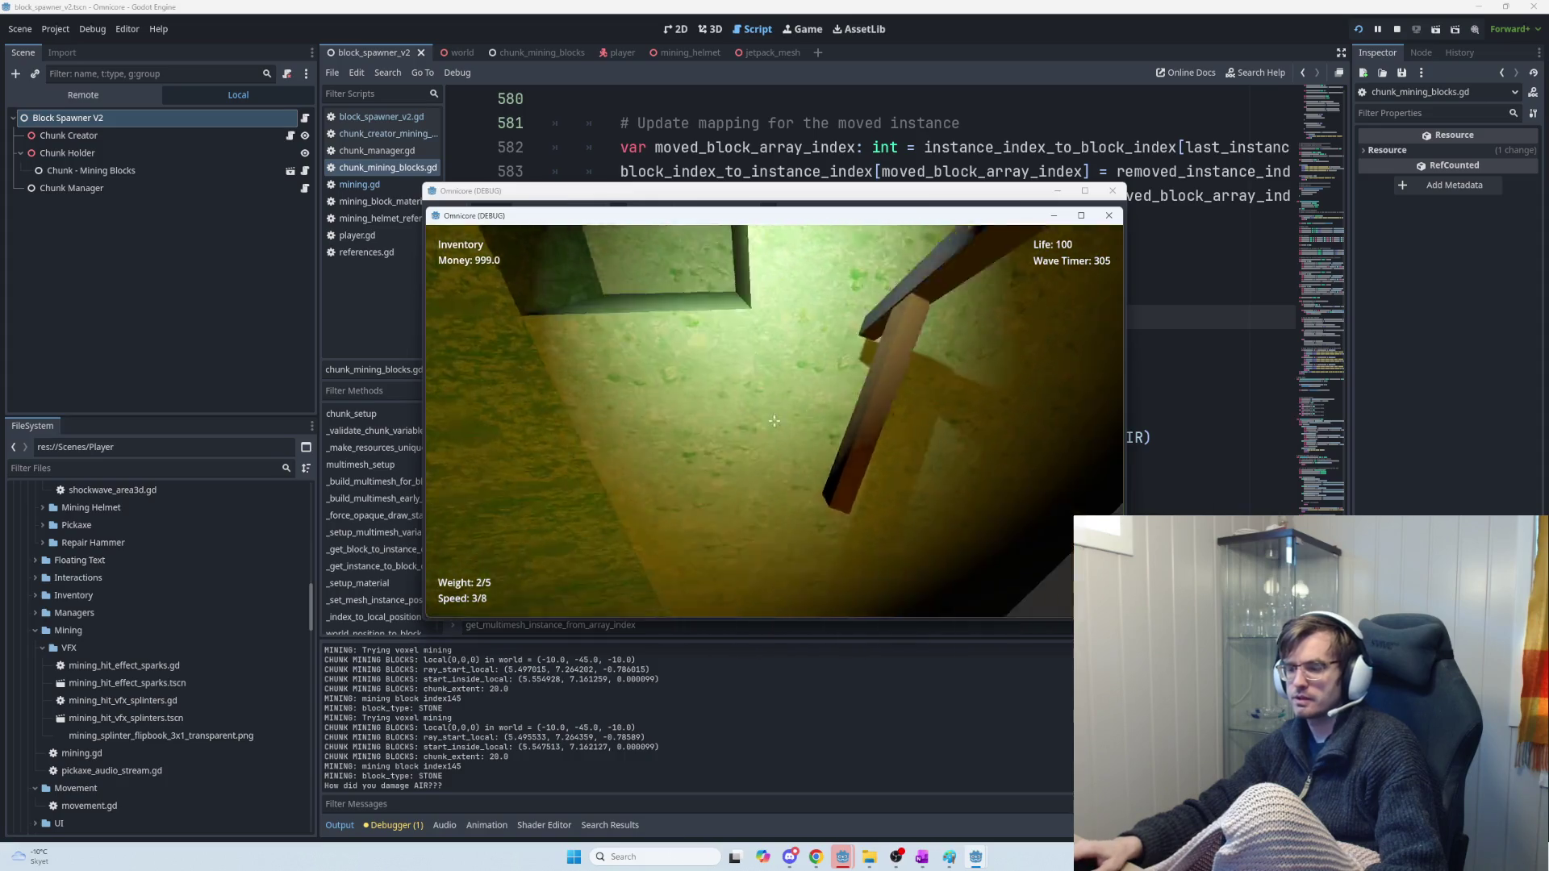
Fly up with the jetpack, hit the purple rock wall until a stone block breaks, and stop the game
key(space)
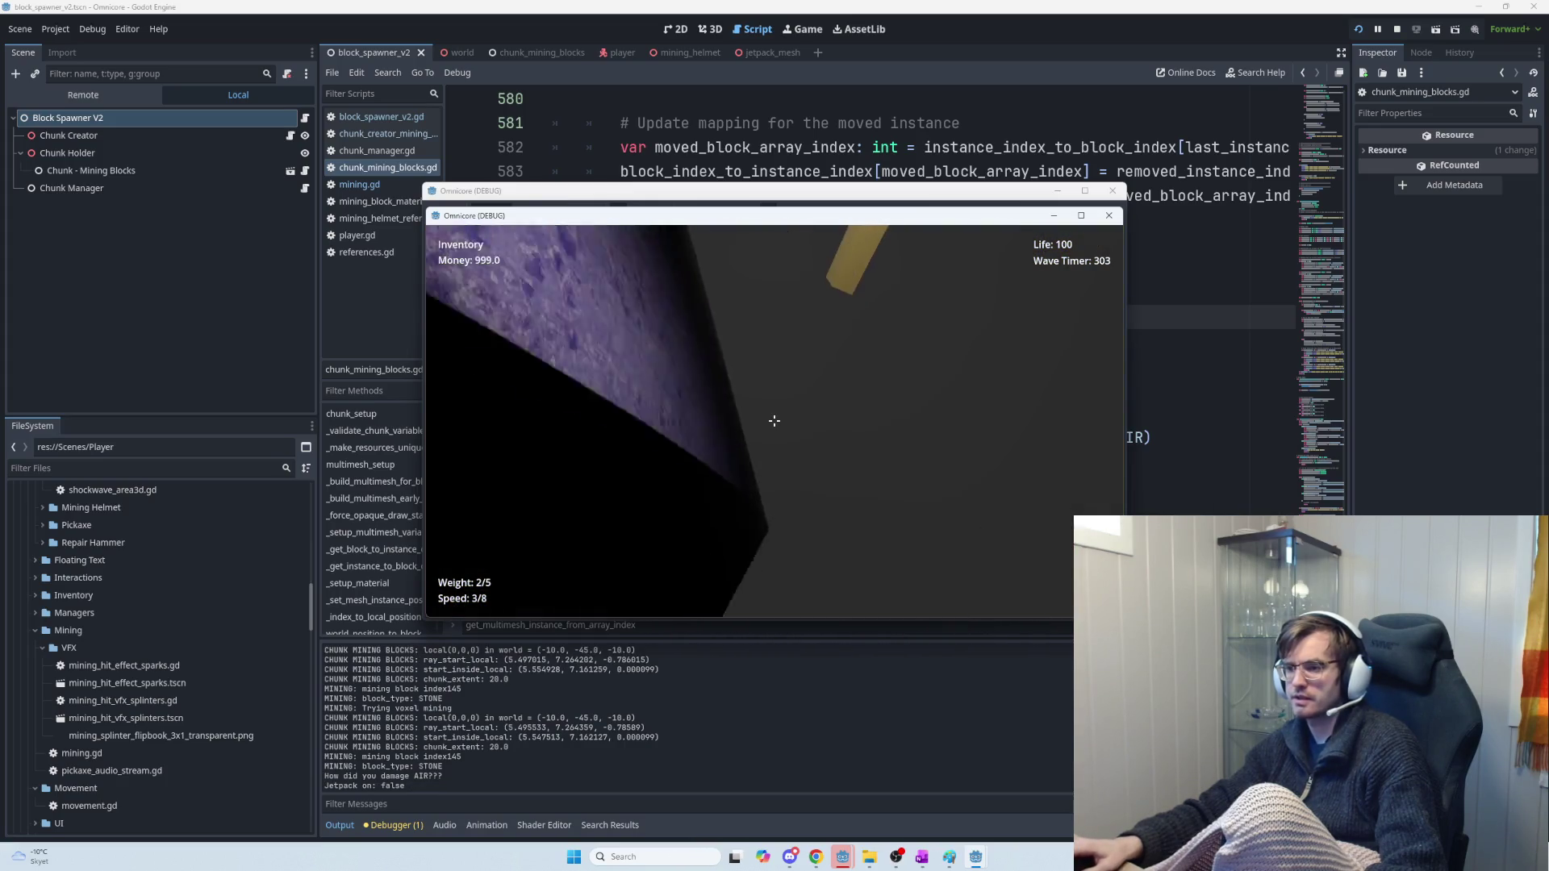
click(774, 420)
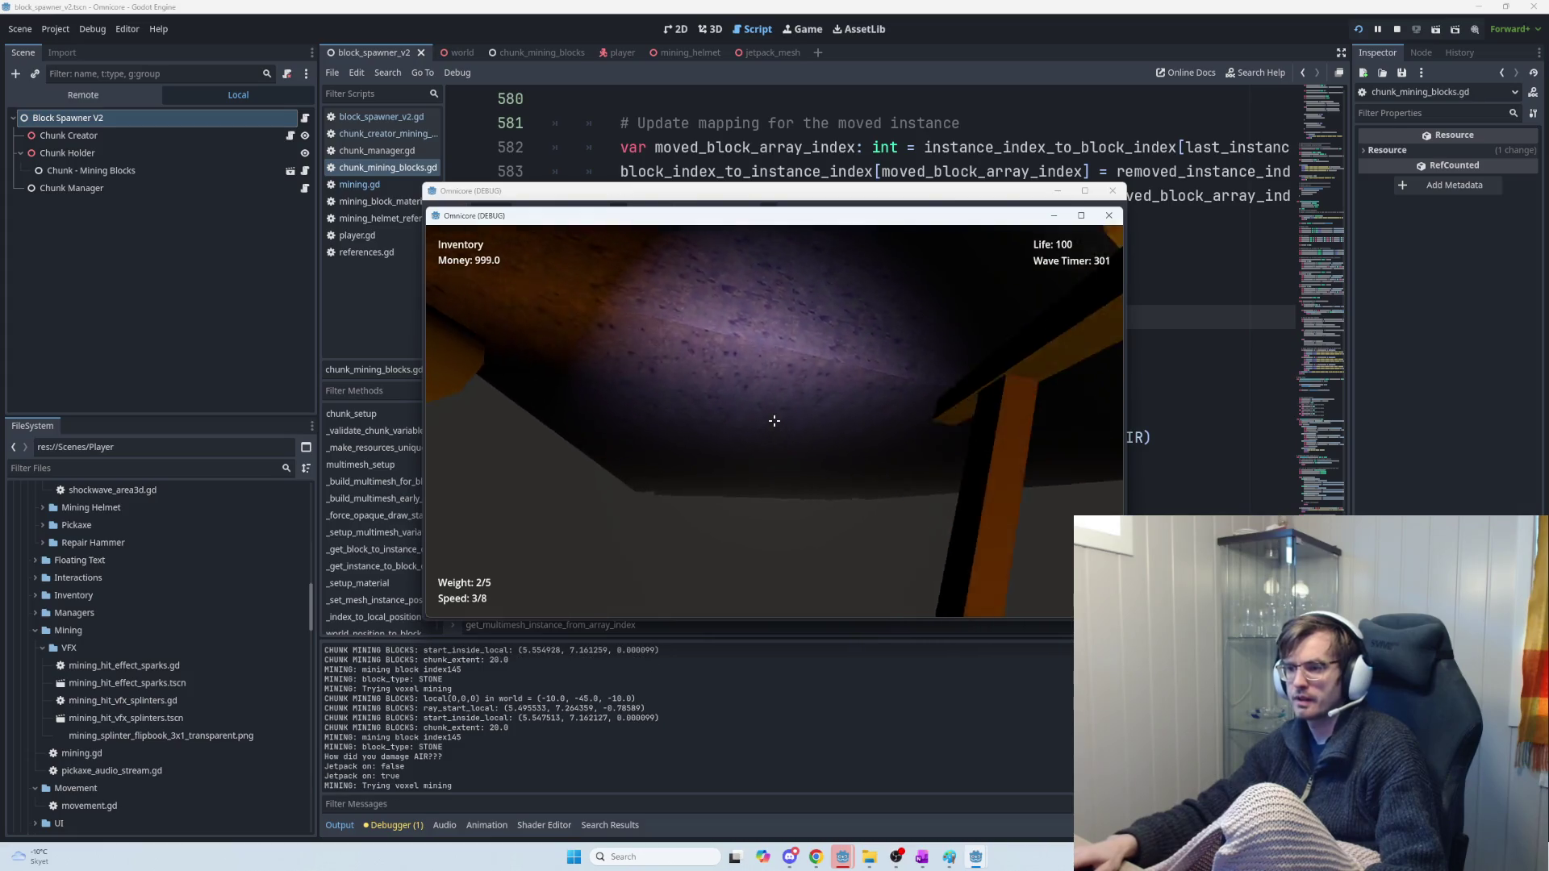
click(774, 420)
click(773, 420)
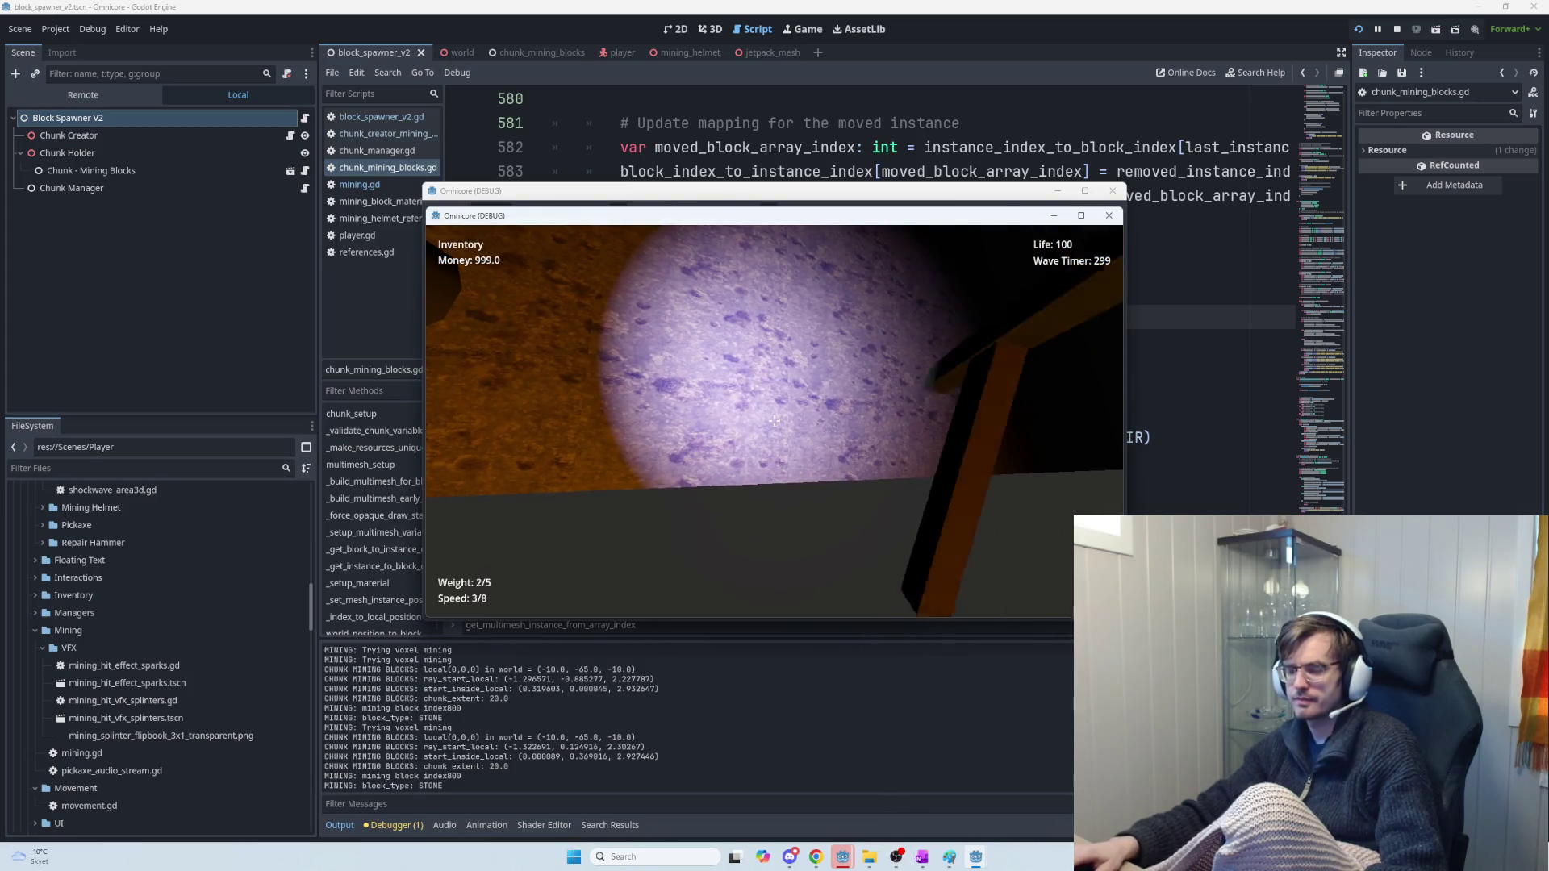
click(774, 421)
click(774, 420)
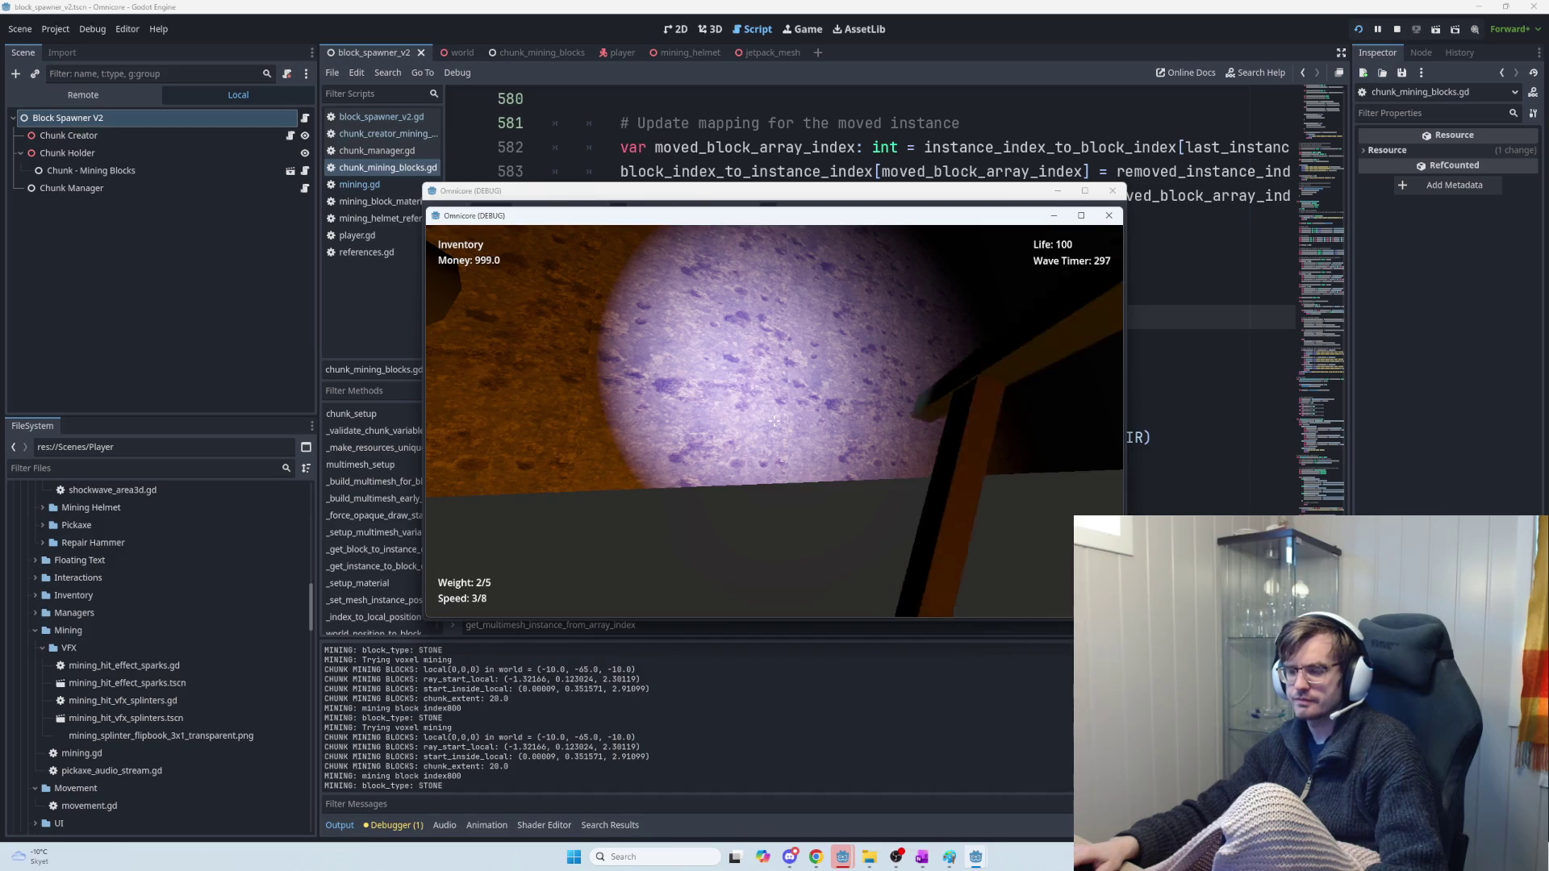
click(774, 420)
click(774, 421)
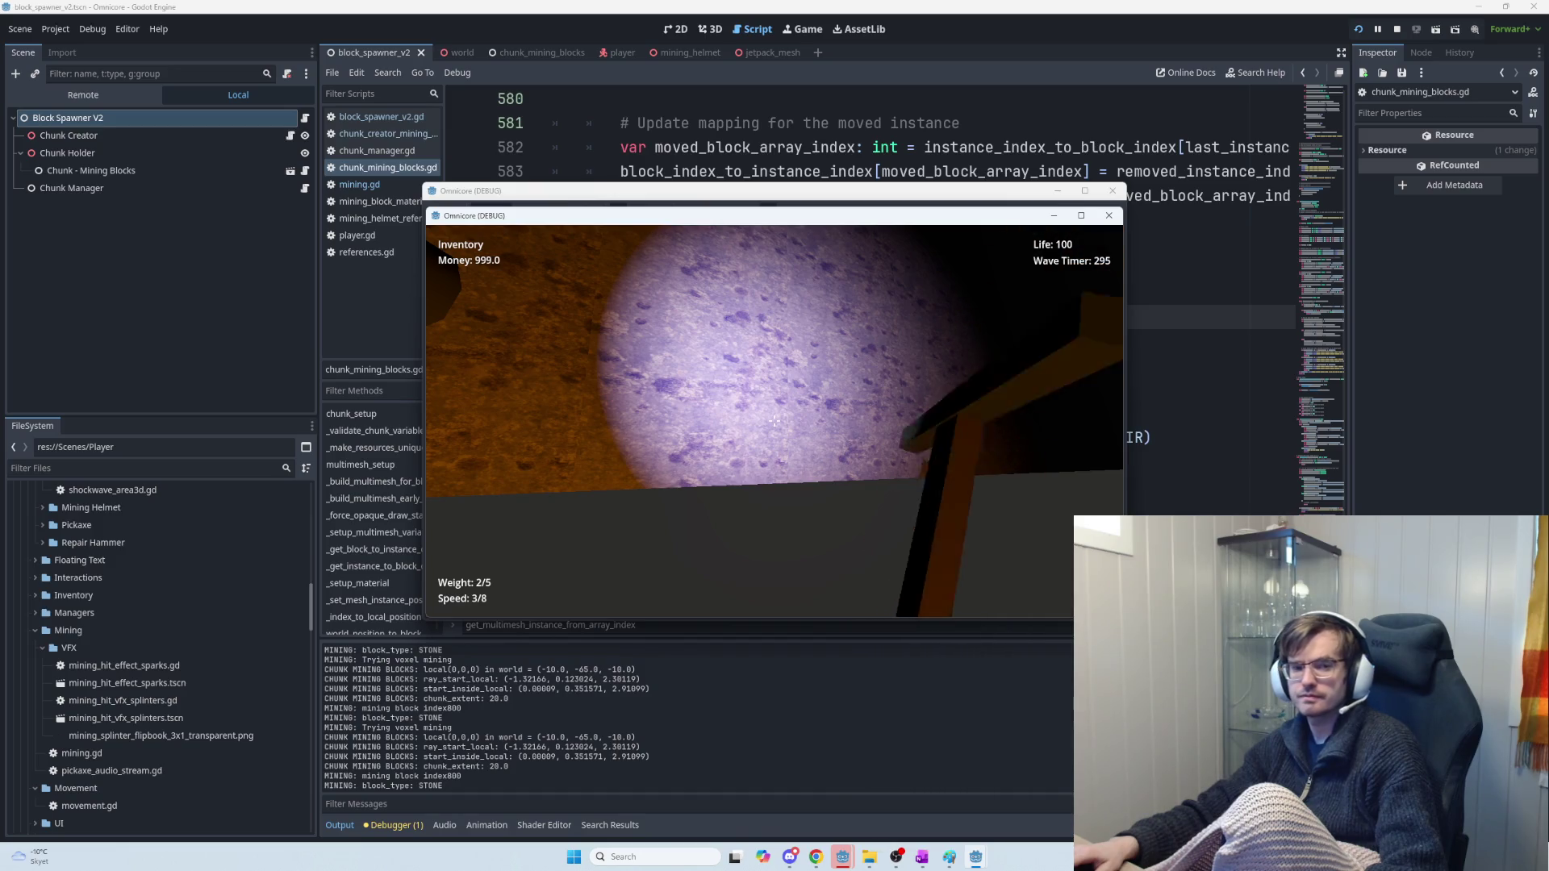
click(774, 420)
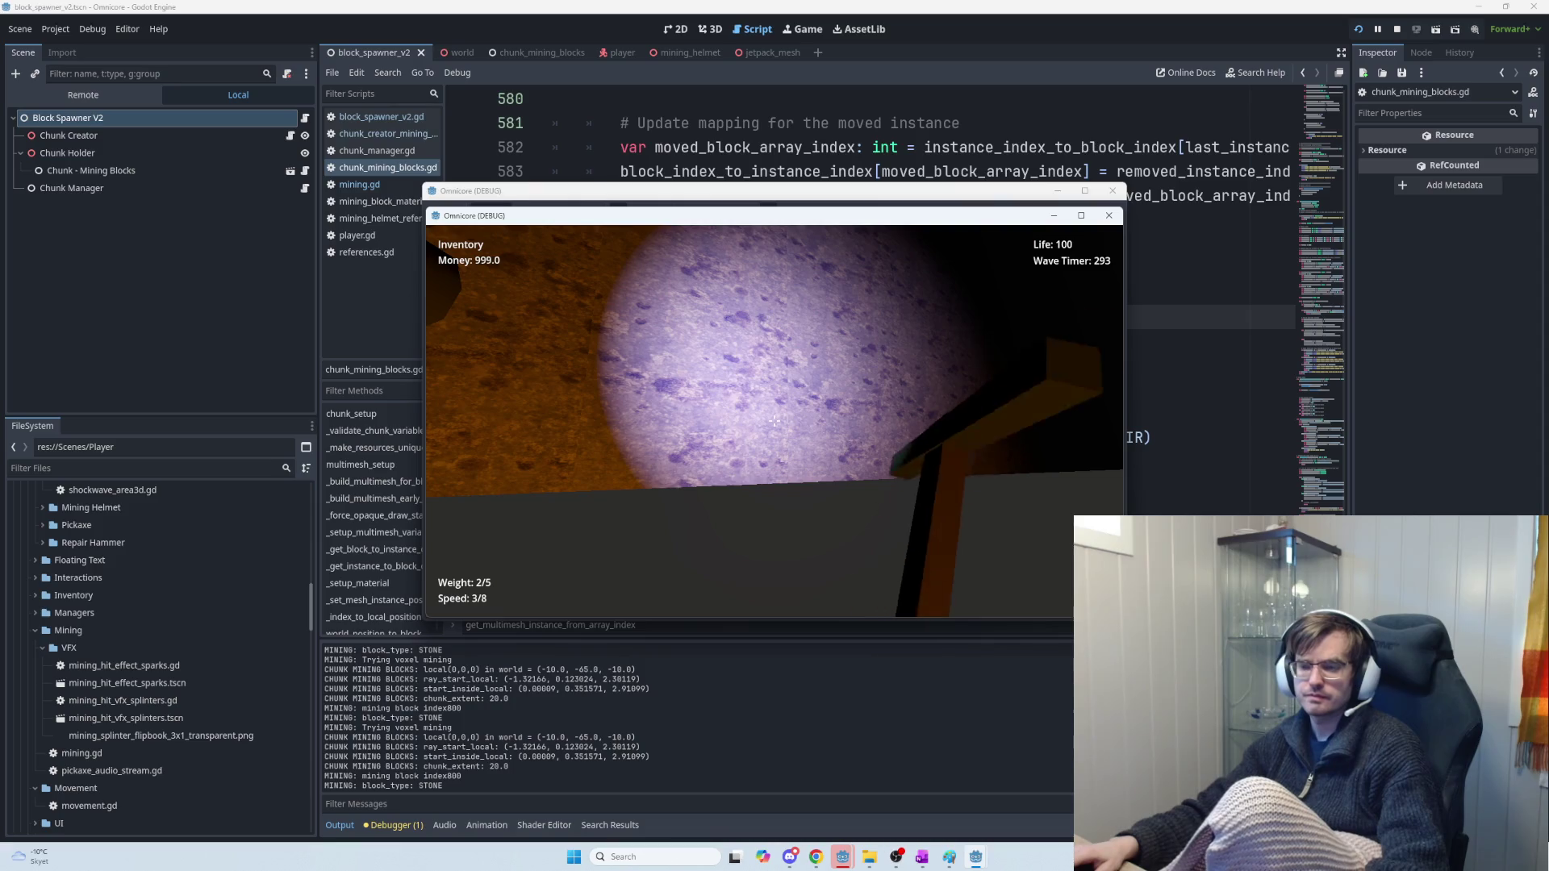
click(774, 420)
key(F8)
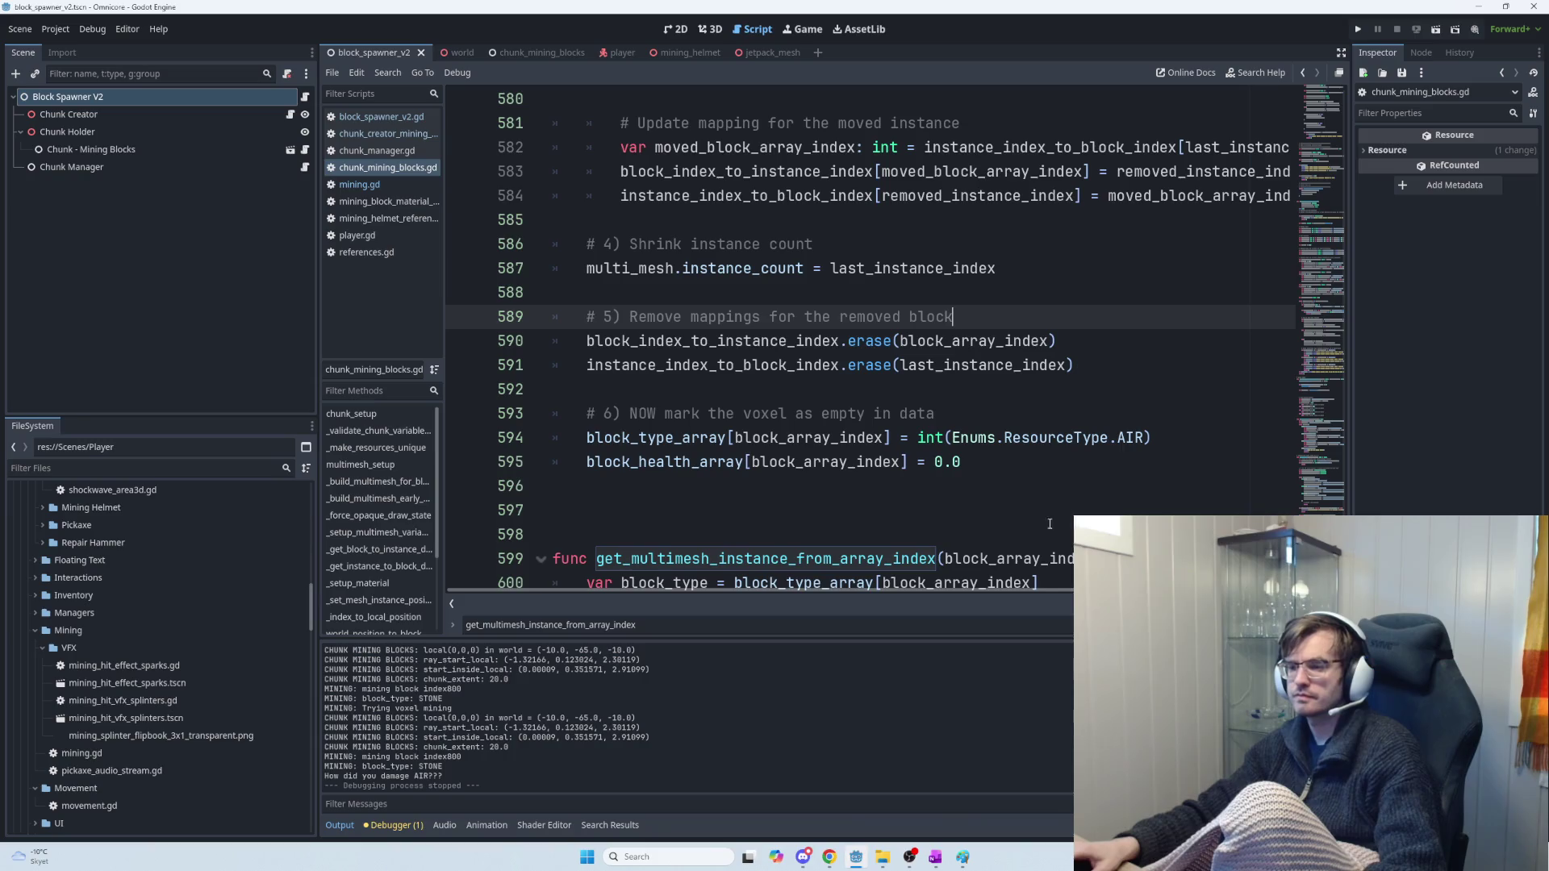
Switch from Godot to the ChatGPT chat about the chunk mining code in Chrome
key(alt+Tab)
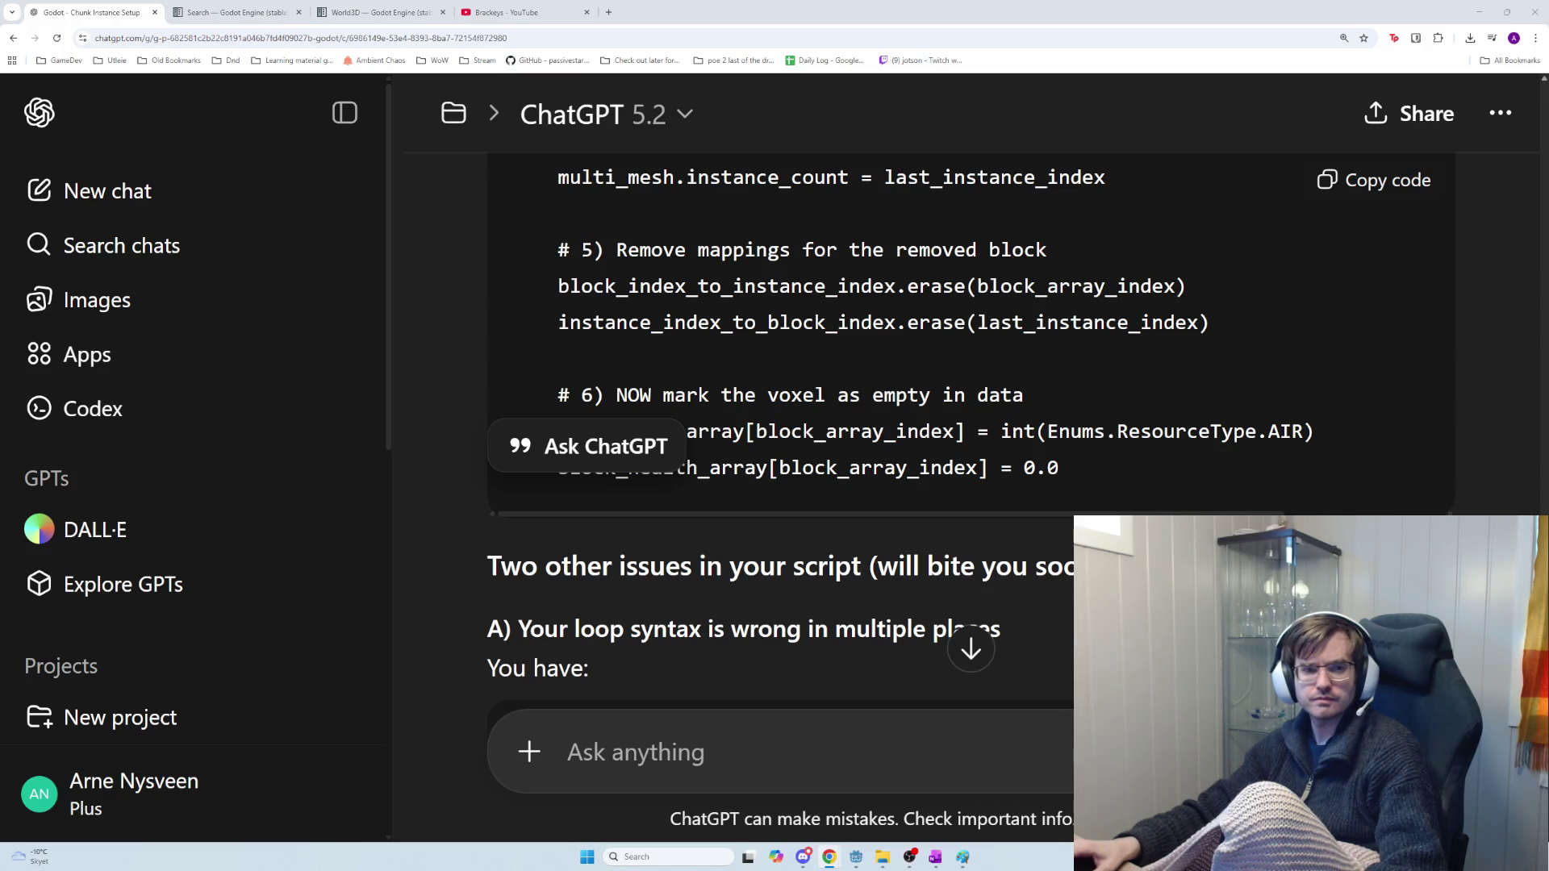
Read ChatGPT's notes on the two other issues, including the invalid loop syntax heading
click(1044, 433)
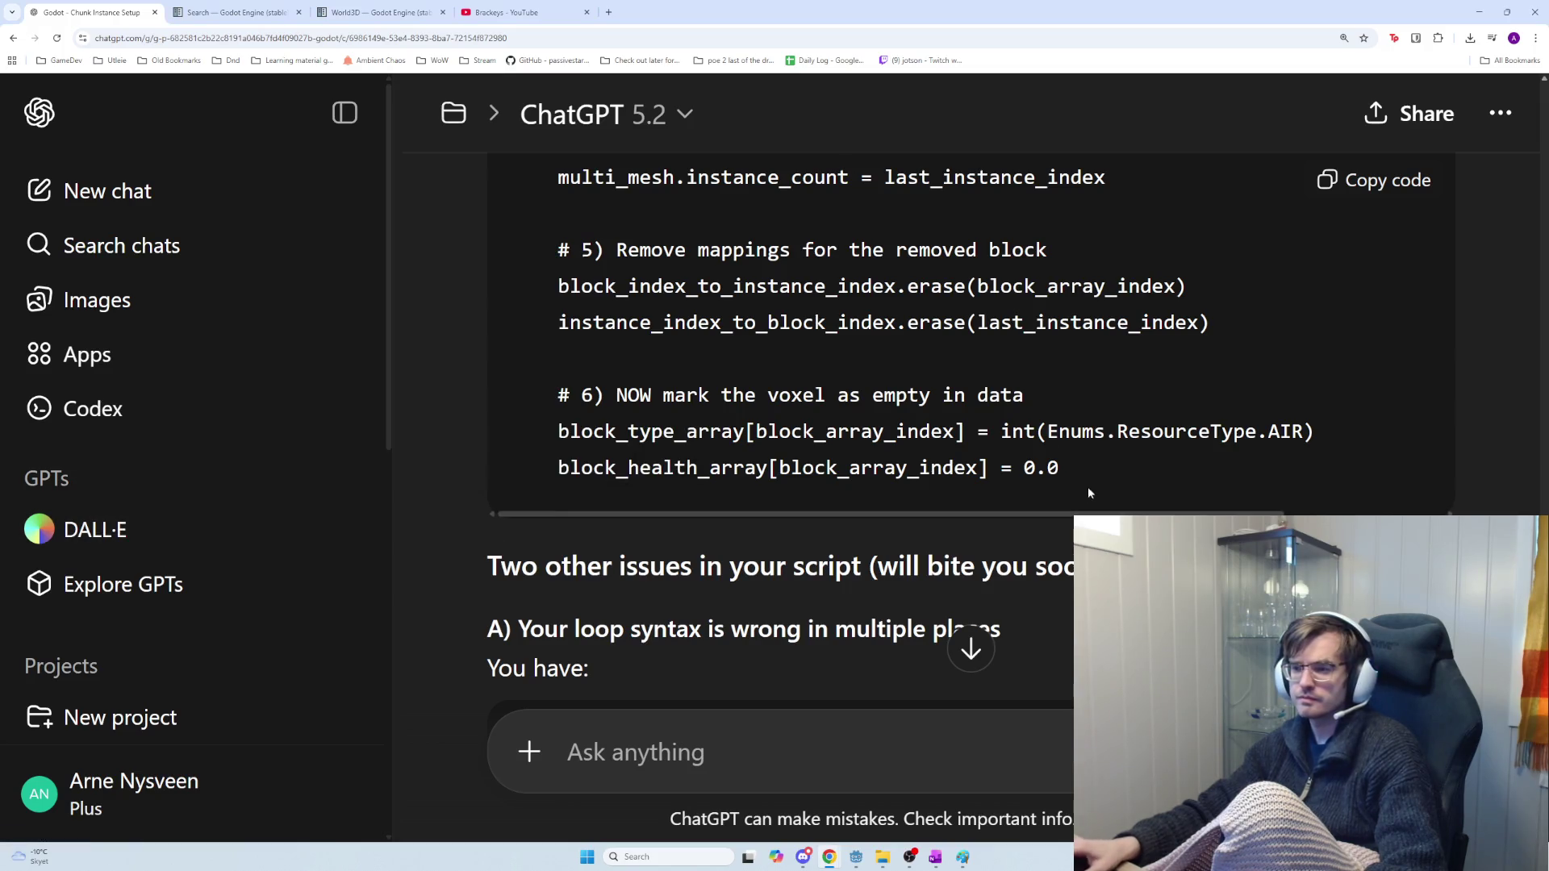
scroll(1005, 530, down, 2)
scroll(962, 529, down, 2)
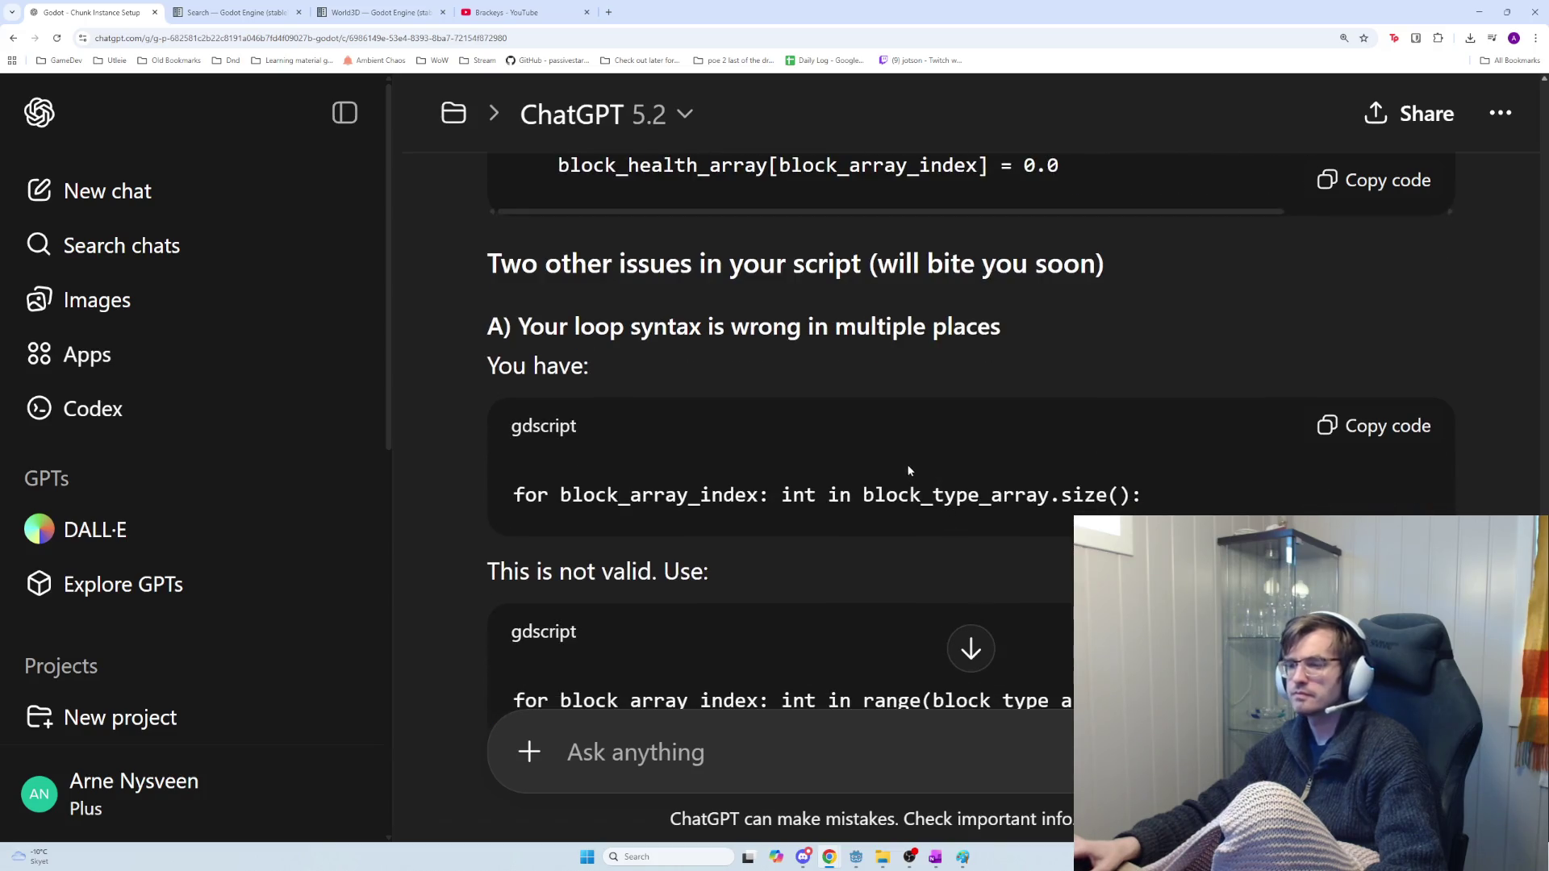
drag(833, 264, 1169, 259)
click(1157, 262)
mouse_move(768, 391)
mouse_down()
mouse_move(543, 327)
mouse_move(1072, 336)
mouse_up()
click(875, 438)
scroll(875, 439, down, 2)
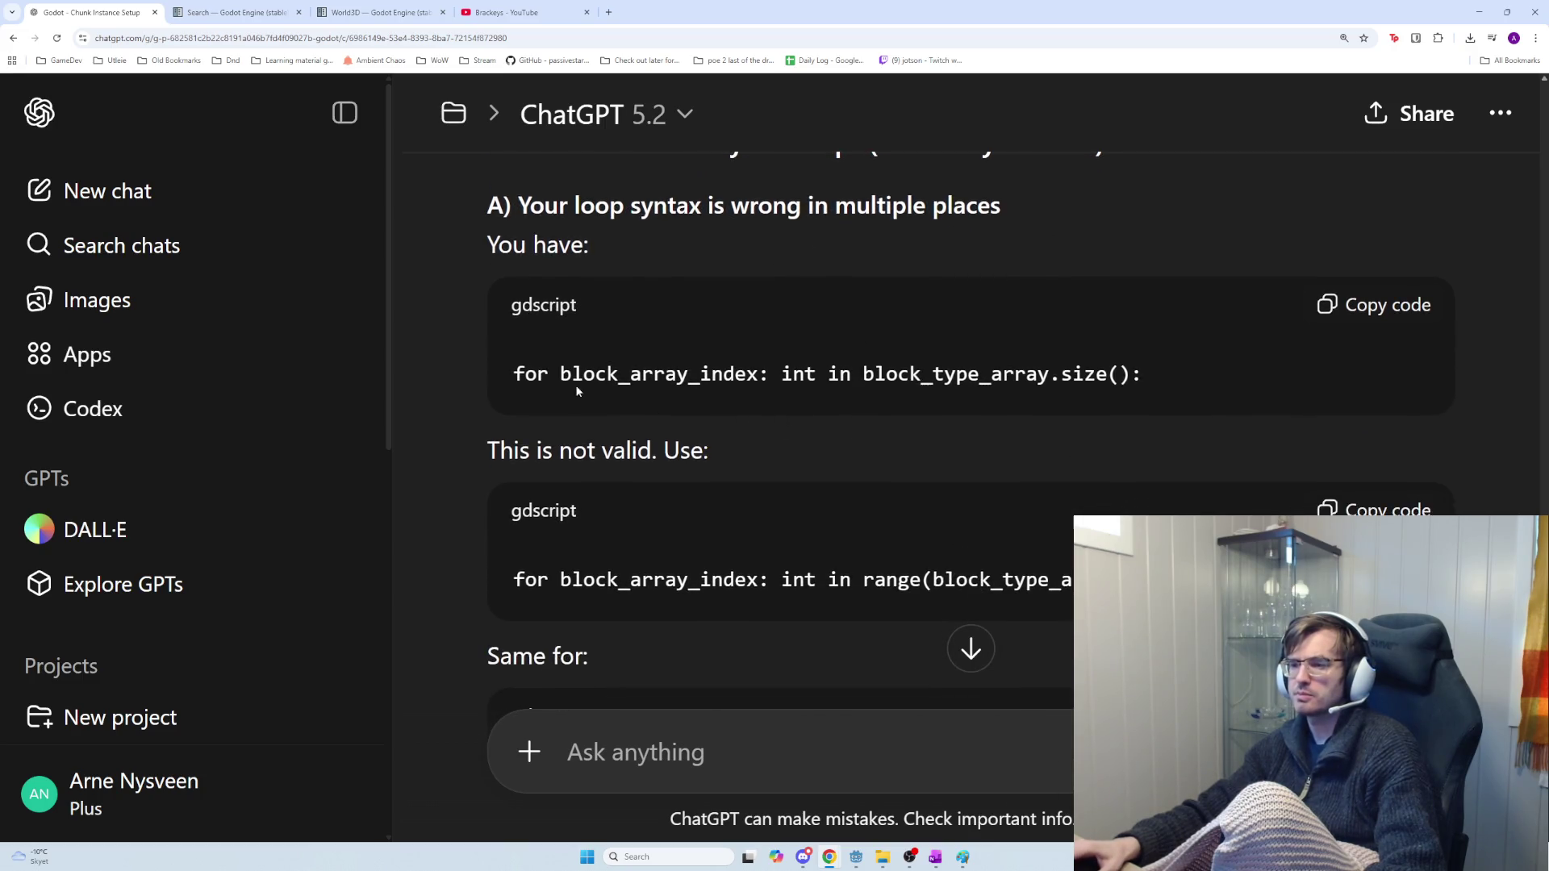
Select the invalid for-loop line over block_type_array.size() and bring it up in Godot
drag(522, 369, 923, 374)
click(758, 379)
drag(764, 375, 788, 373)
drag(944, 373, 1227, 370)
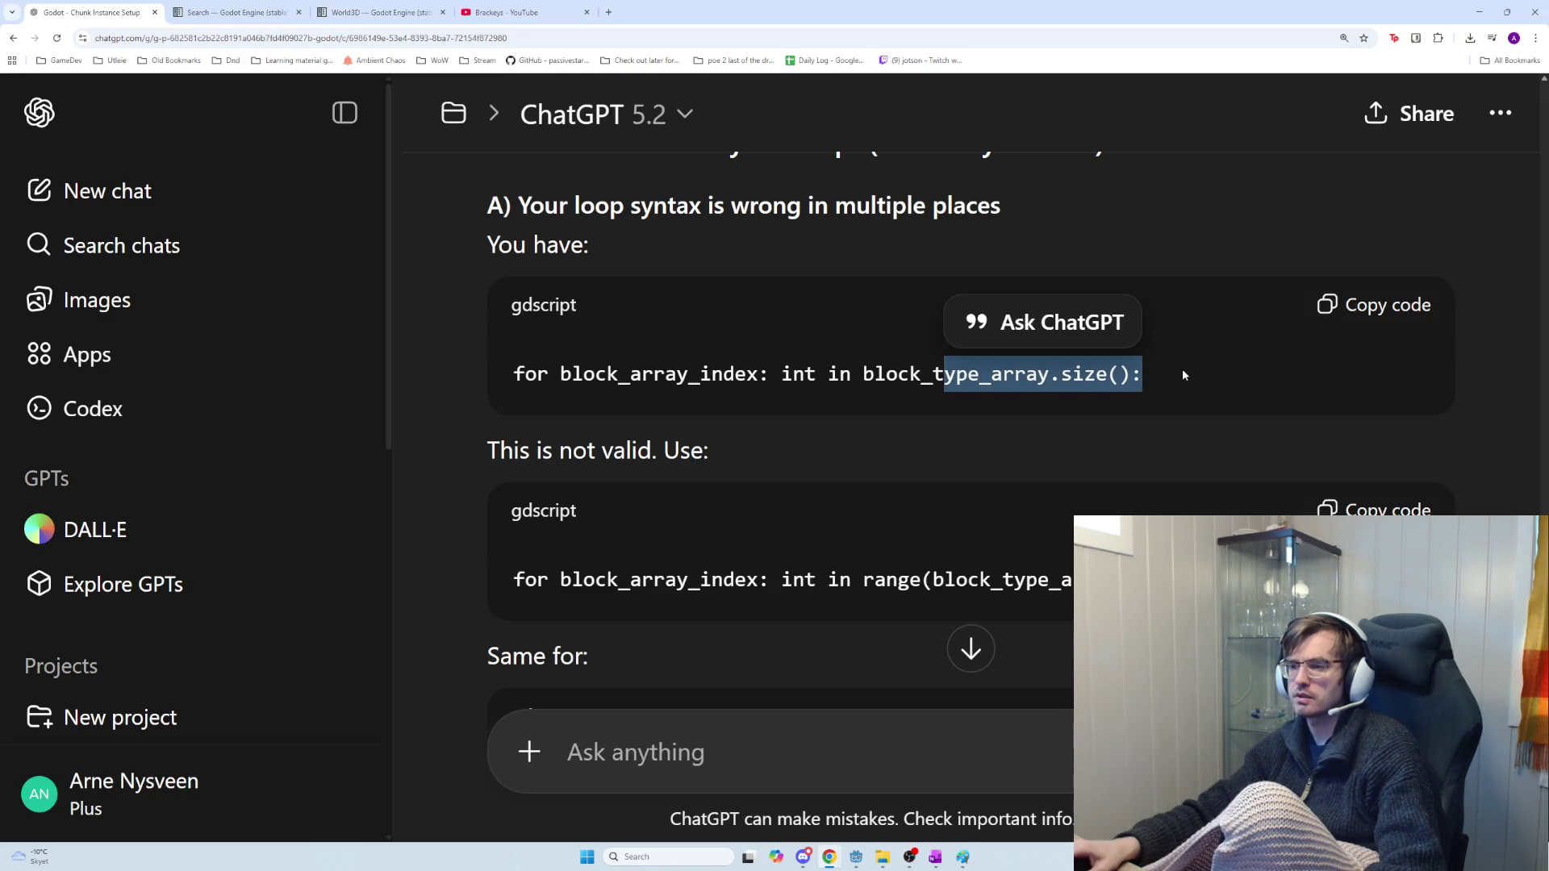
click(1135, 378)
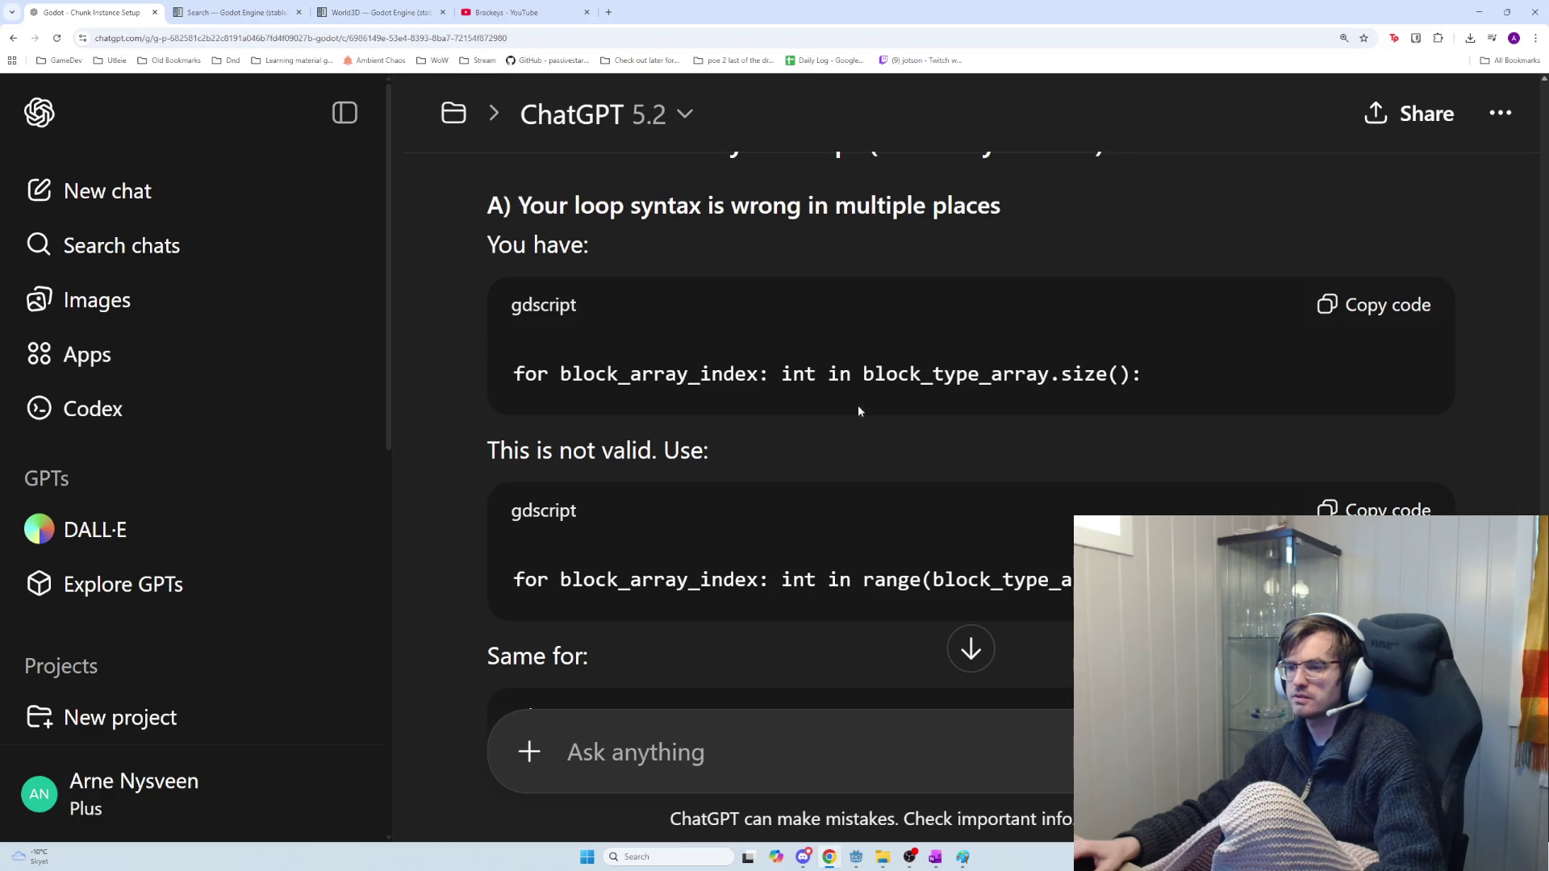
scroll(1038, 499, down, 2)
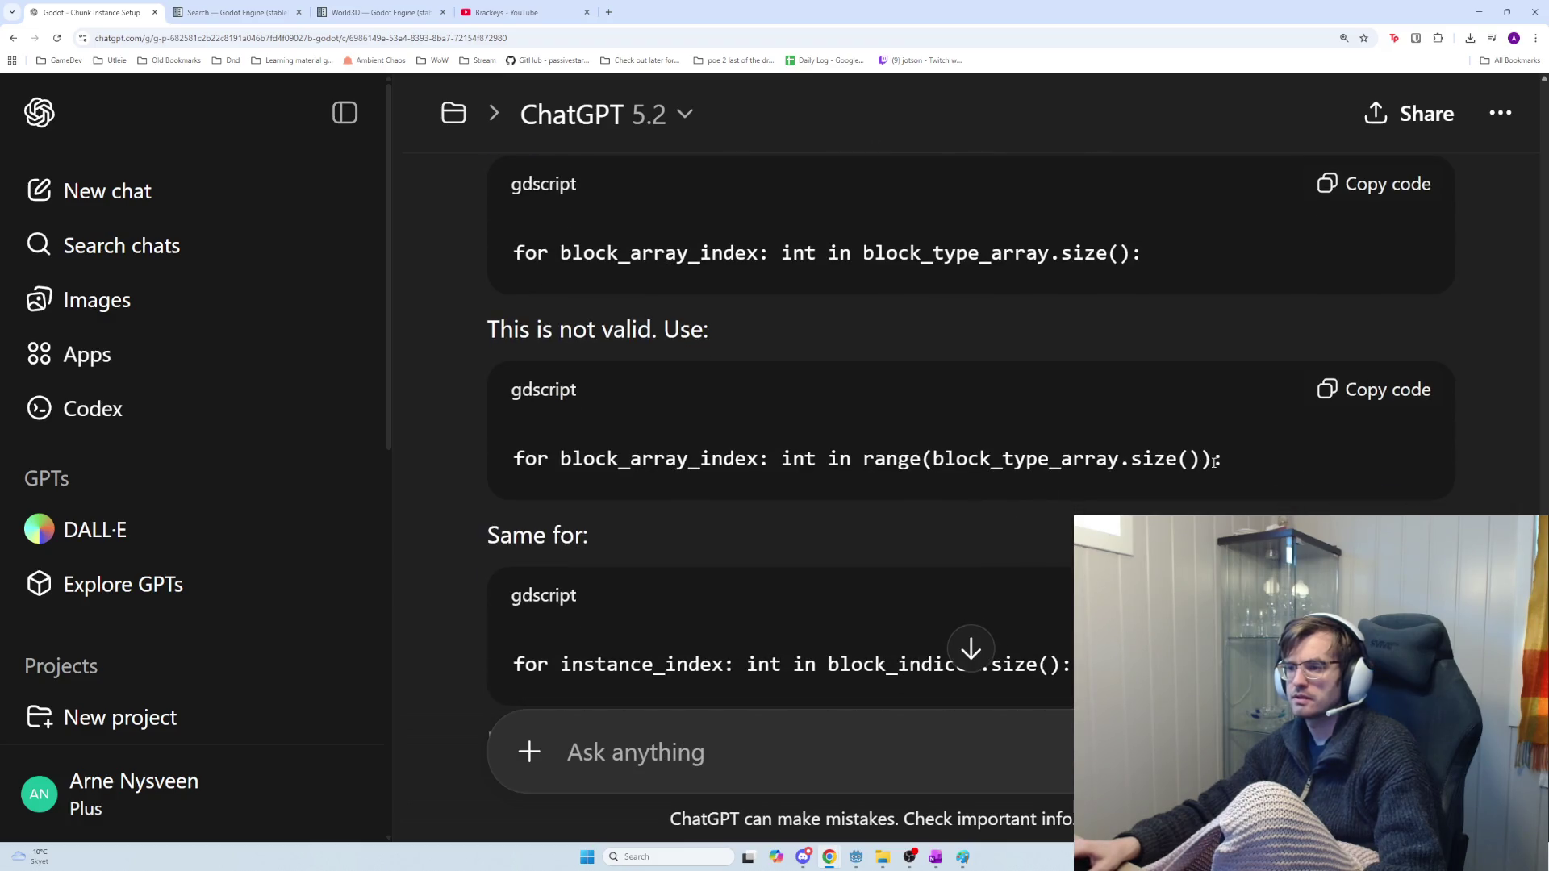
drag(1154, 257, 467, 269)
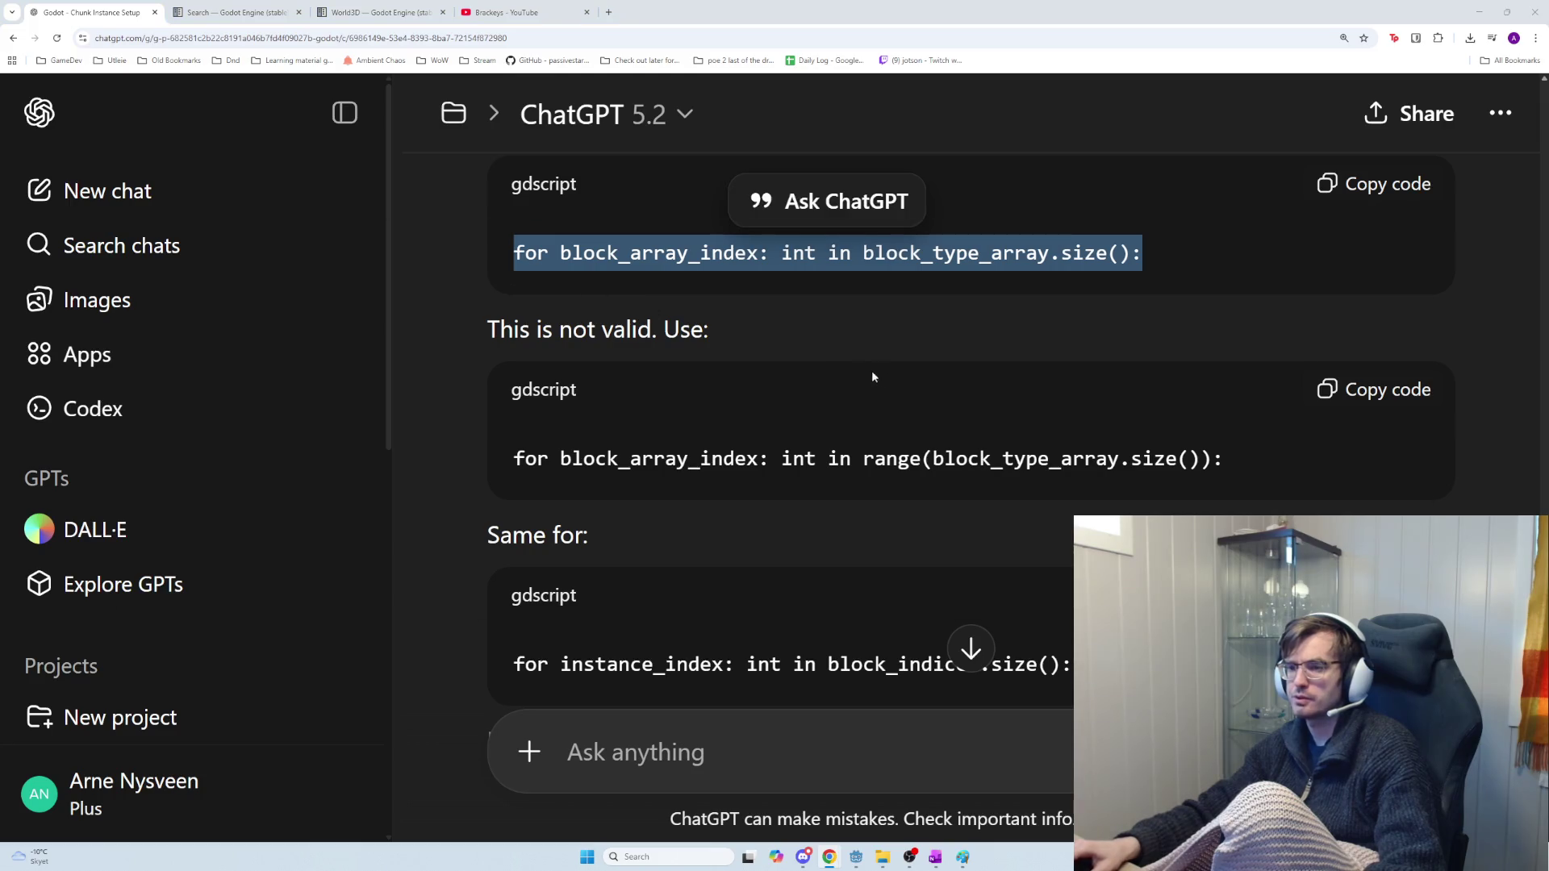
key(alt+Tab)
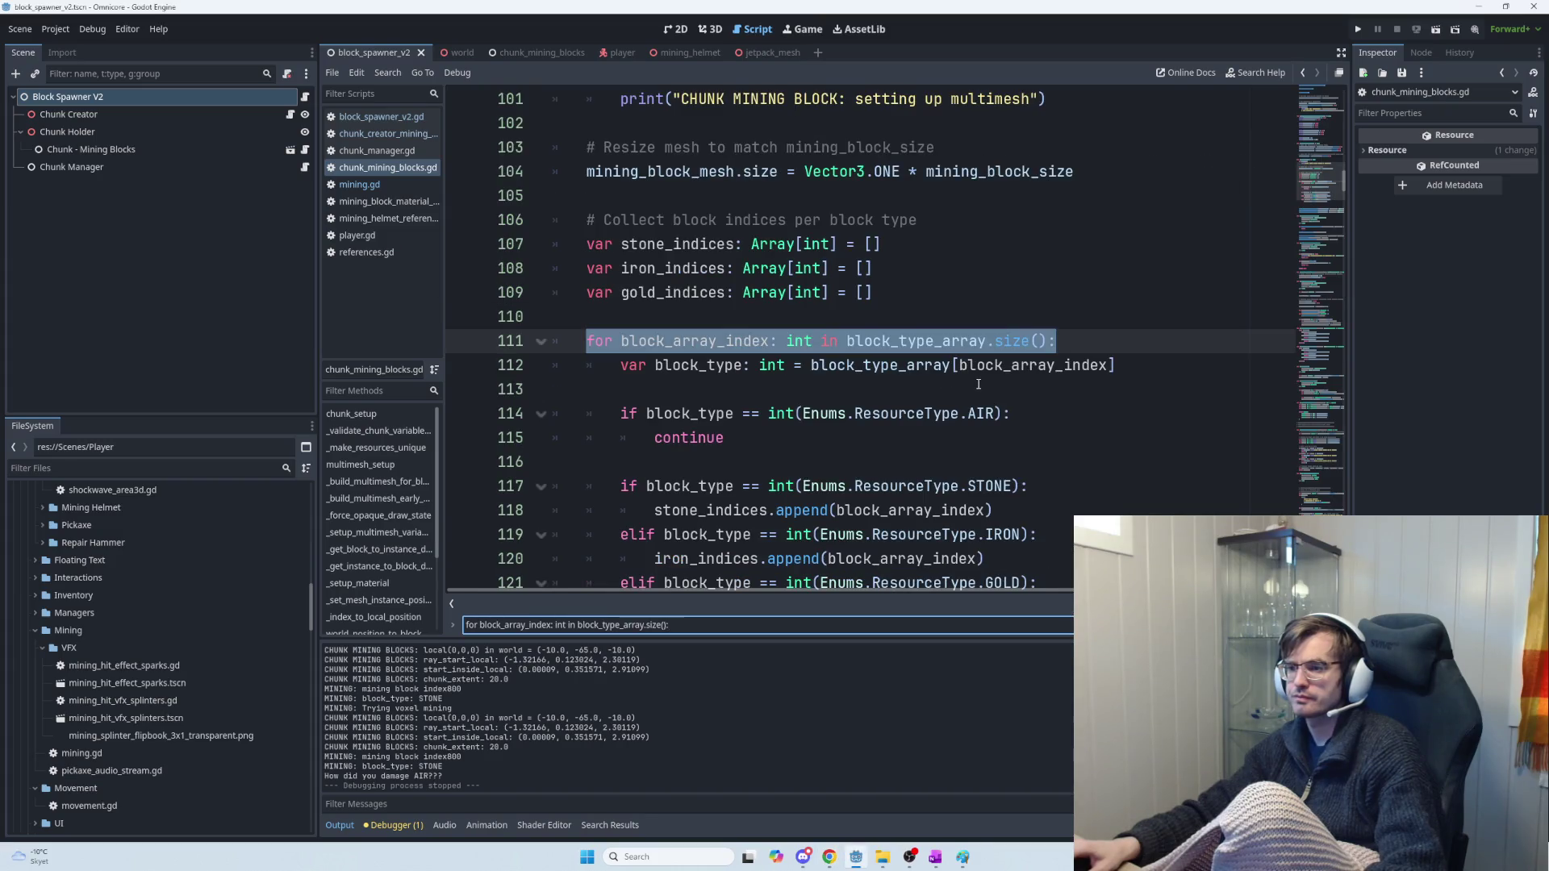
Wrap line 111's loop as range(block_type_array.size())
click(866, 341)
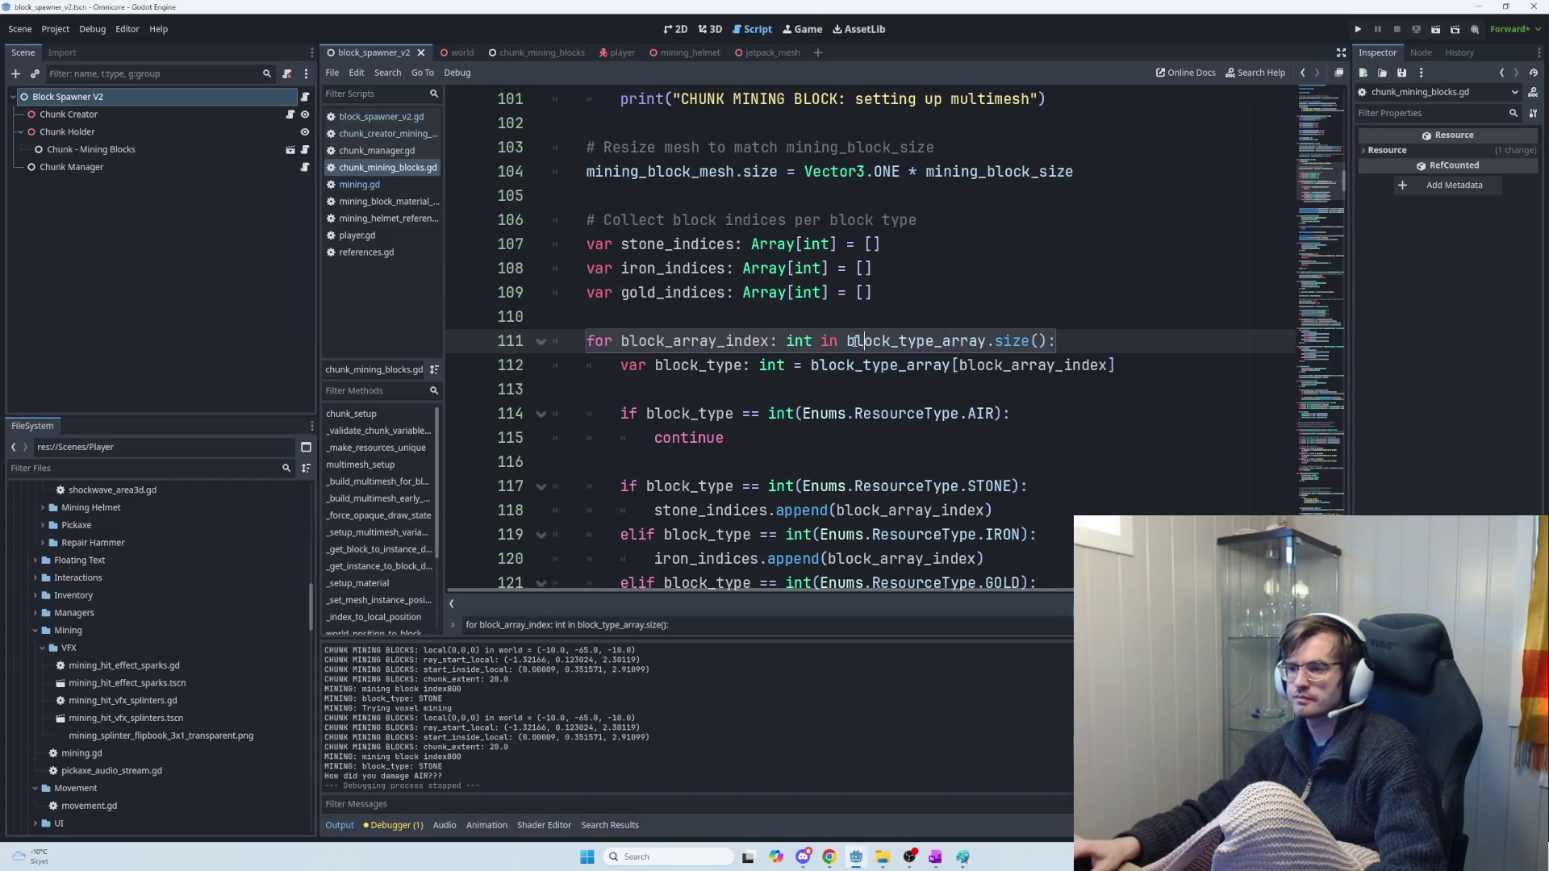
text(range)
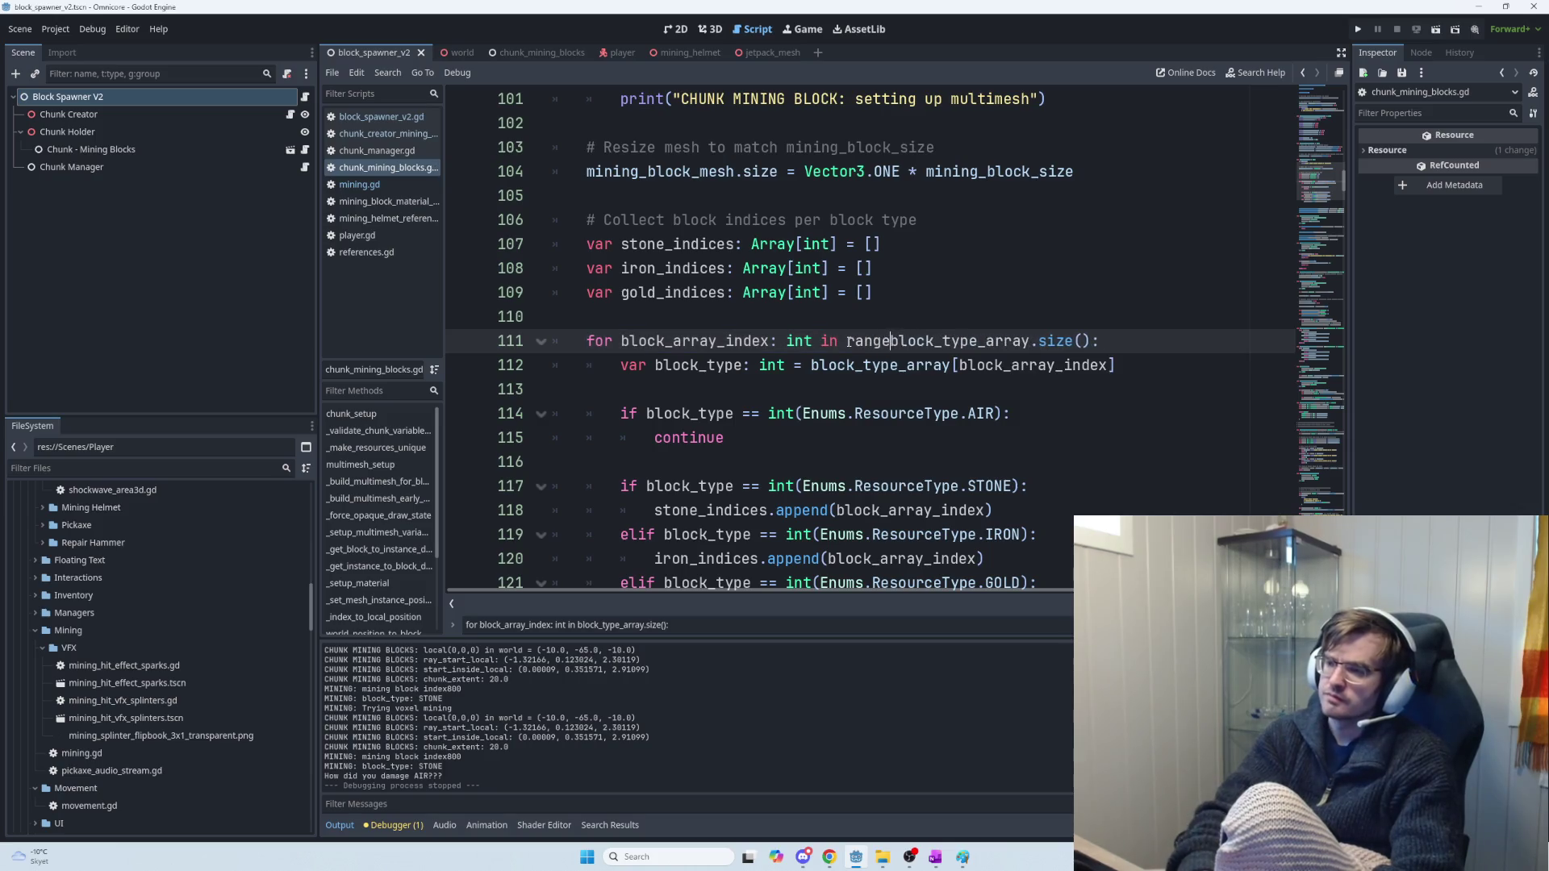
text(()
click(1101, 341)
text())
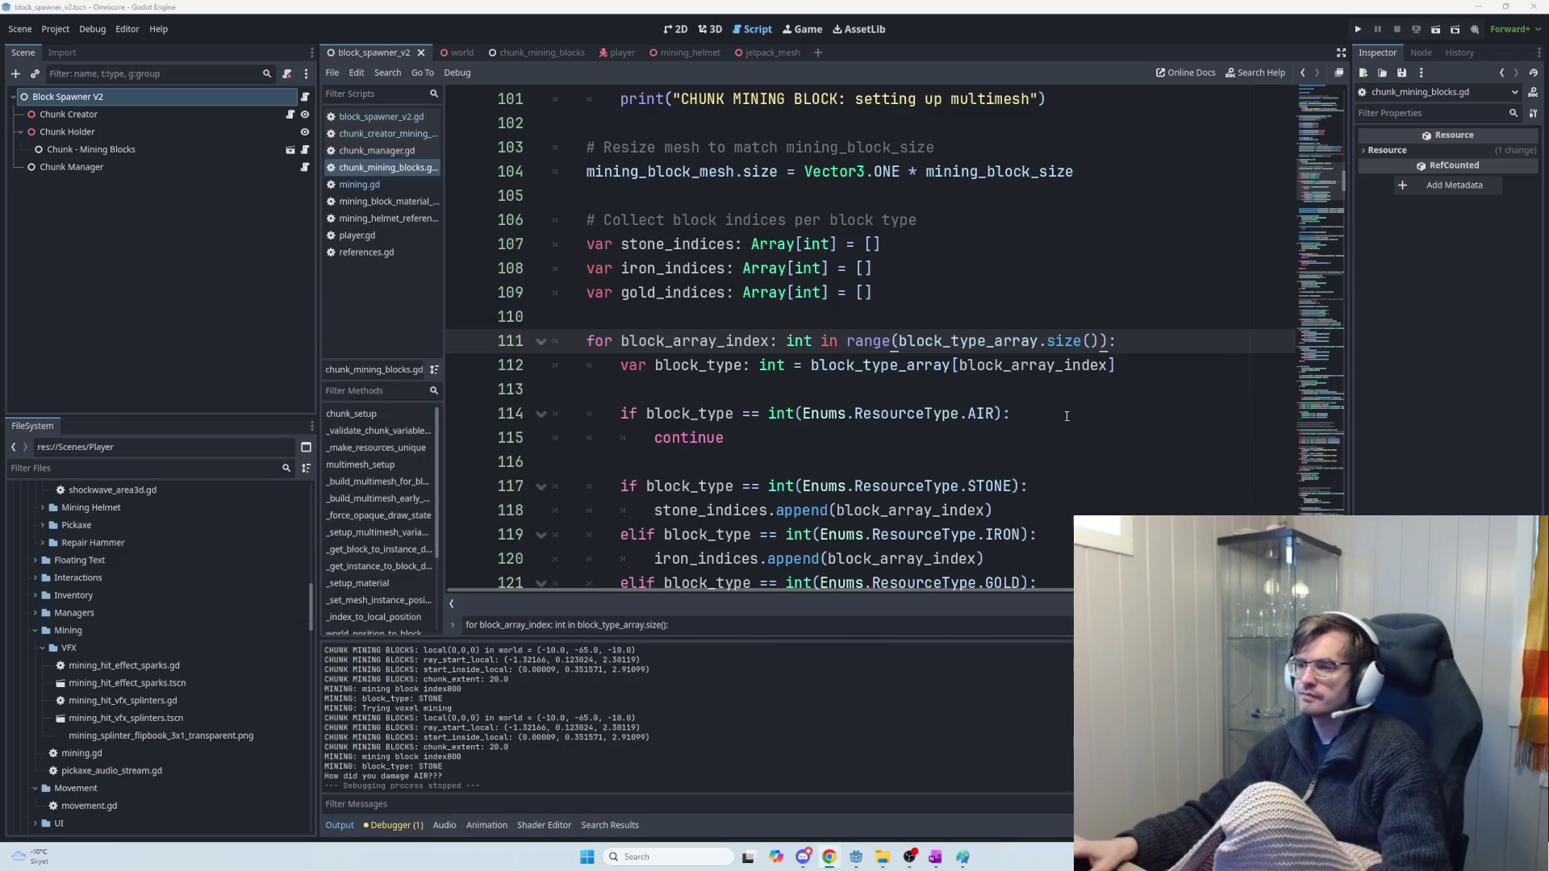
Read the next point in ChatGPT's answer about the other loop
key(alt+Tab)
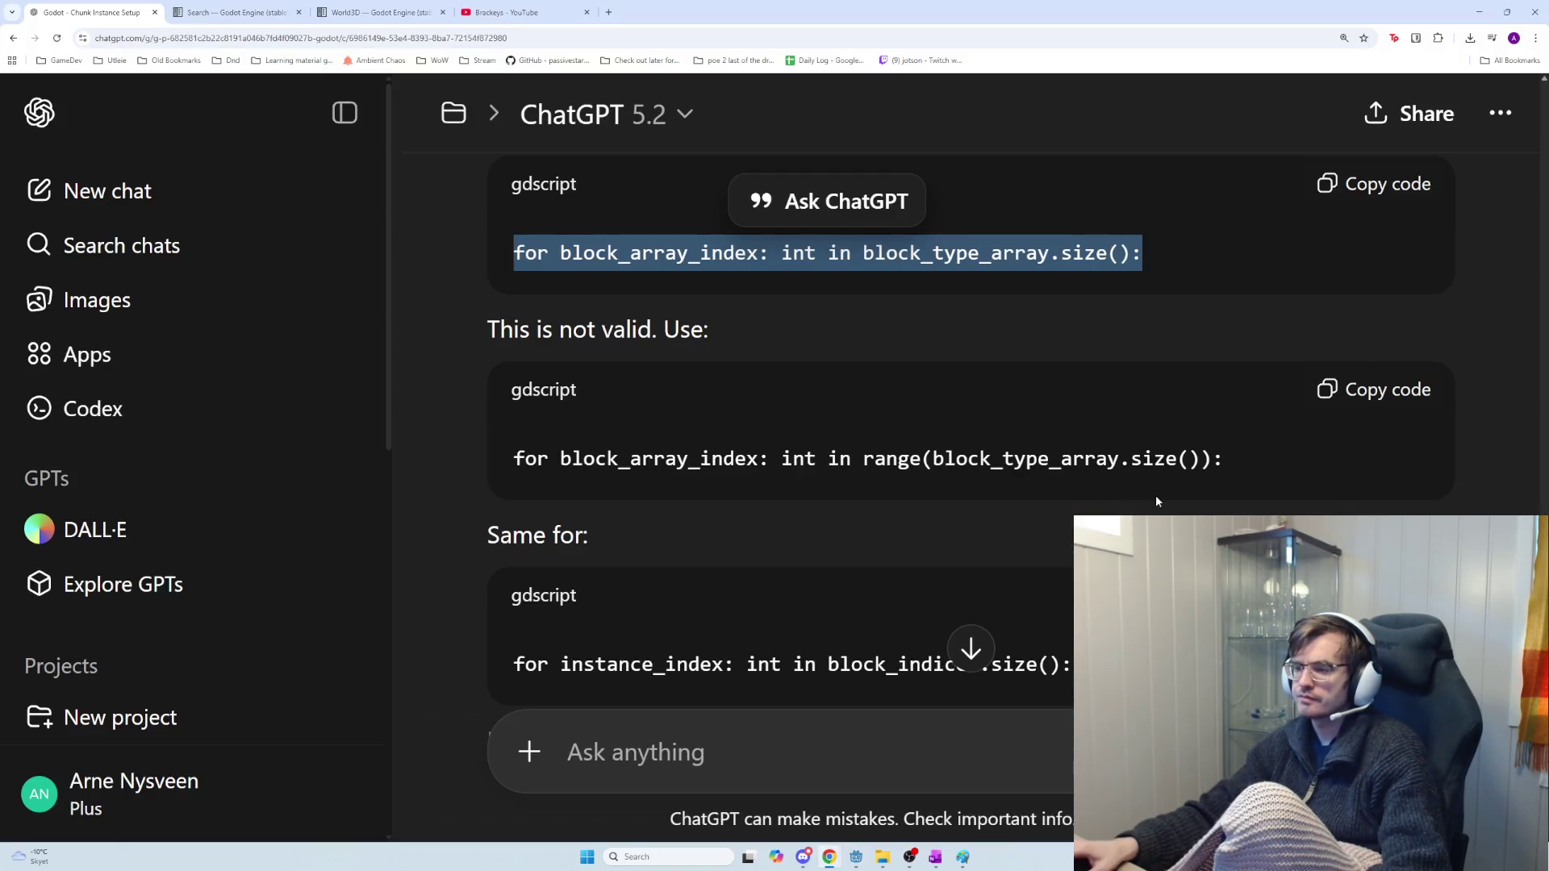
scroll(926, 500, down, 2)
drag(1069, 545, 507, 551)
key(alt+Tab)
scroll(1015, 565, down, 3)
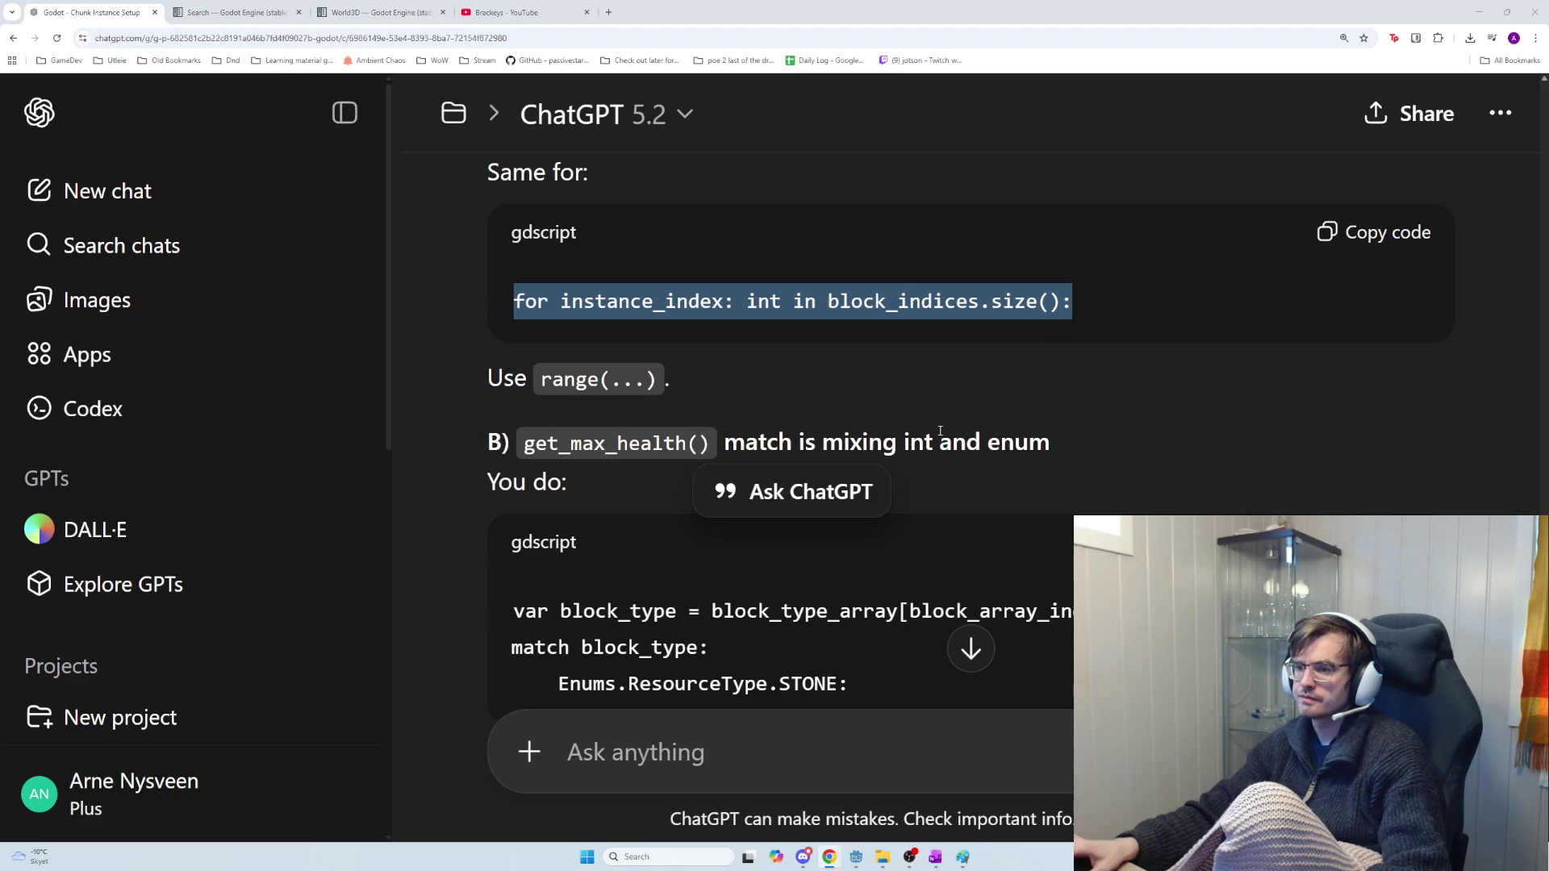
scroll(990, 447, down, 1)
Change line 226's loop to iterate over range(block_indices.size())
key(alt+Tab)
key(alt+Right)
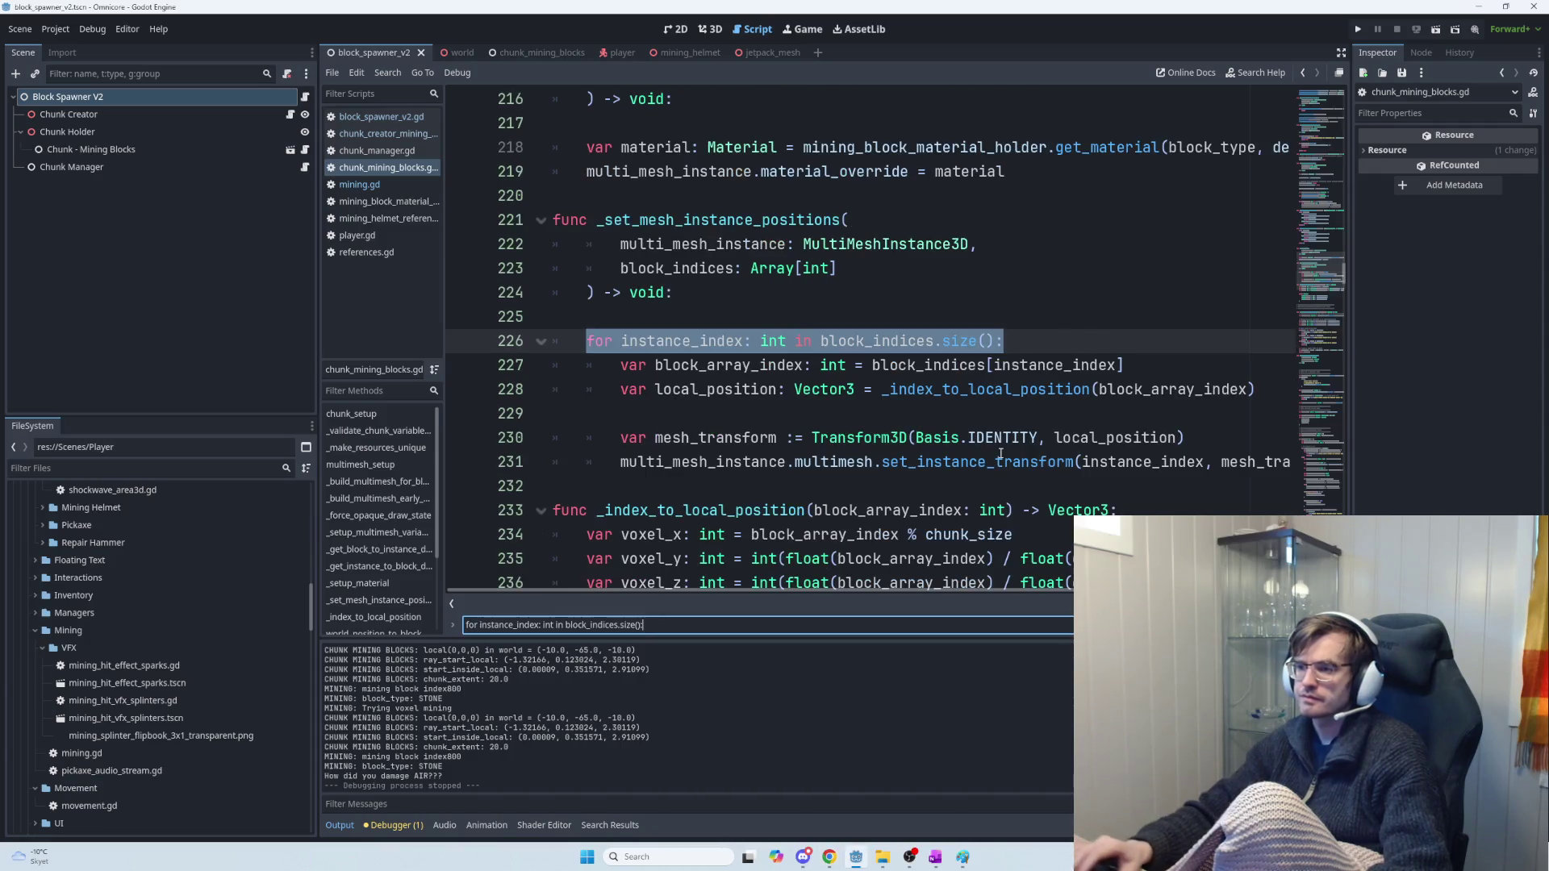
click(819, 339)
text(range()
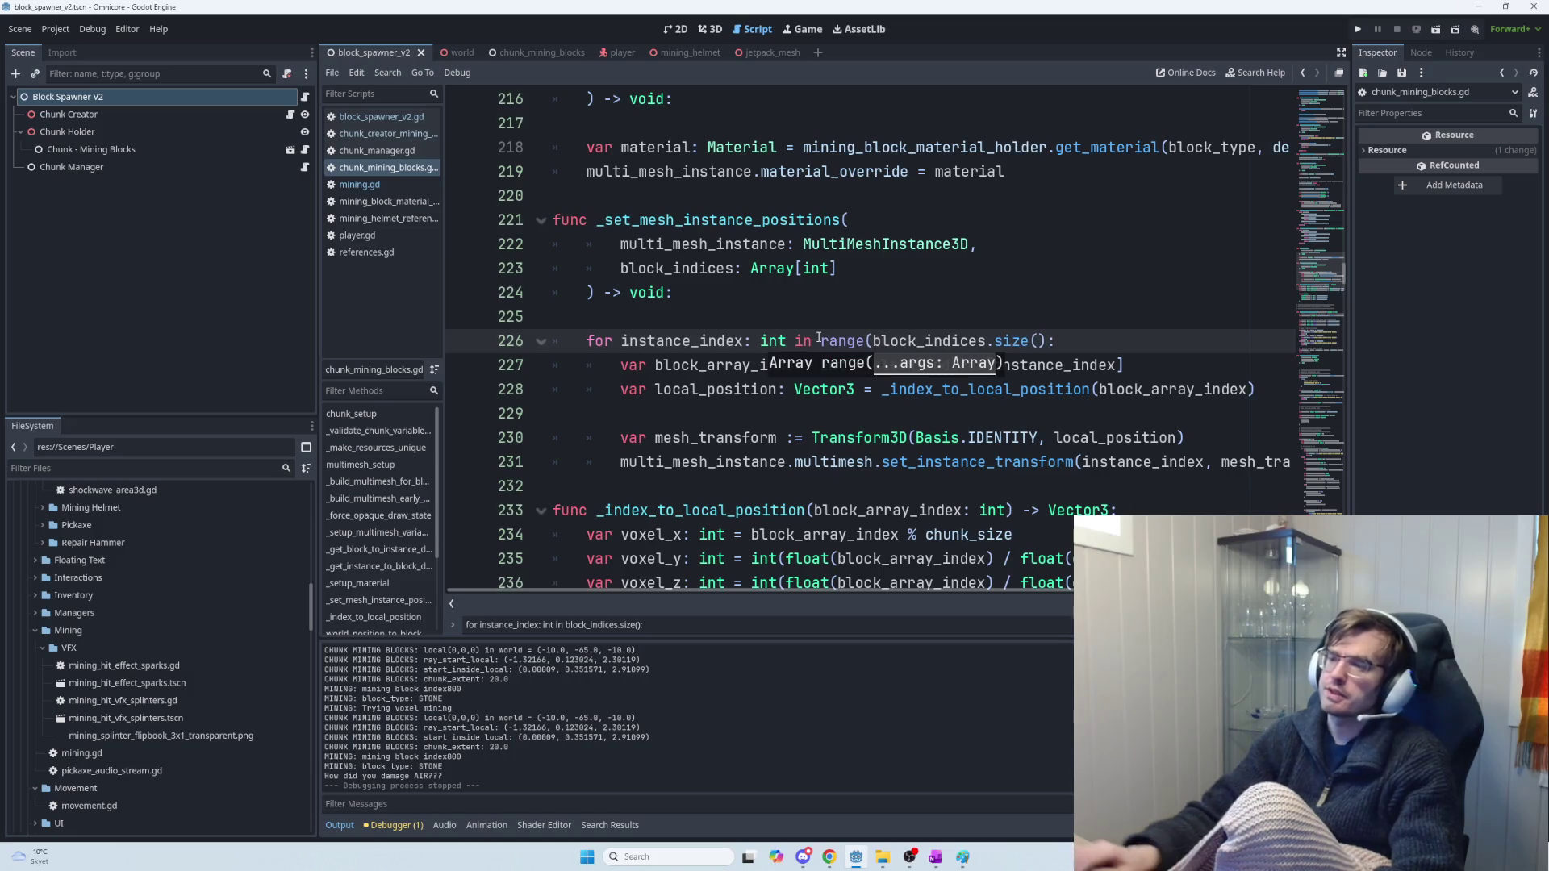
click(1054, 339)
text())
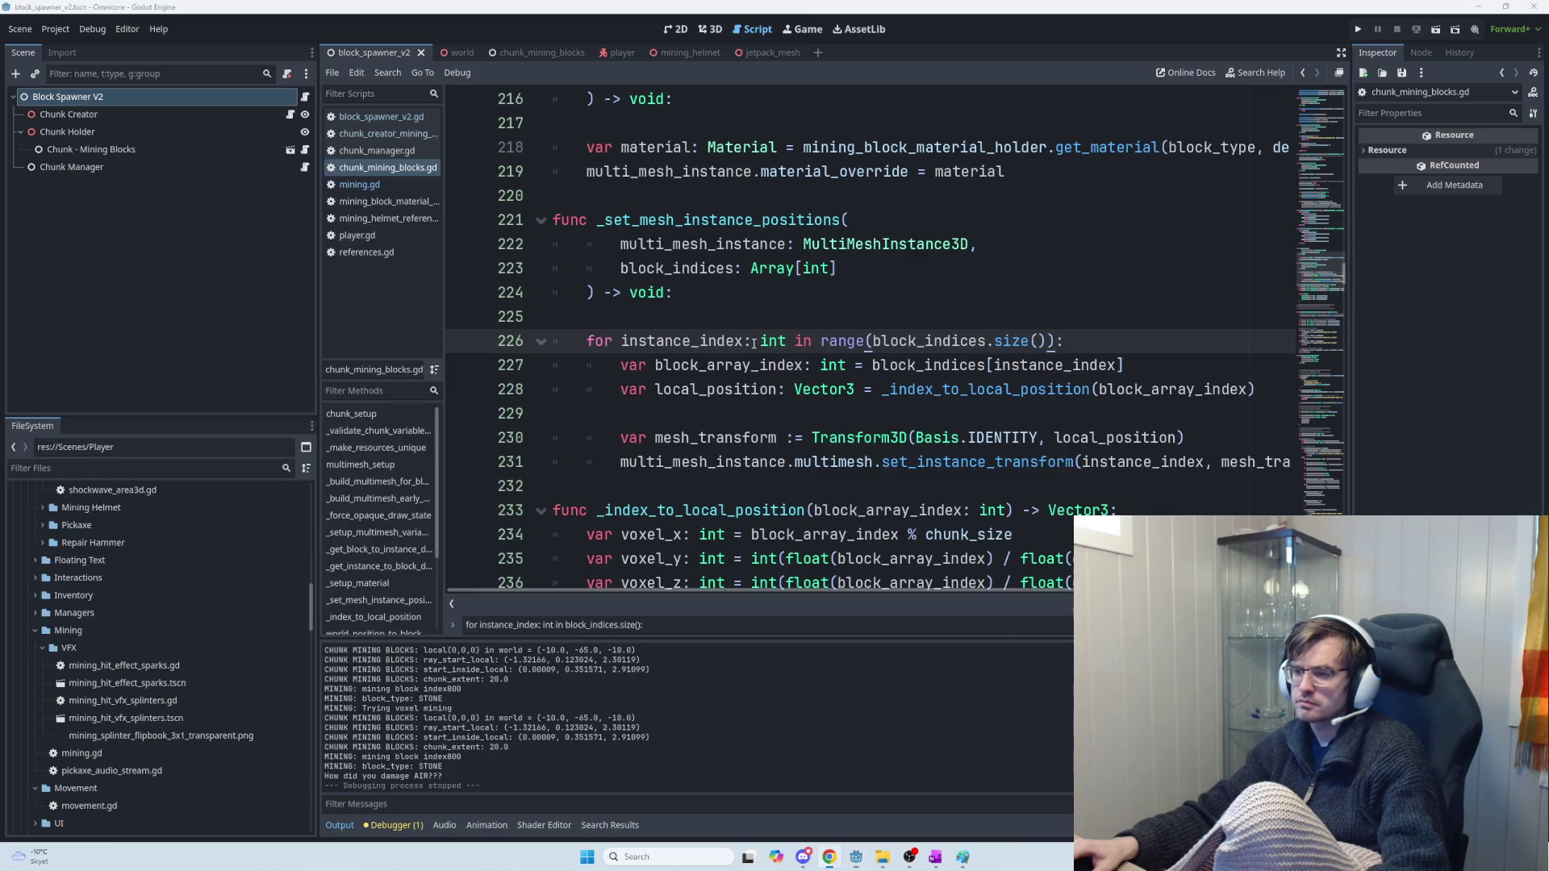
key(alt+Tab)
scroll(855, 448, down, 1)
mouse_move(582, 262)
mouse_down()
mouse_move(1068, 258)
mouse_move(844, 277)
mouse_up()
click(844, 278)
drag(851, 504, 556, 502)
click(613, 491)
double_click(639, 466)
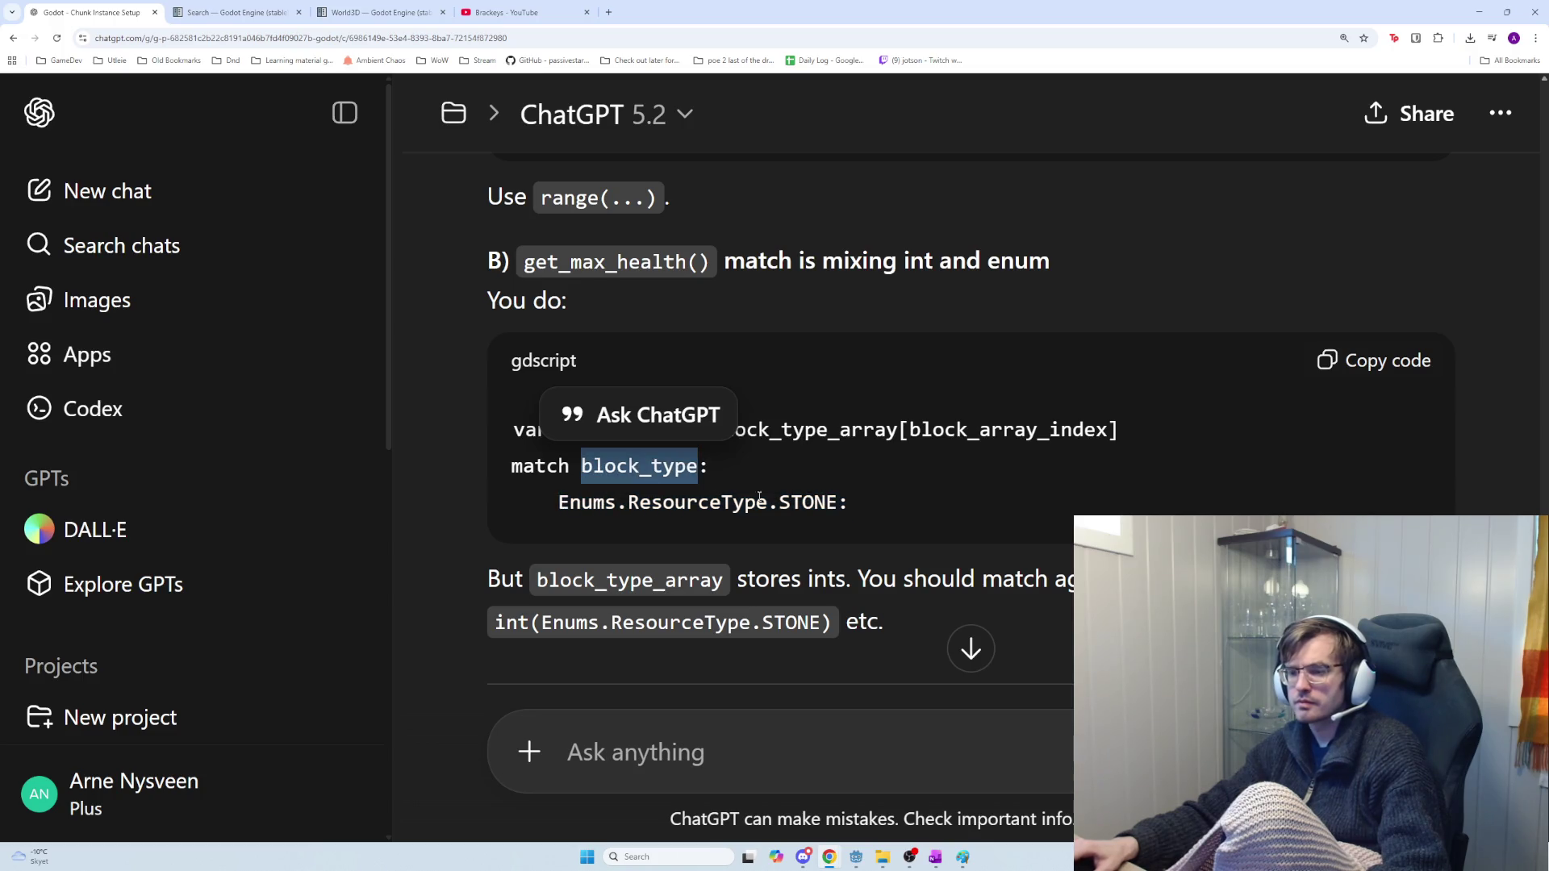
click(884, 504)
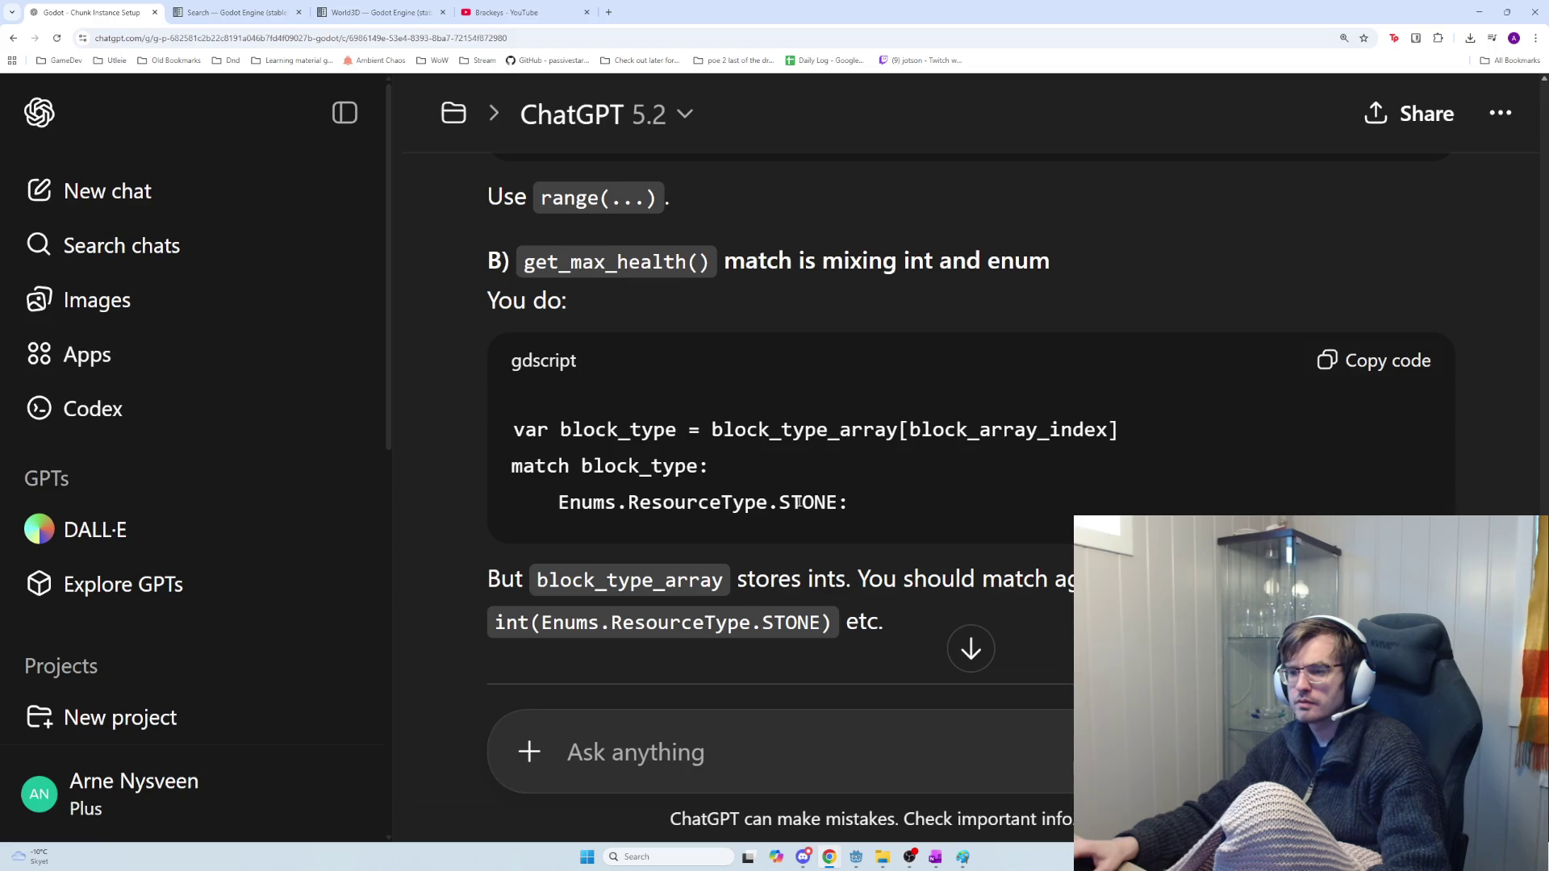
drag(578, 580, 975, 562)
click(840, 606)
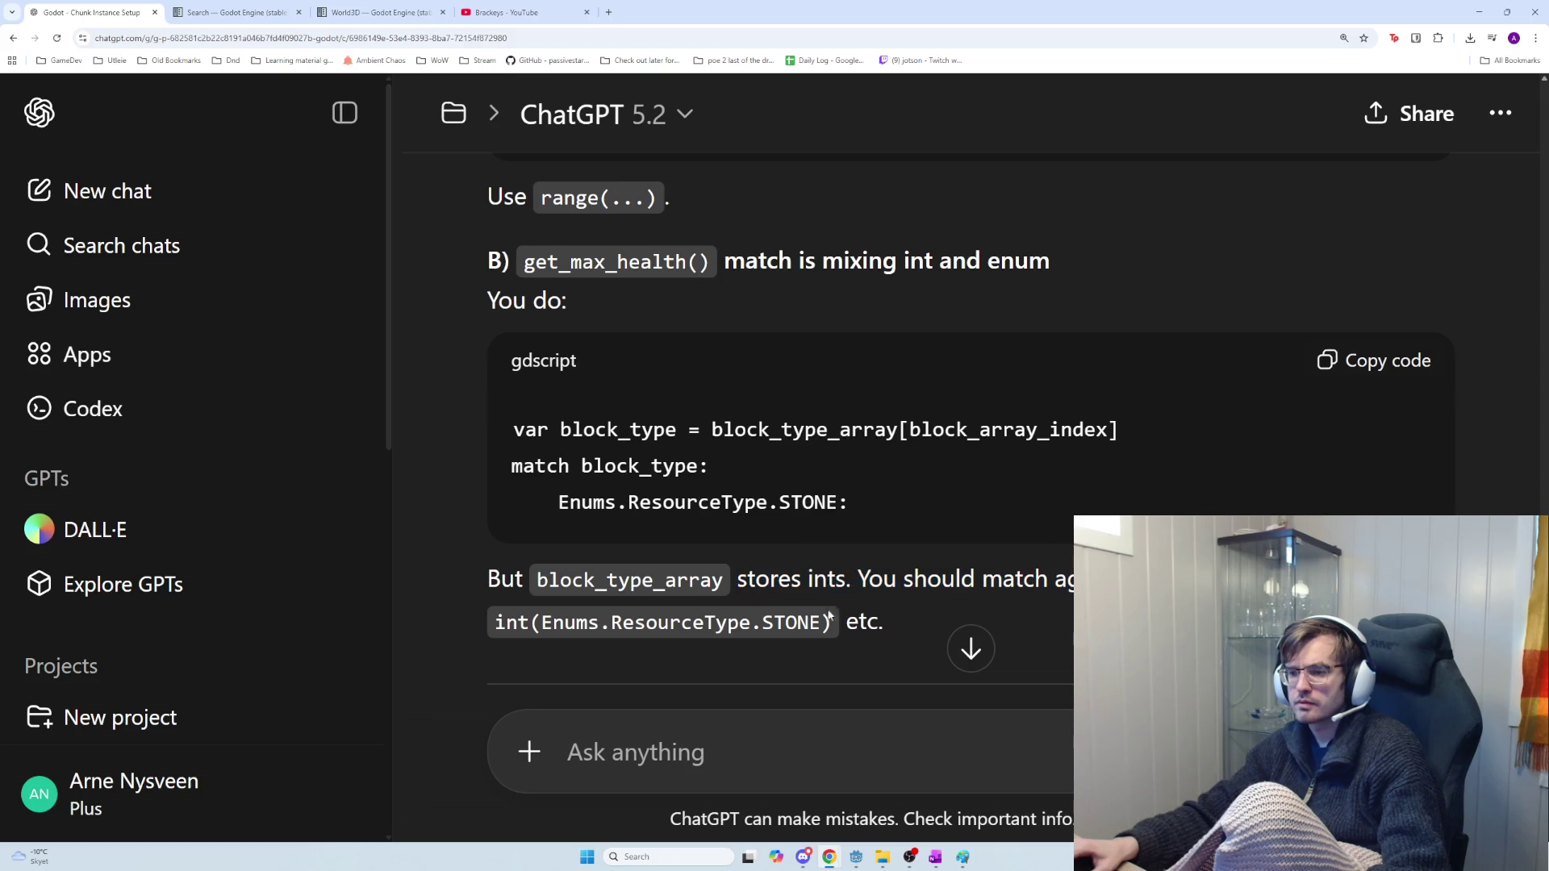
drag(831, 617, 493, 633)
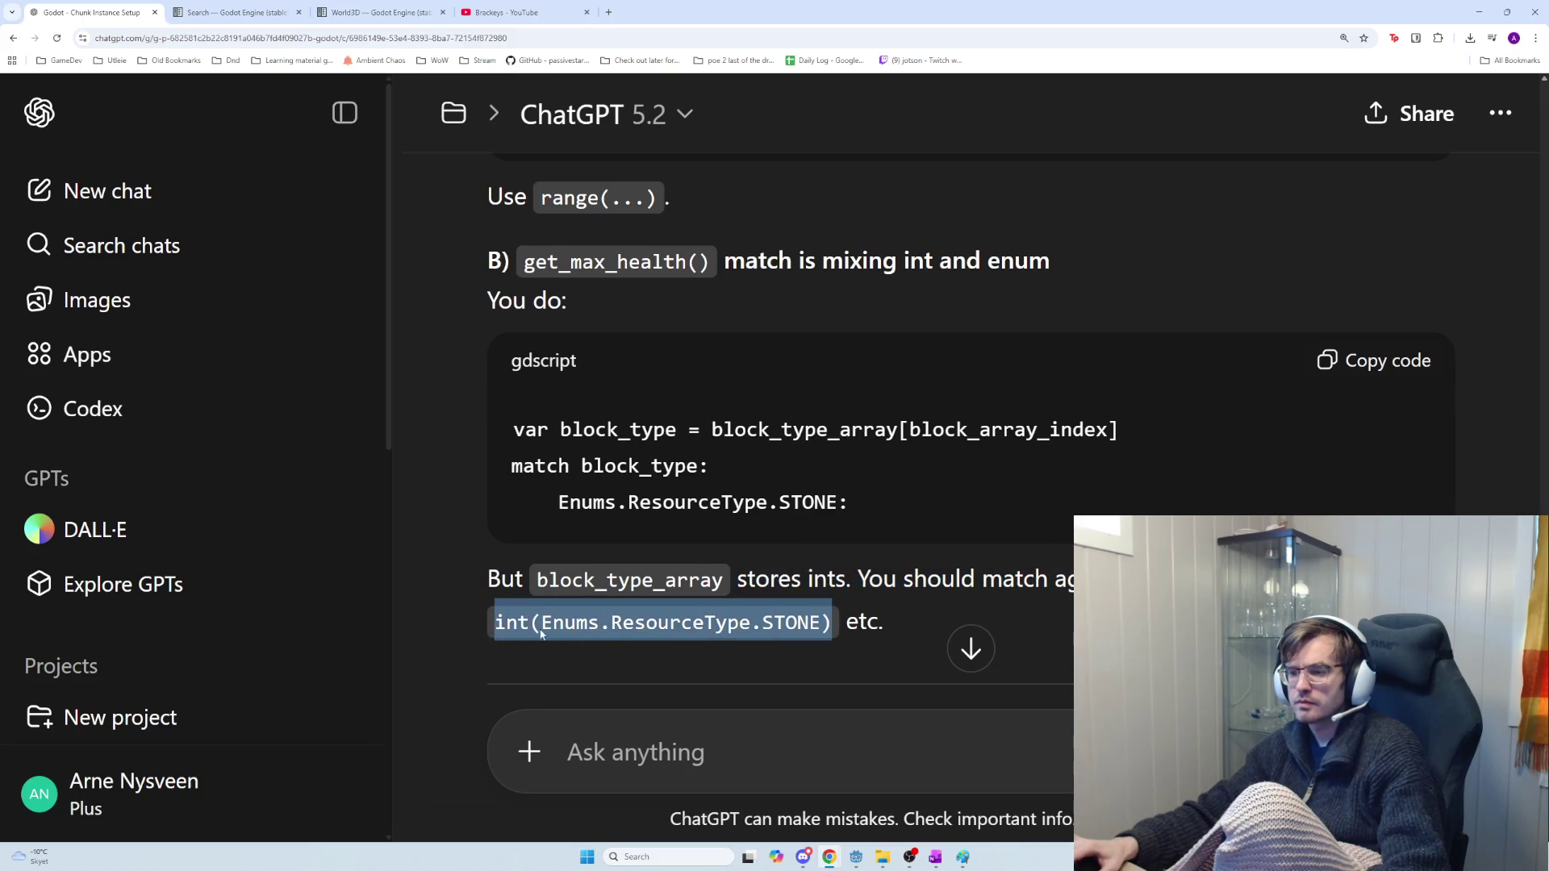
click(1345, 399)
scroll(1066, 504, down, 2)
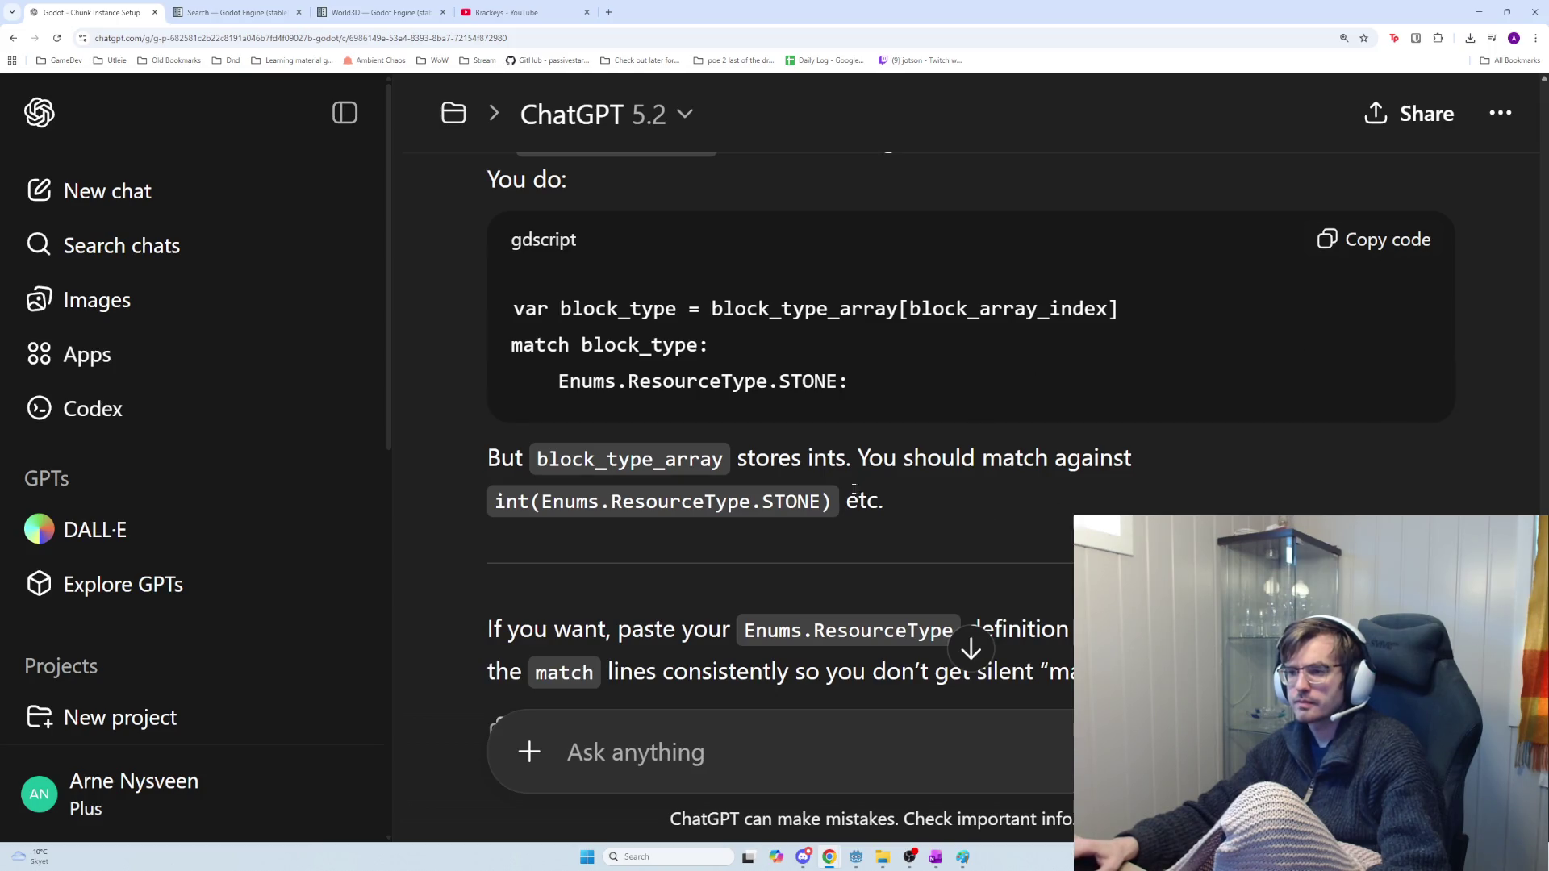
scroll(855, 487, down, 3)
drag(744, 390, 942, 385)
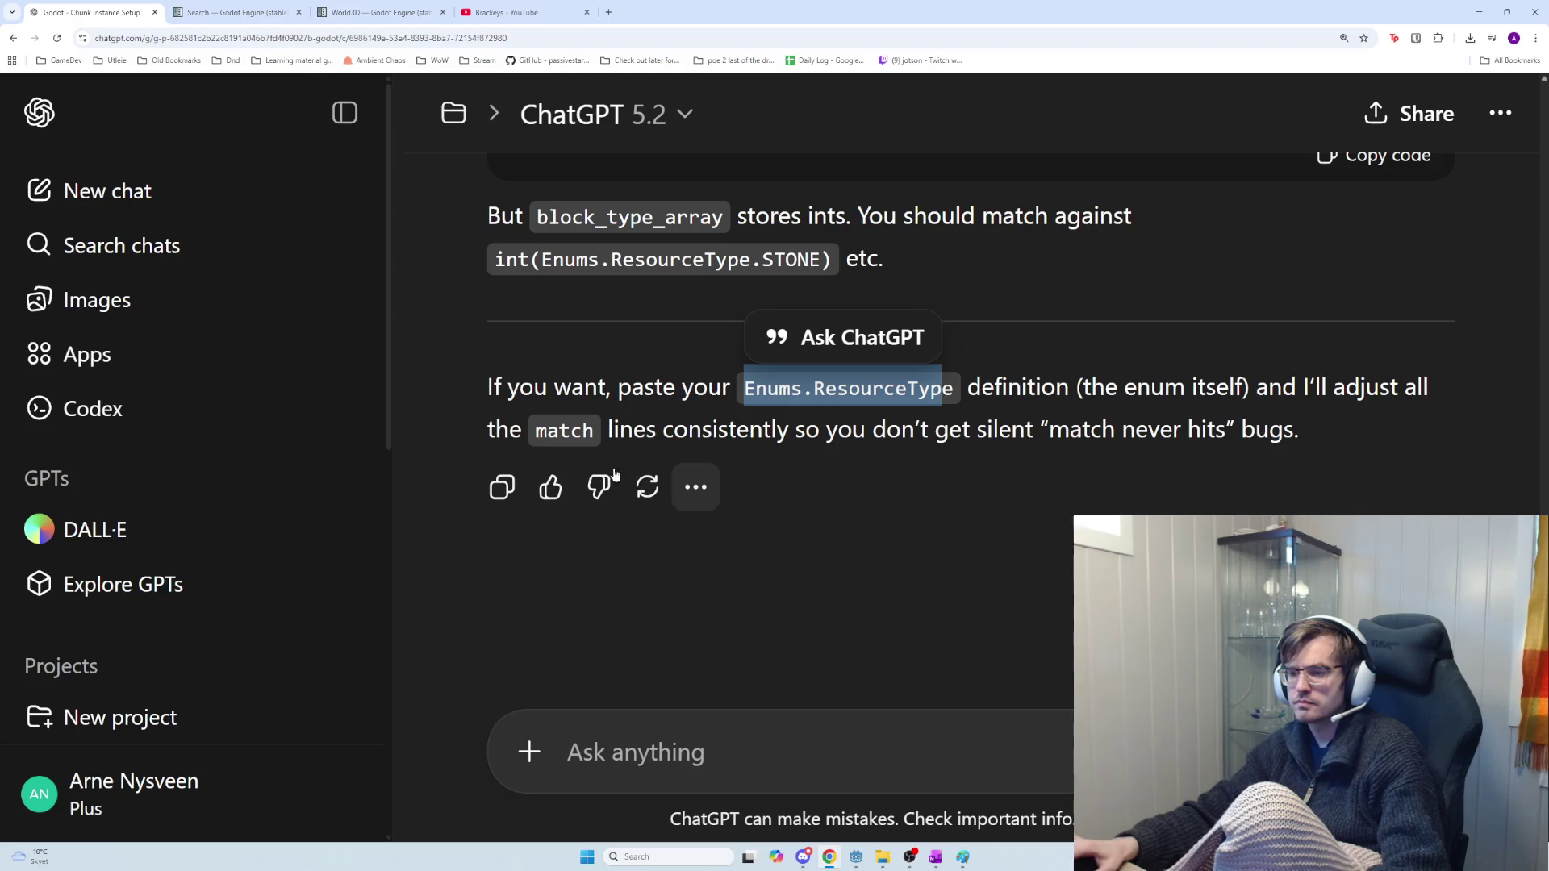
mouse_move(603, 431)
mouse_down()
mouse_move(1288, 428)
mouse_move(791, 429)
mouse_move(630, 388)
mouse_move(1085, 391)
mouse_move(1105, 395)
mouse_move(1102, 416)
mouse_up()
scroll(1101, 415, up, 2)
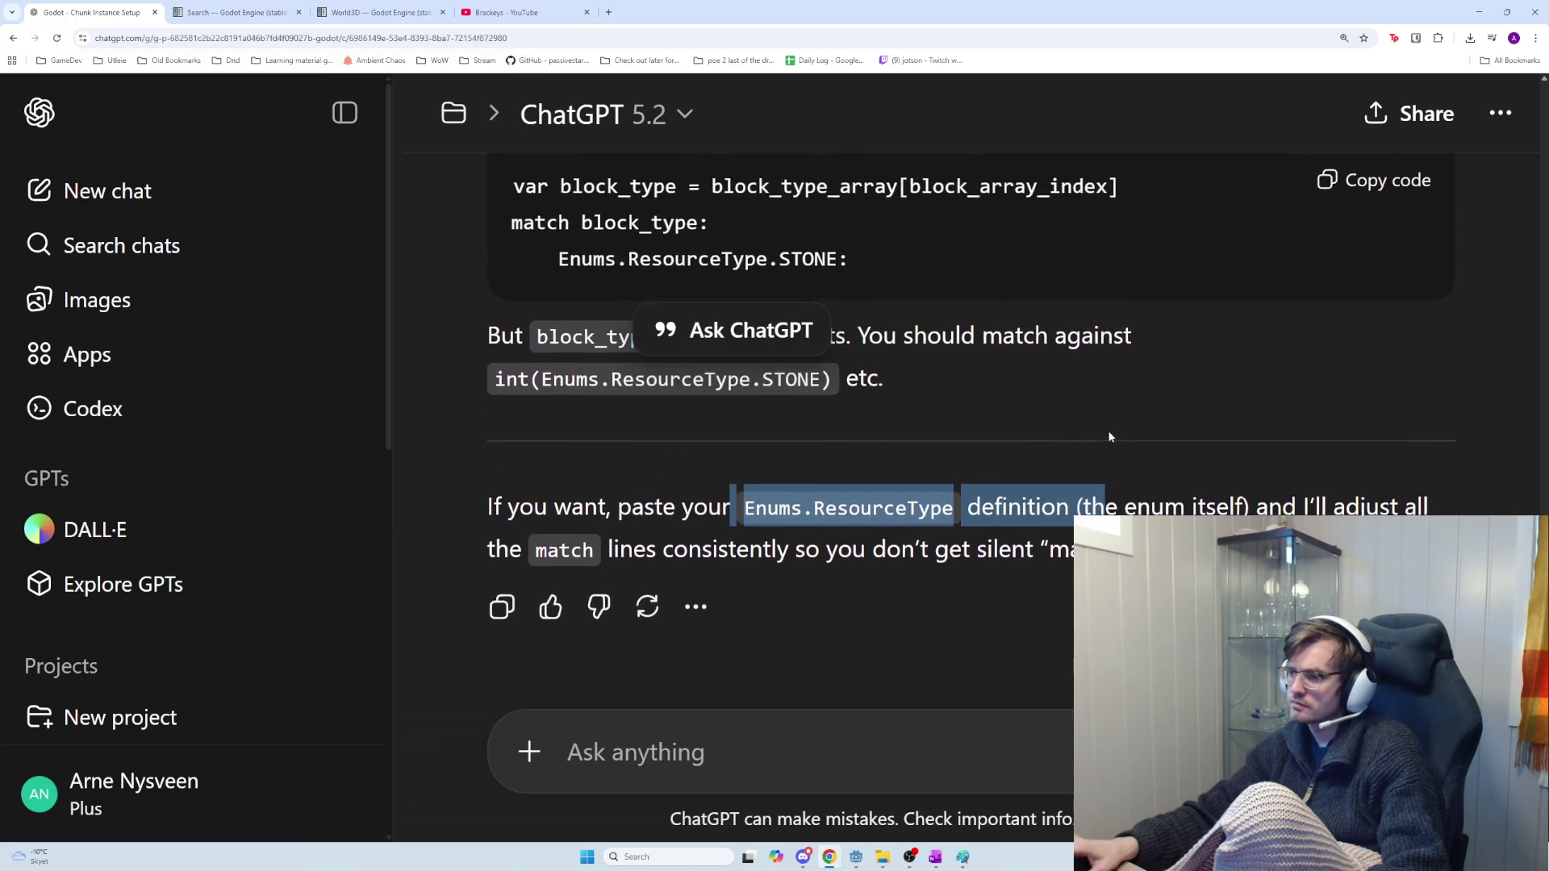
click(769, 533)
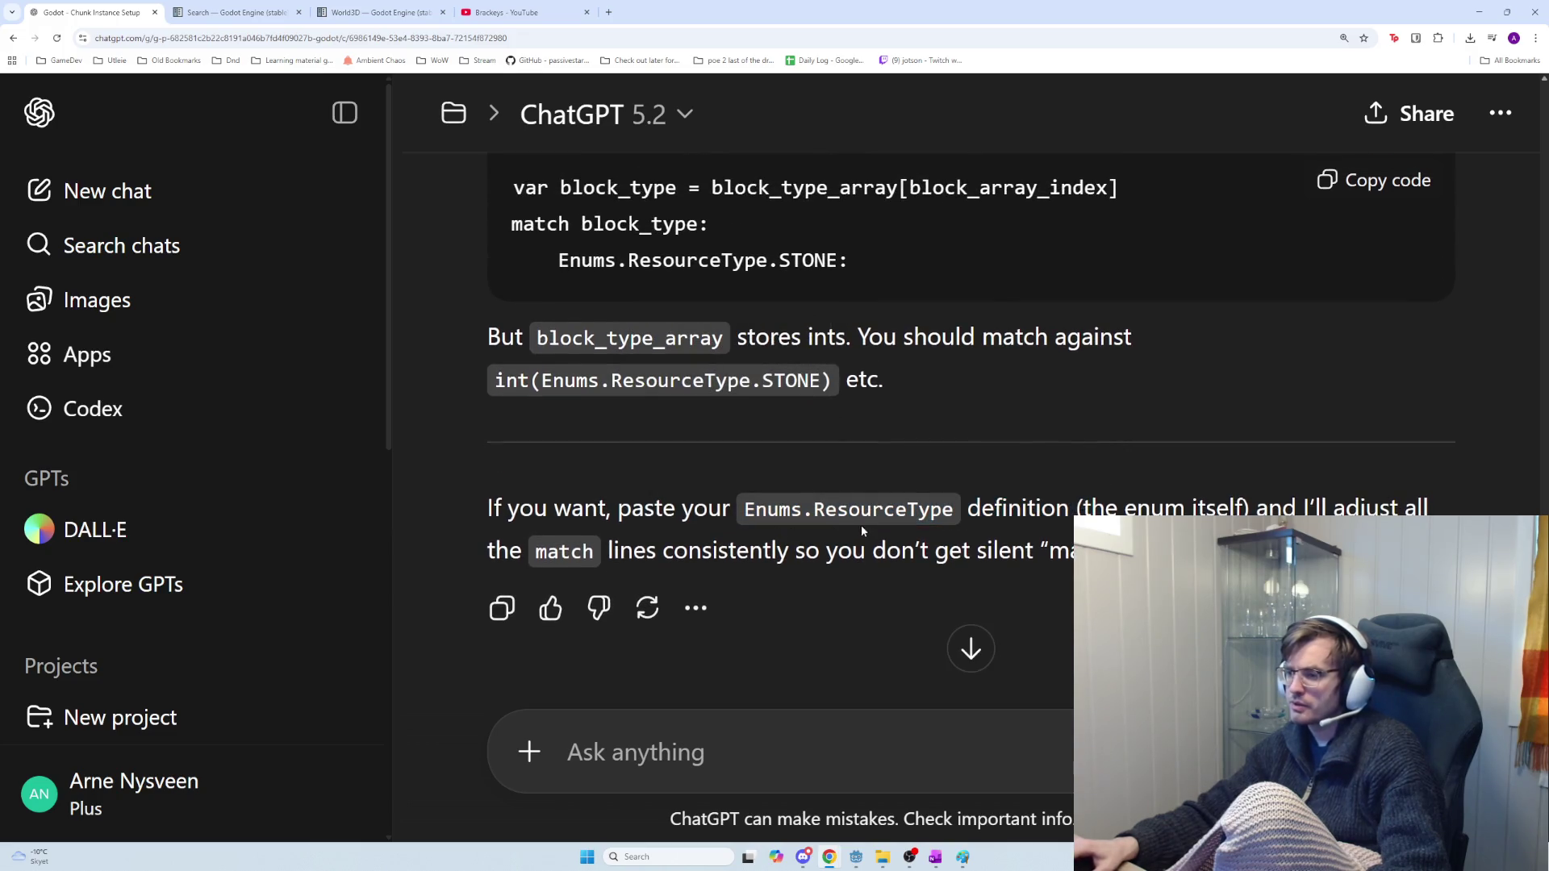
double_click(847, 509)
click(847, 510)
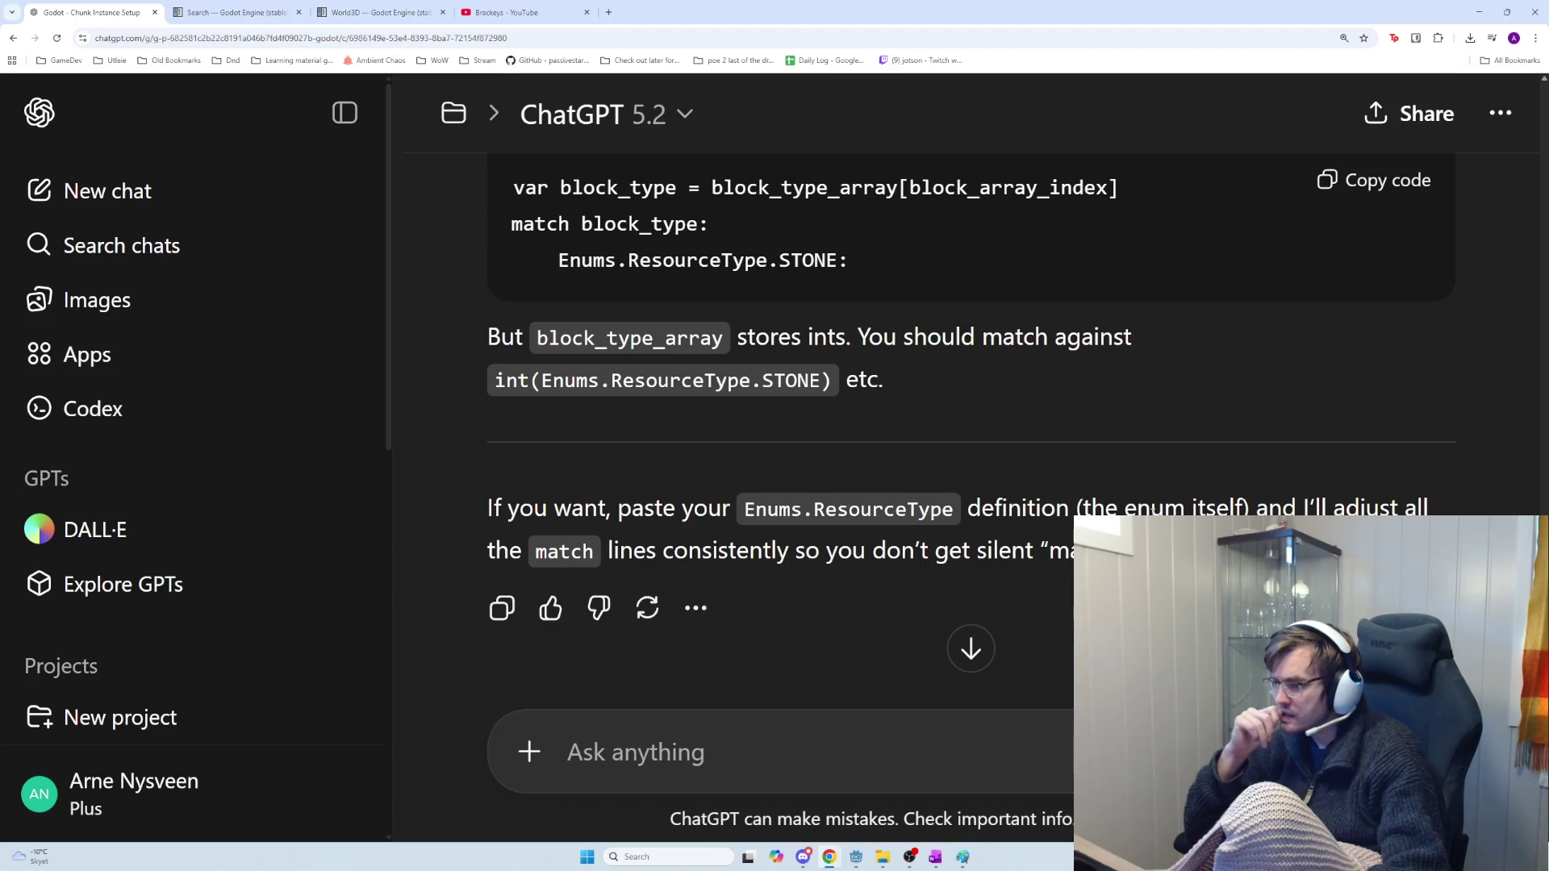
key(alt+Tab)
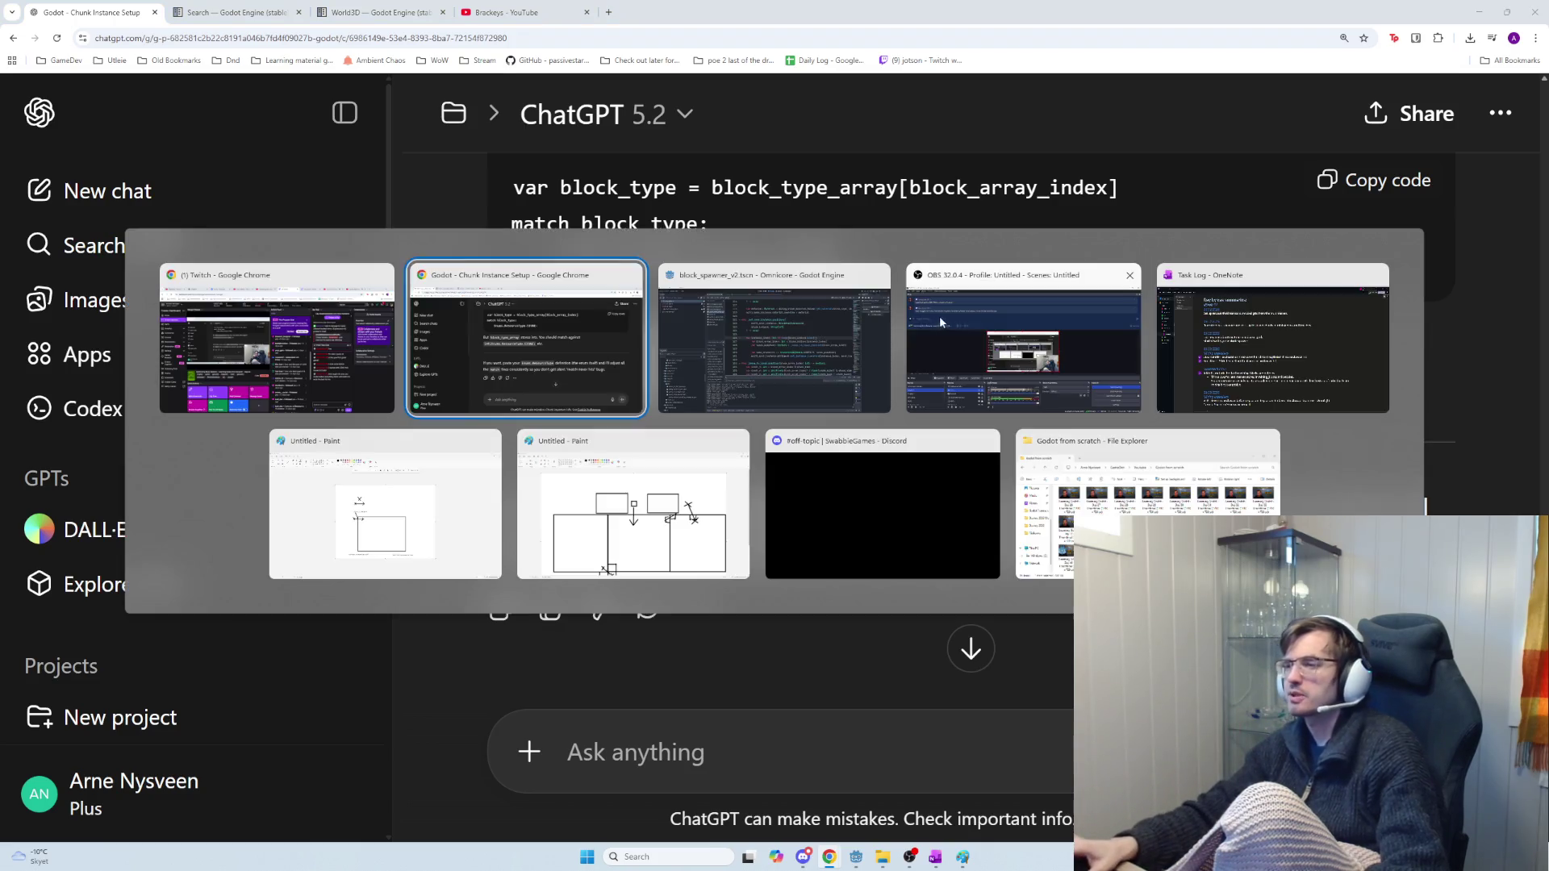
Filter files for 'enums', open enums.gd and select the ResourceType enum on lines 6–16
key(alt+Tab)
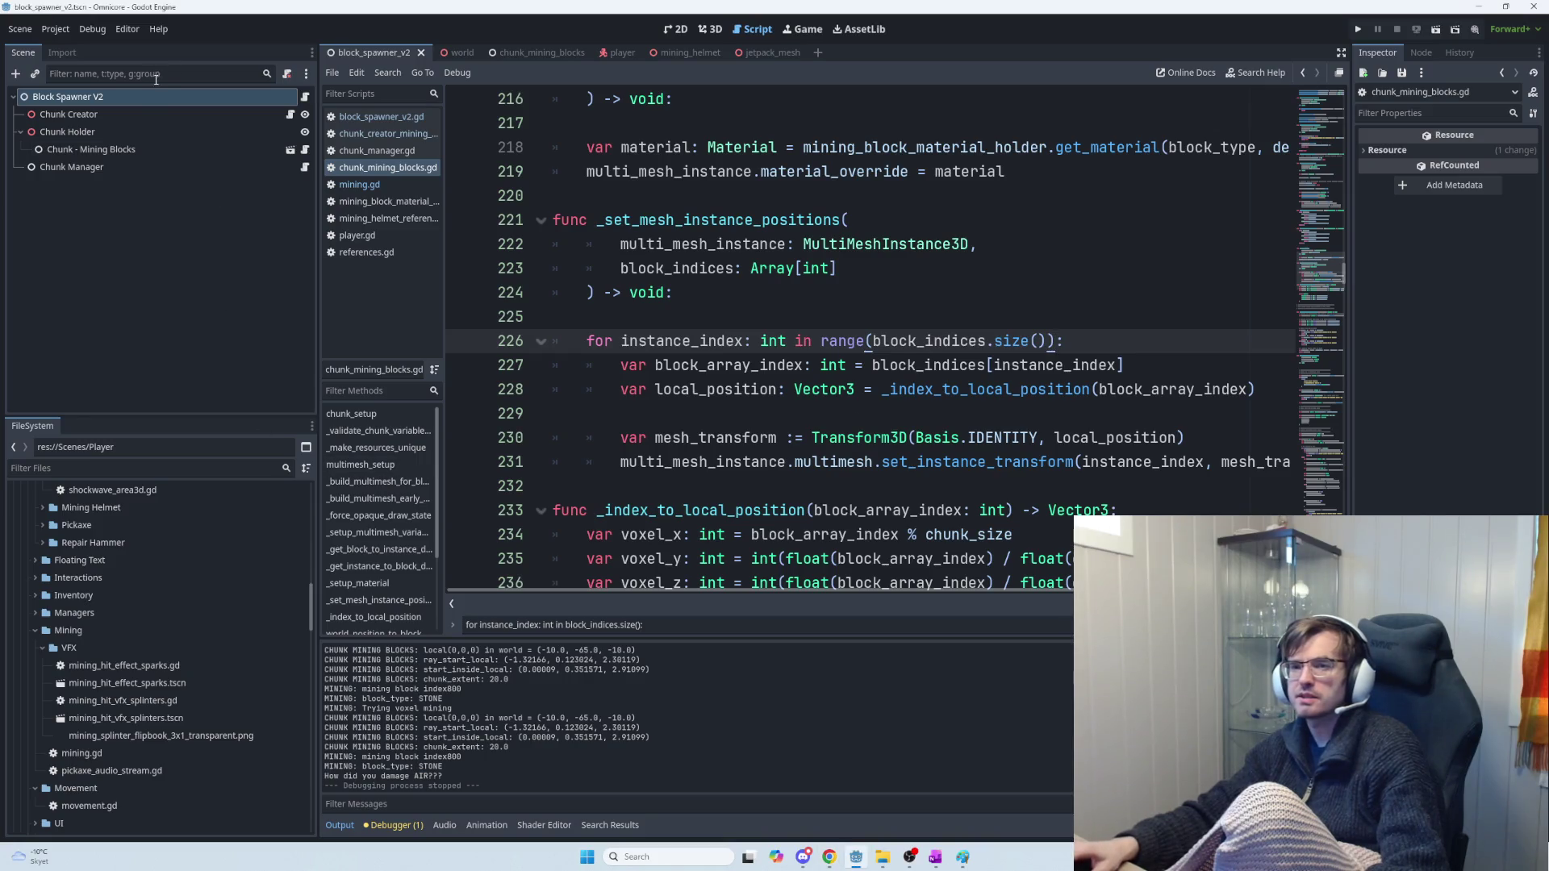
click(102, 468)
text(en)
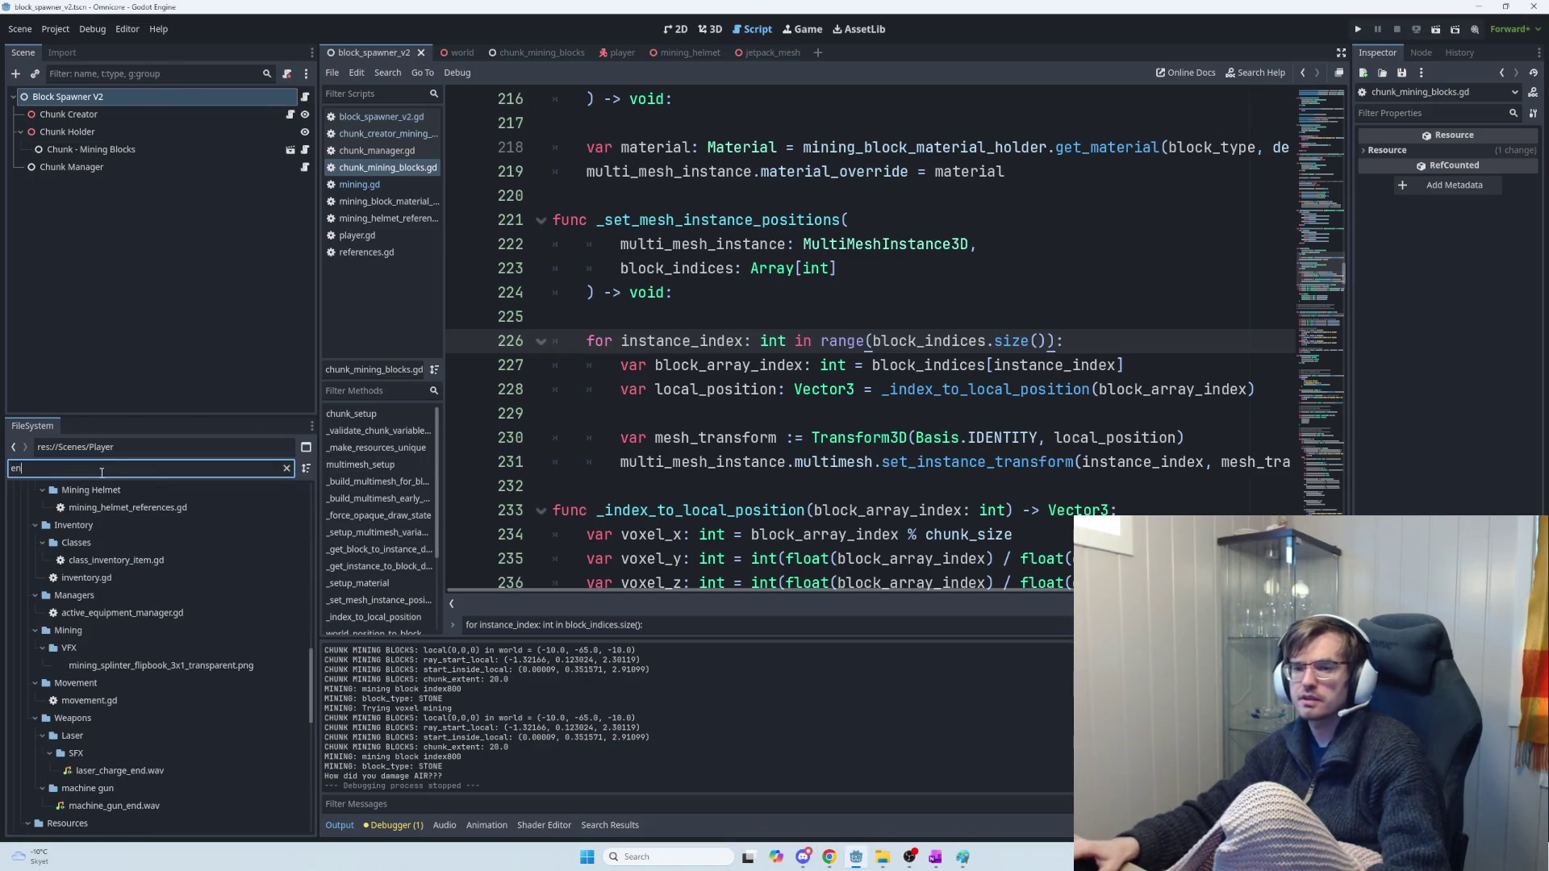
text(ums)
double_click(48, 561)
click(611, 456)
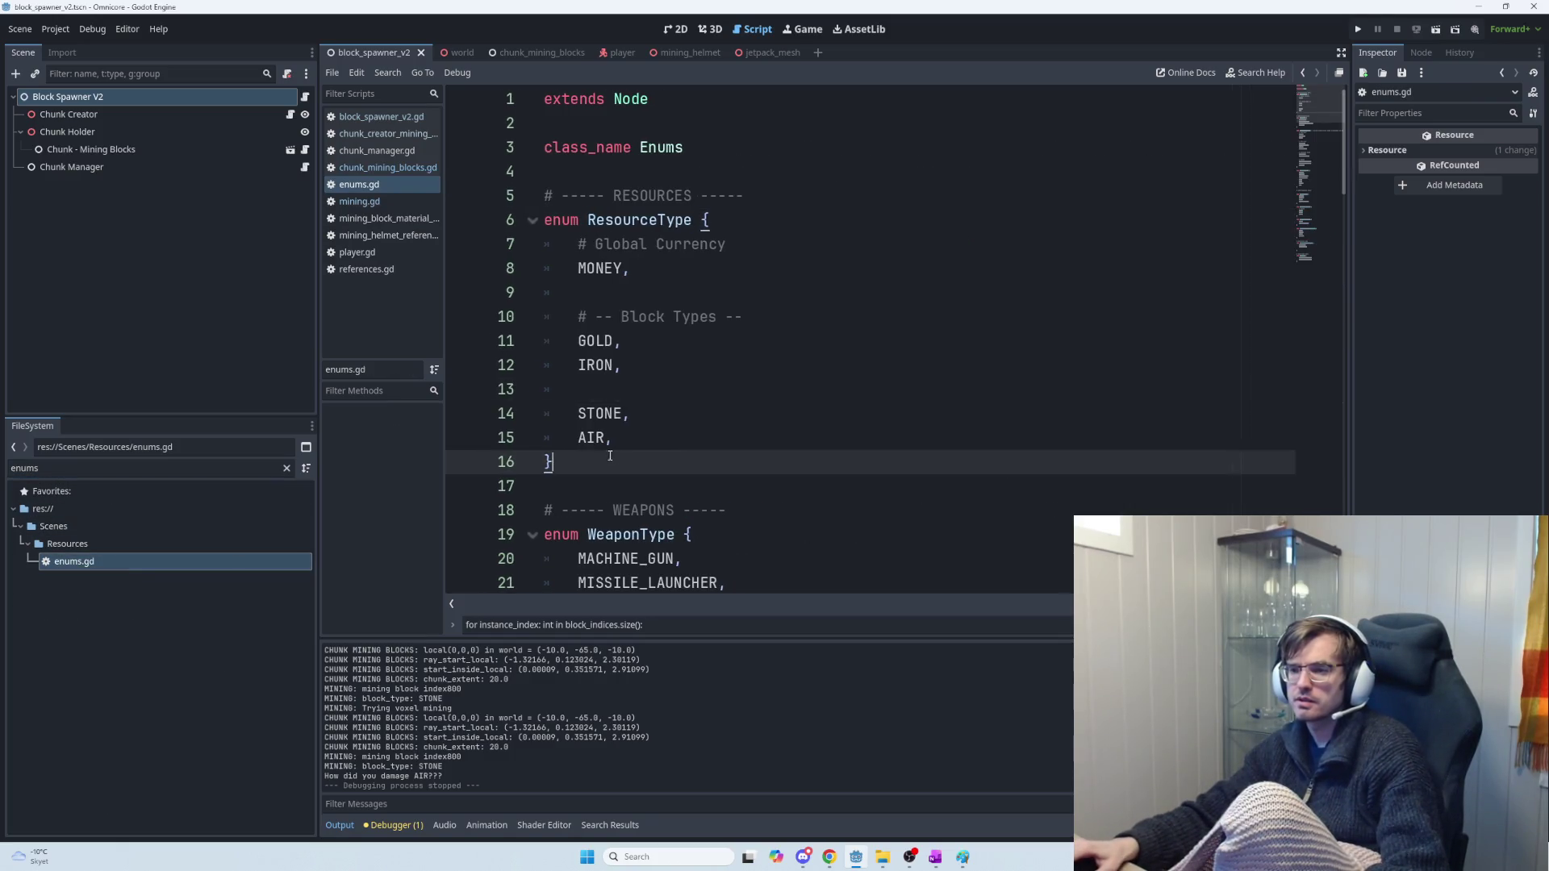
drag(611, 456, 554, 230)
key(alt+Tab)
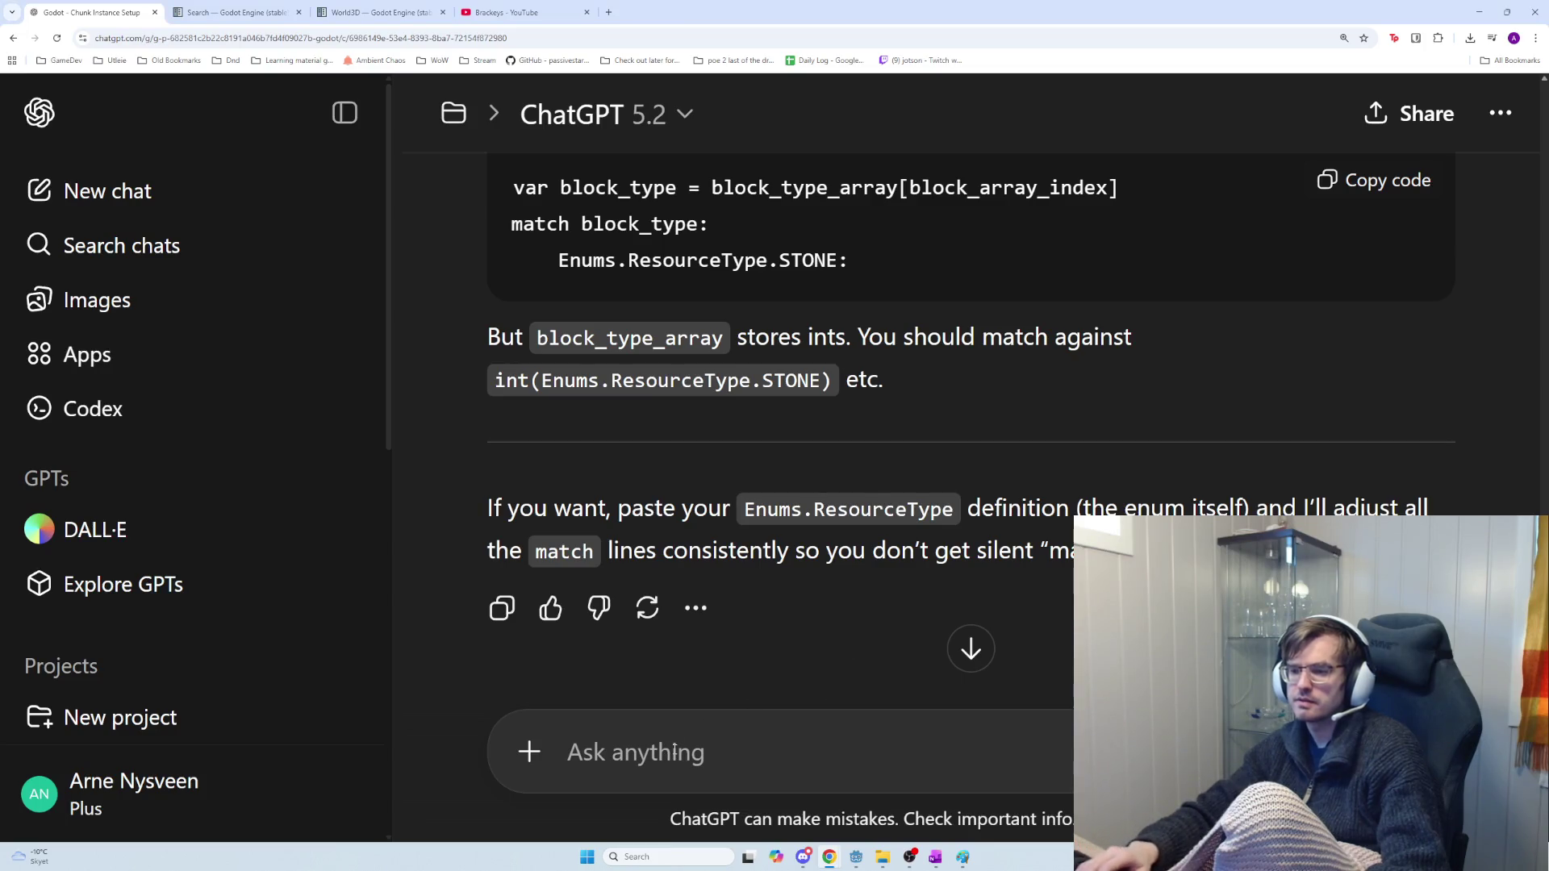
Paste the ResourceType enum definition into ChatGPT and send it
text(enum ResourceType { 	# Global Currency 	MONEY,  	# -- Block Types -- 	GOLD, 	IRON,  	STONE, 	AIR, })
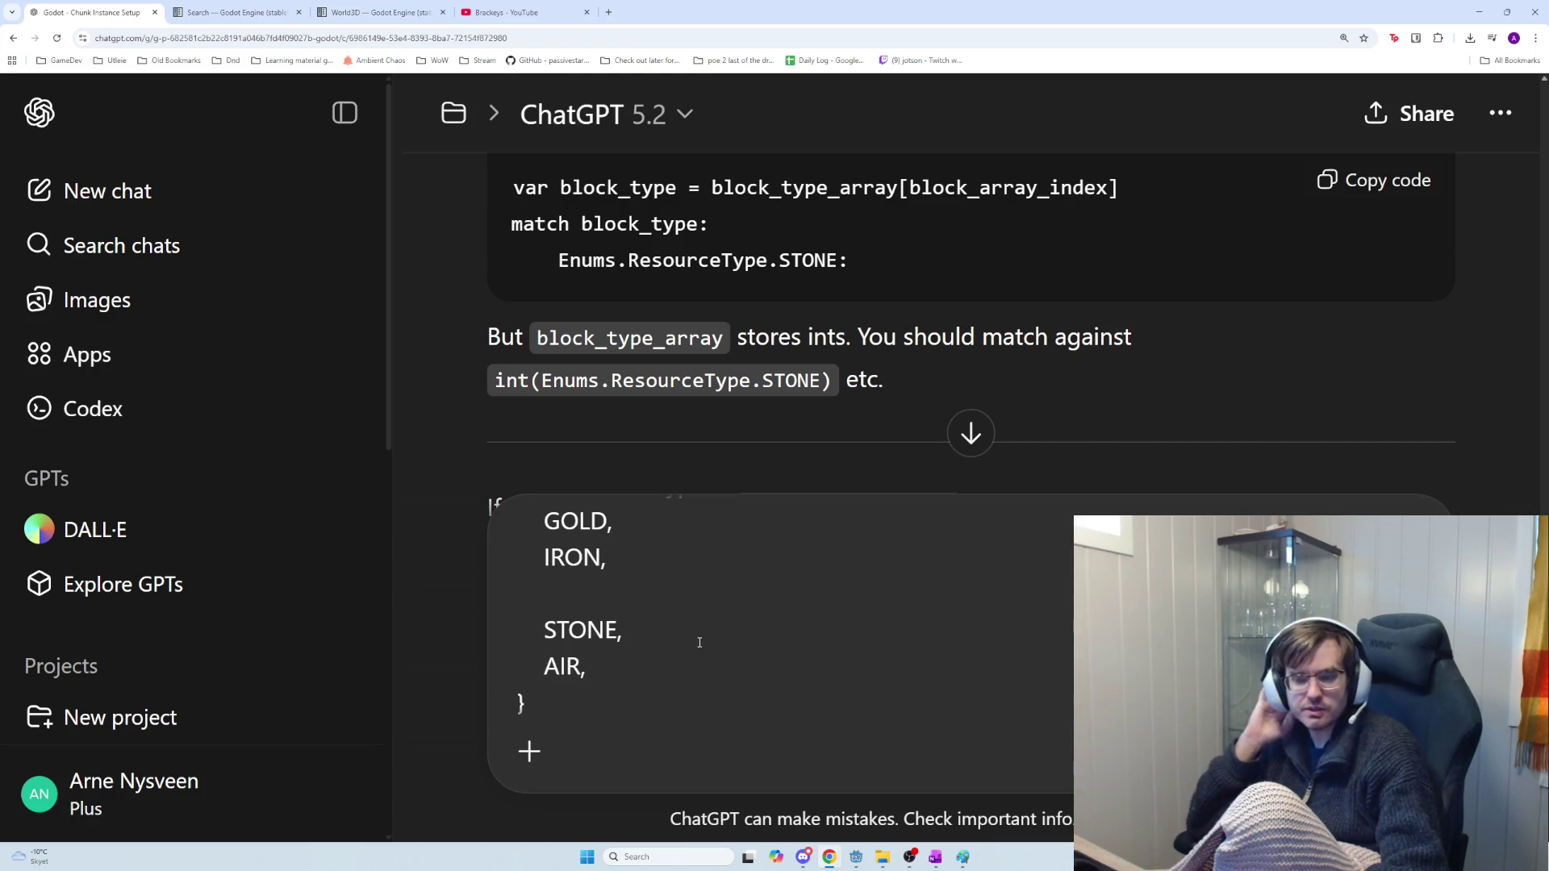
key(Return)
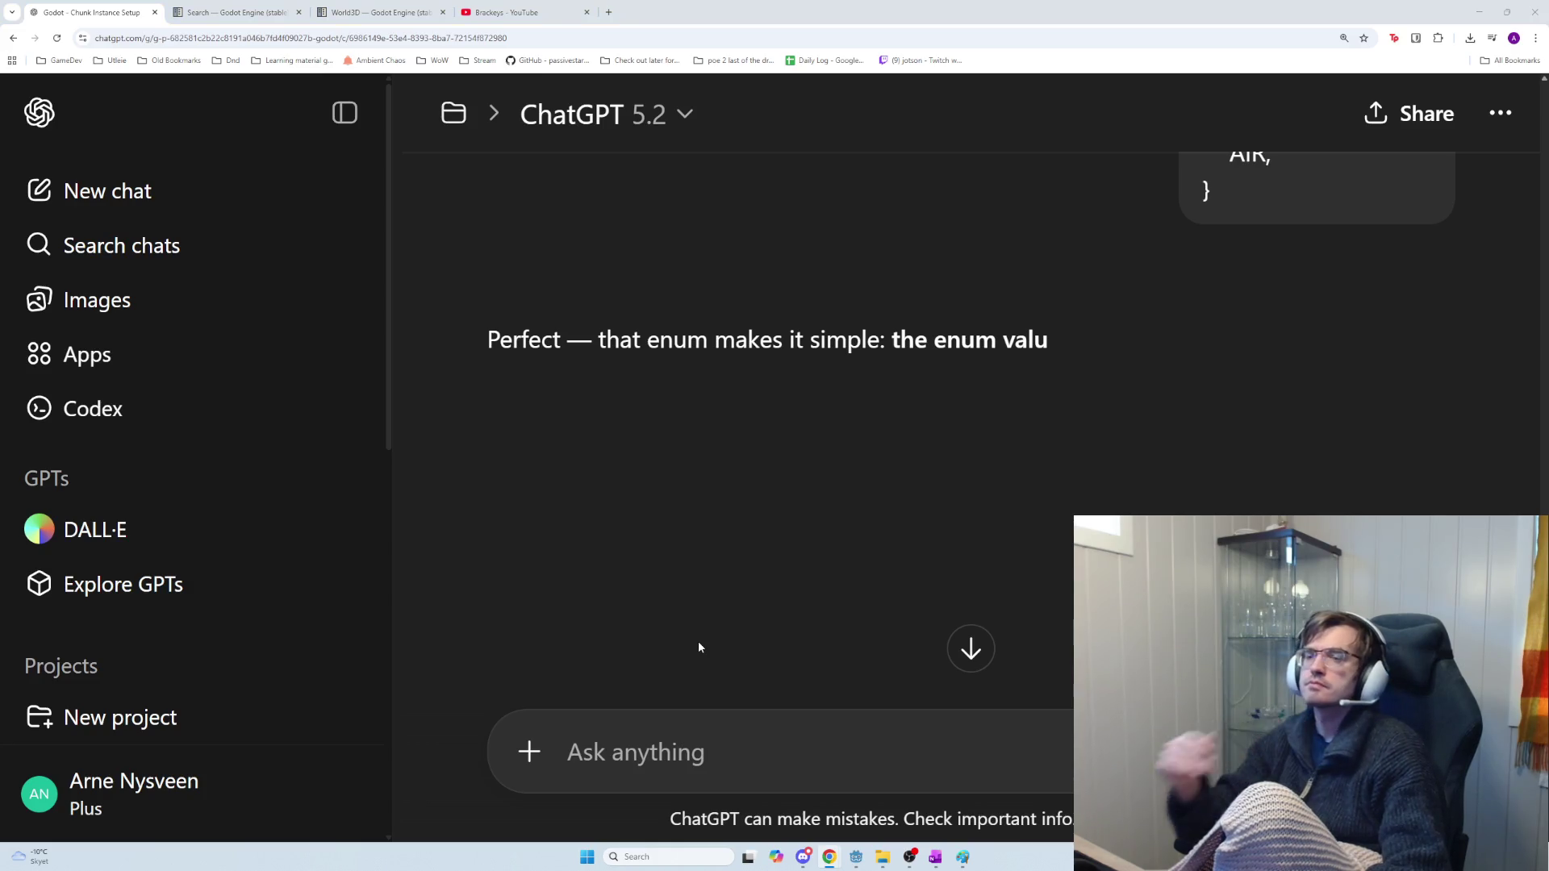
key(alt+Tab)
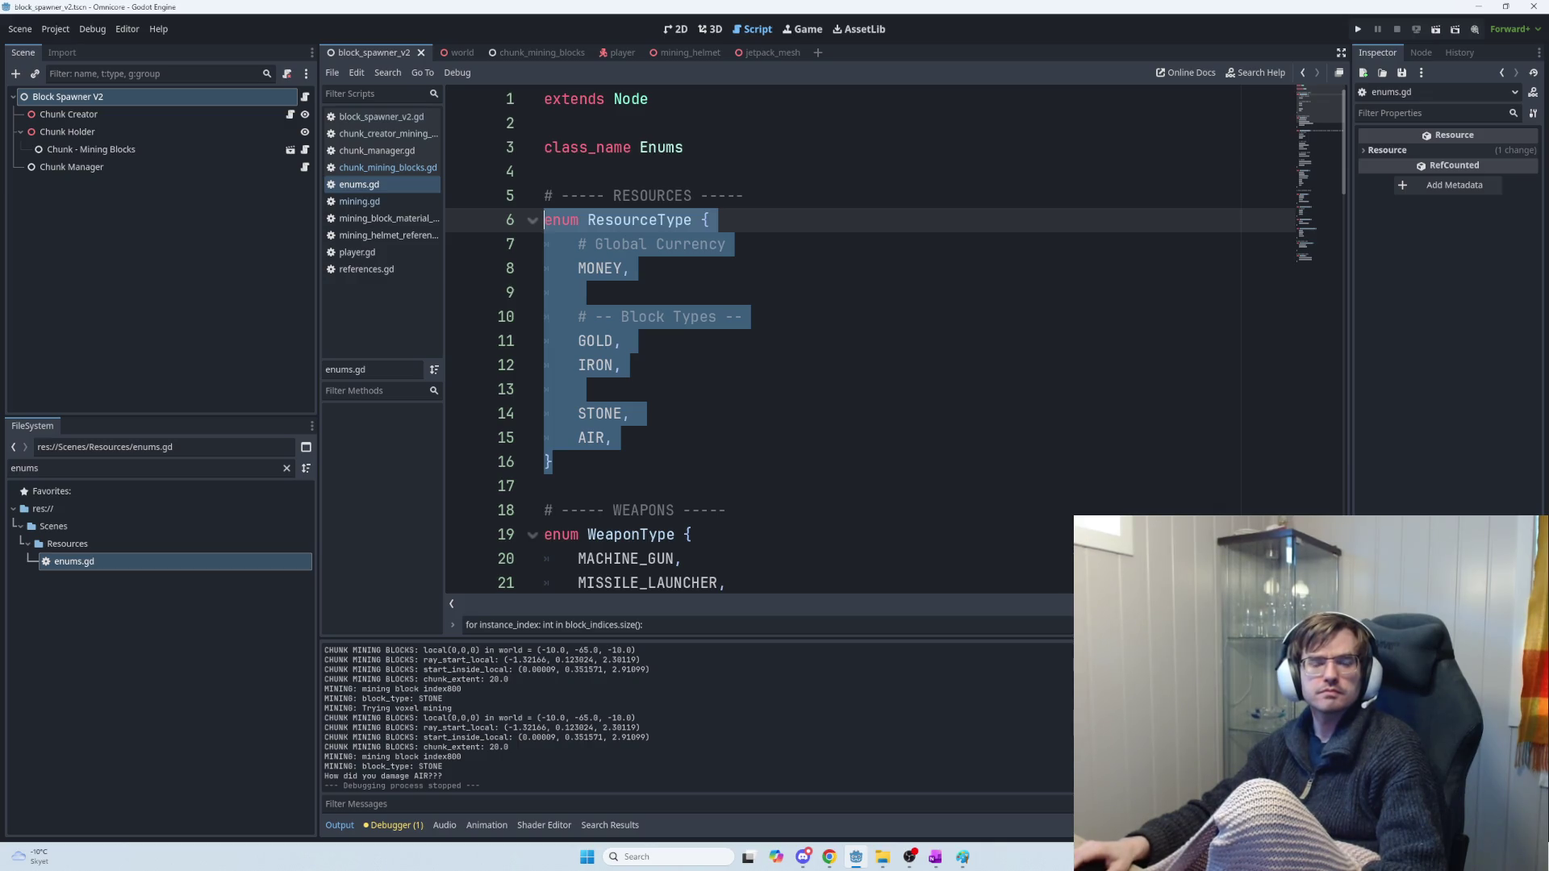
Open Block Spawner V2's script and select its _ready function, lines 22–25
key(alt+Tab)
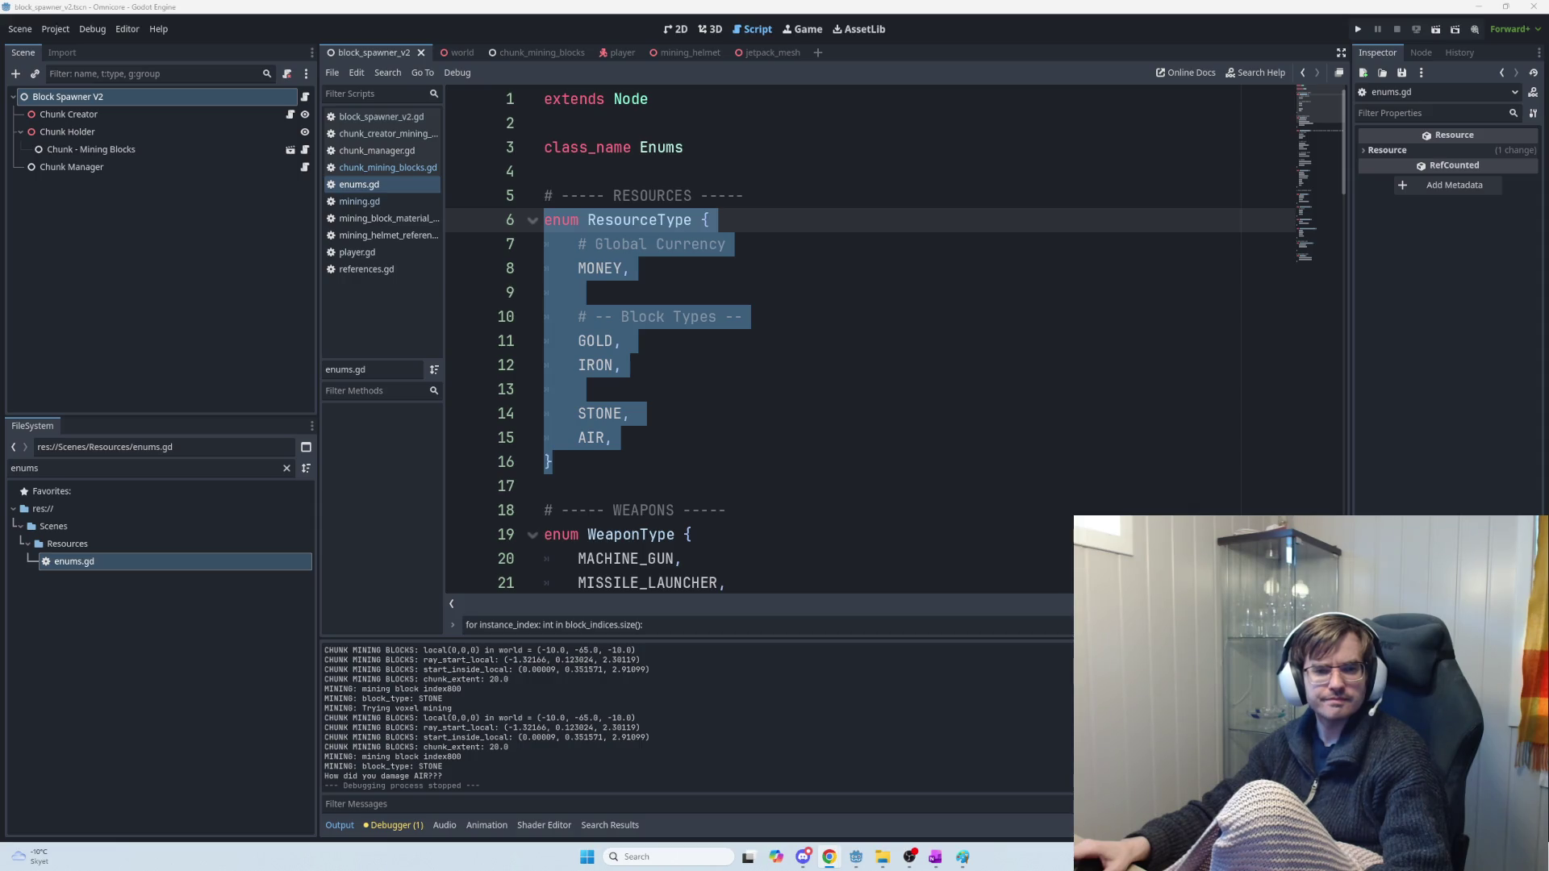
click(743, 342)
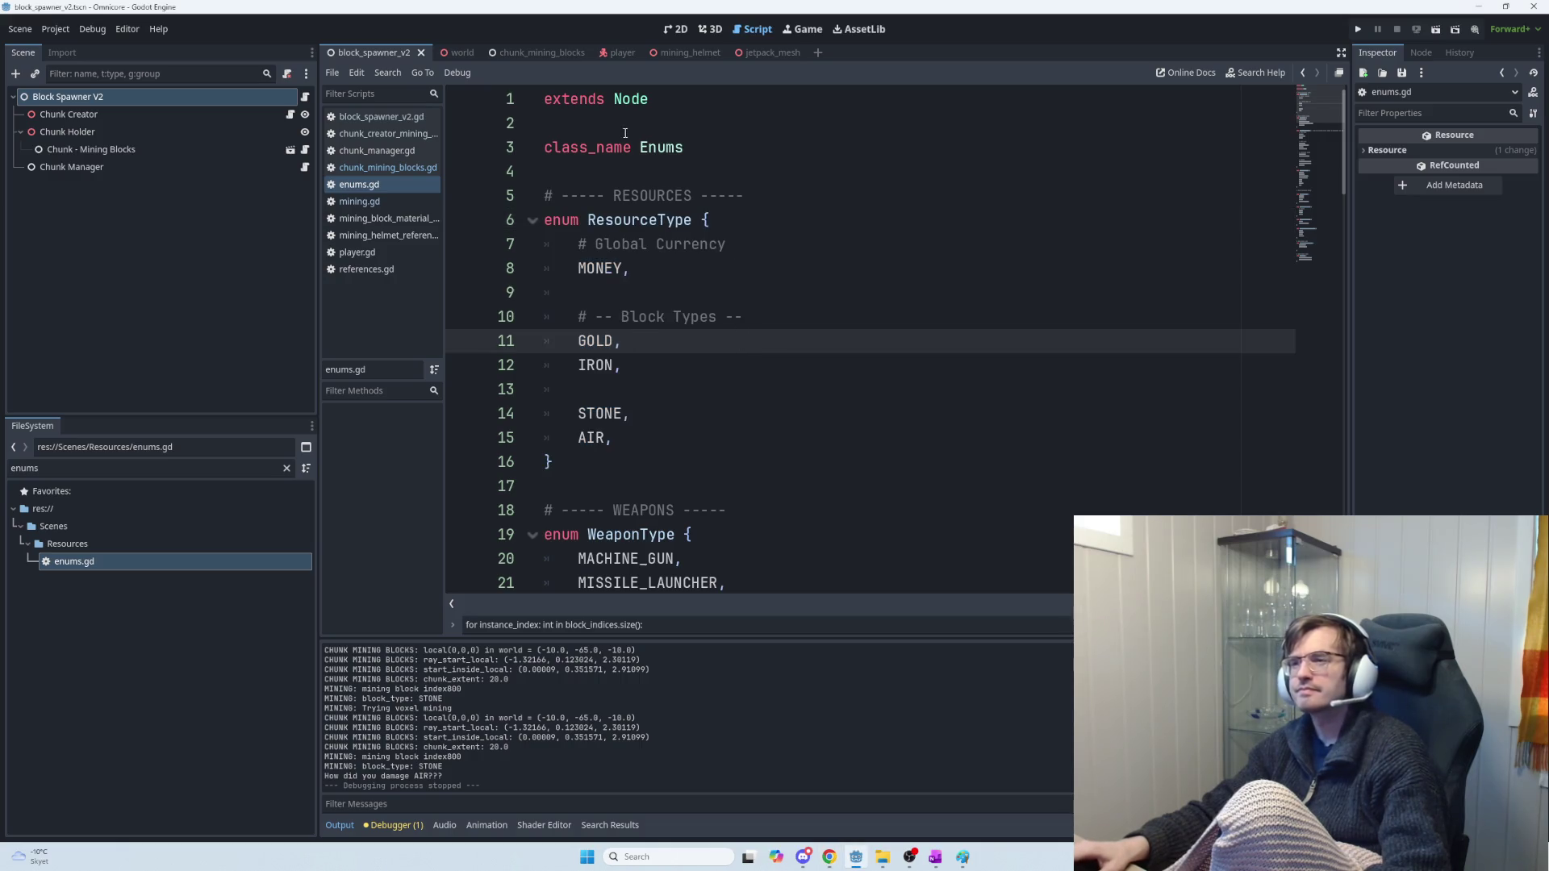
click(304, 97)
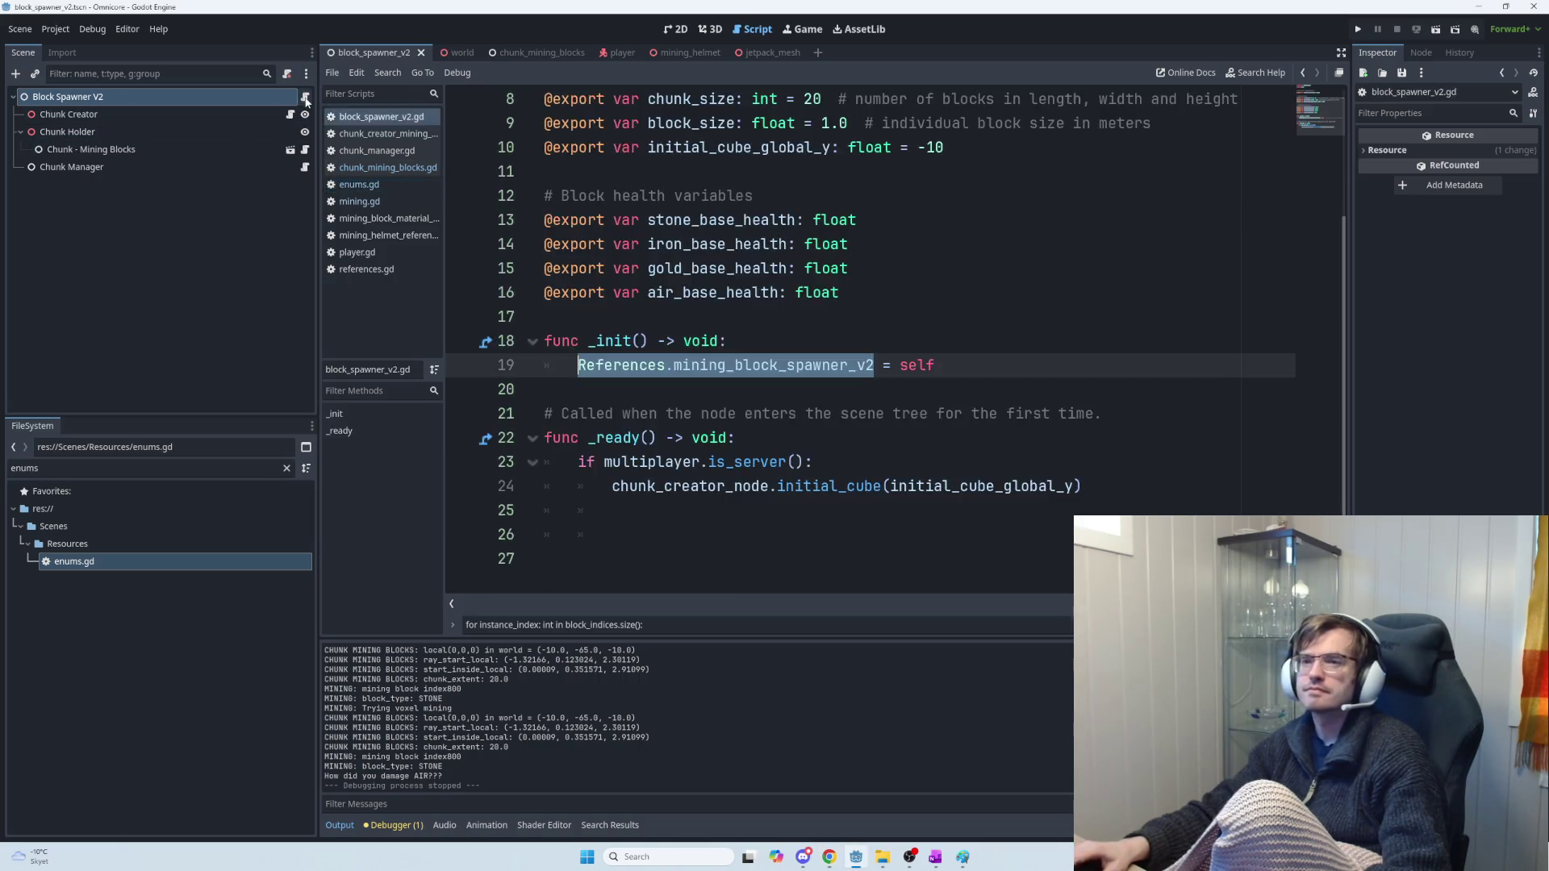
drag(544, 437, 614, 510)
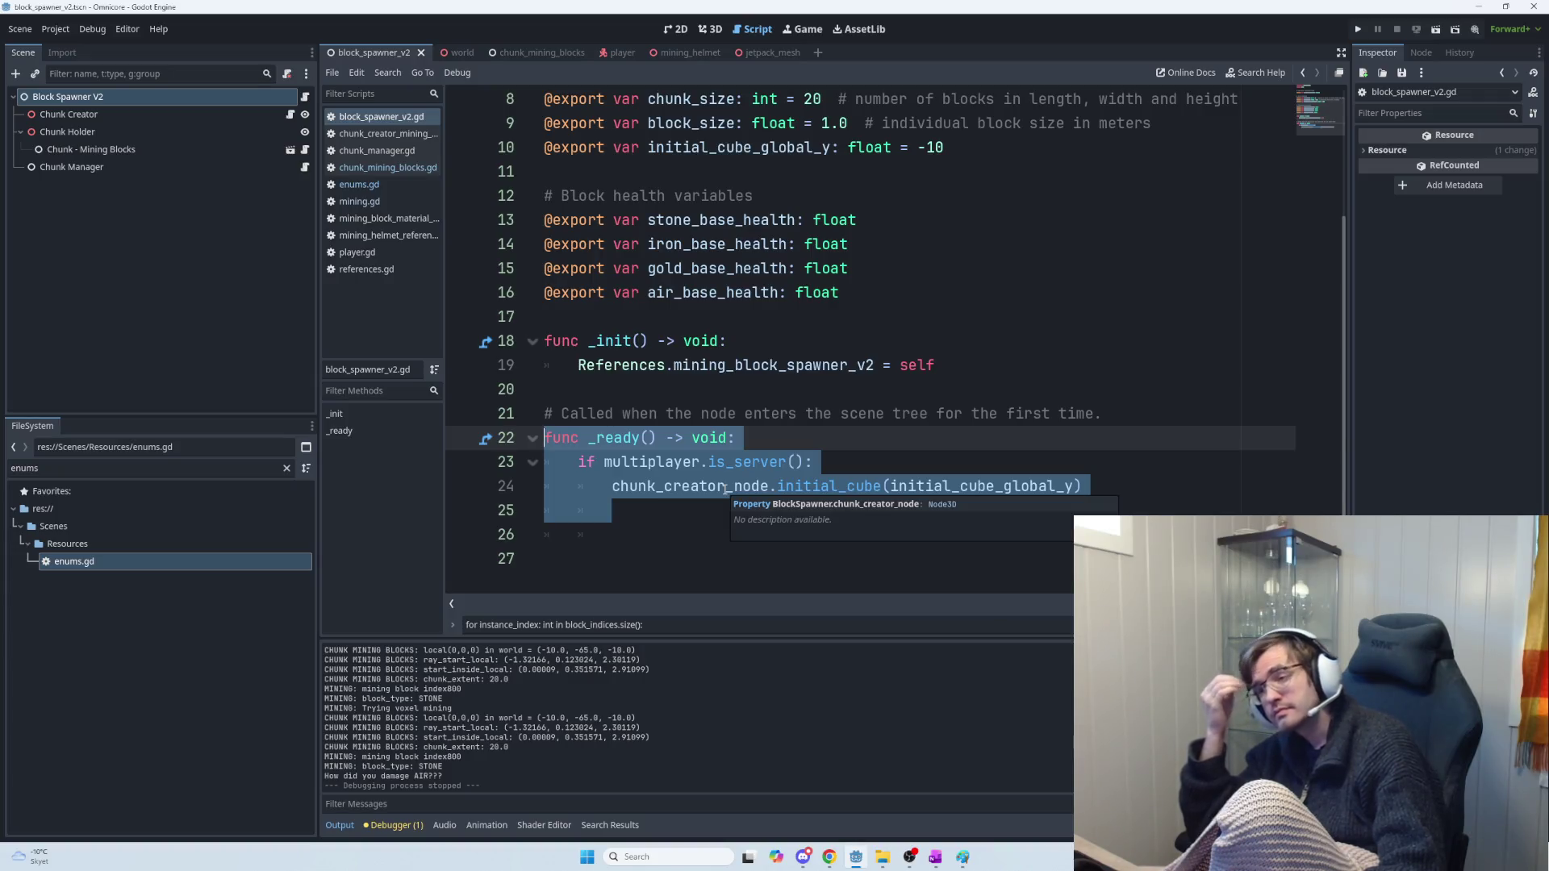
key(alt+Tab)
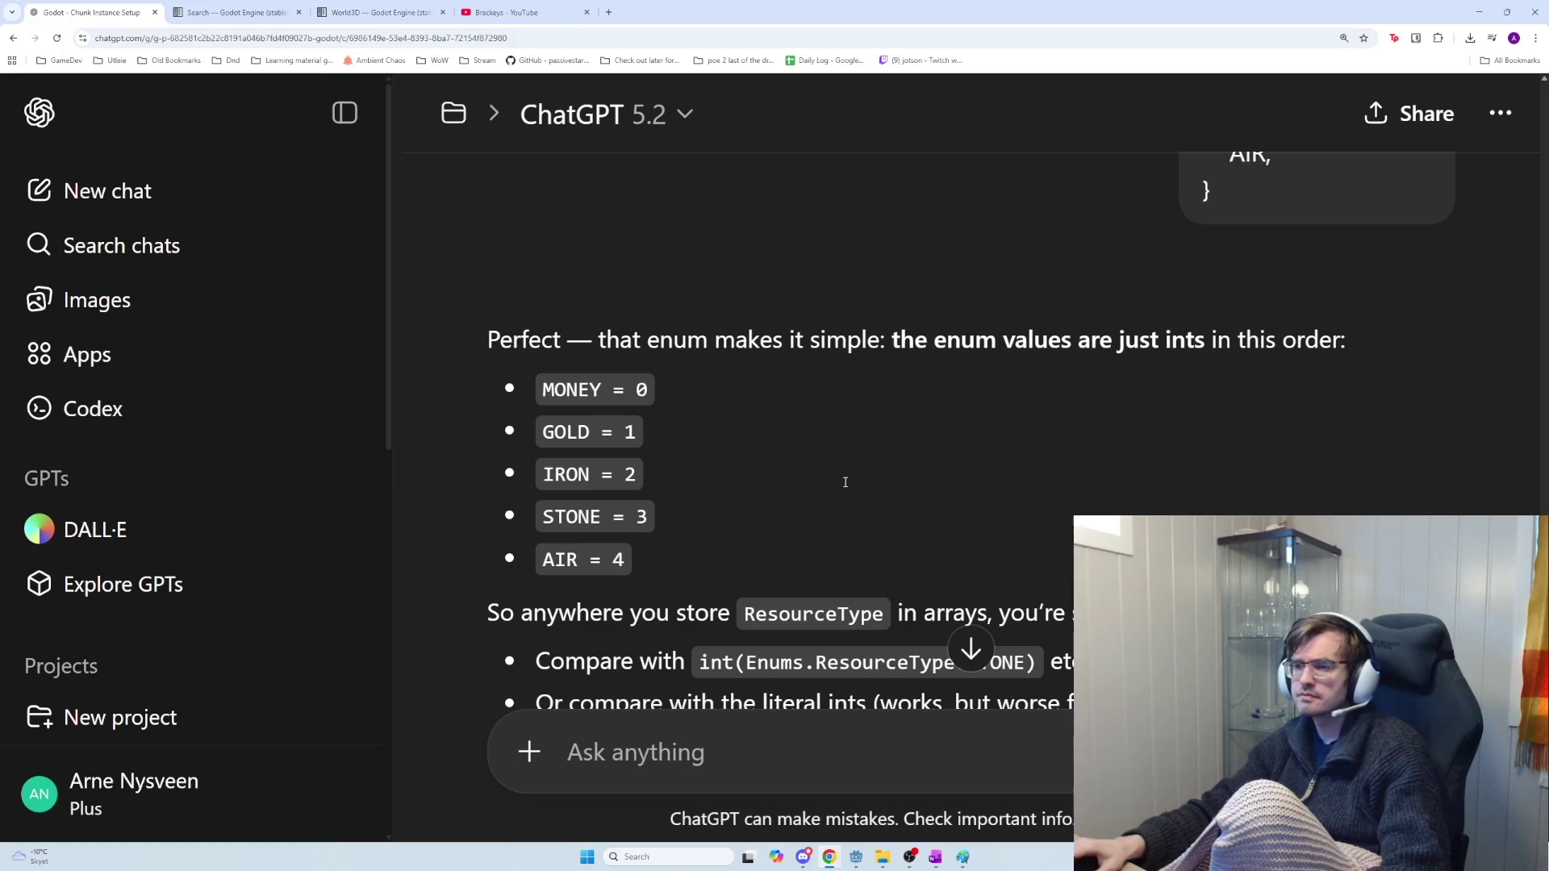
Inspect the int(Enums.ResourceType.STONE) case in ChatGPT's match sample
scroll(868, 476, down, 2)
scroll(879, 482, down, 6)
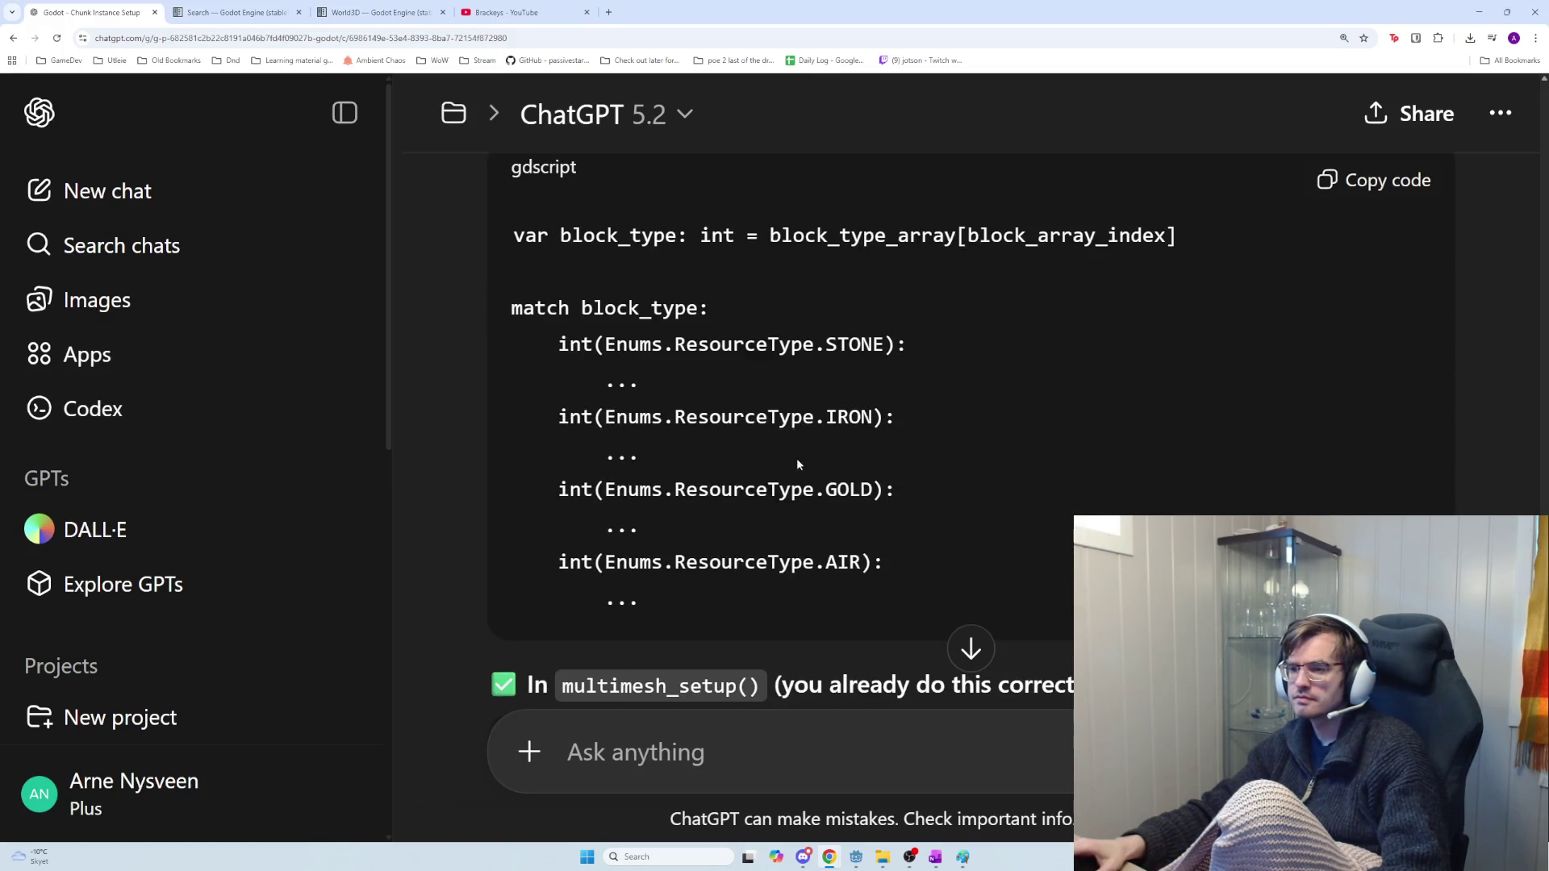
scroll(807, 462, up, 1)
triple_click(882, 415)
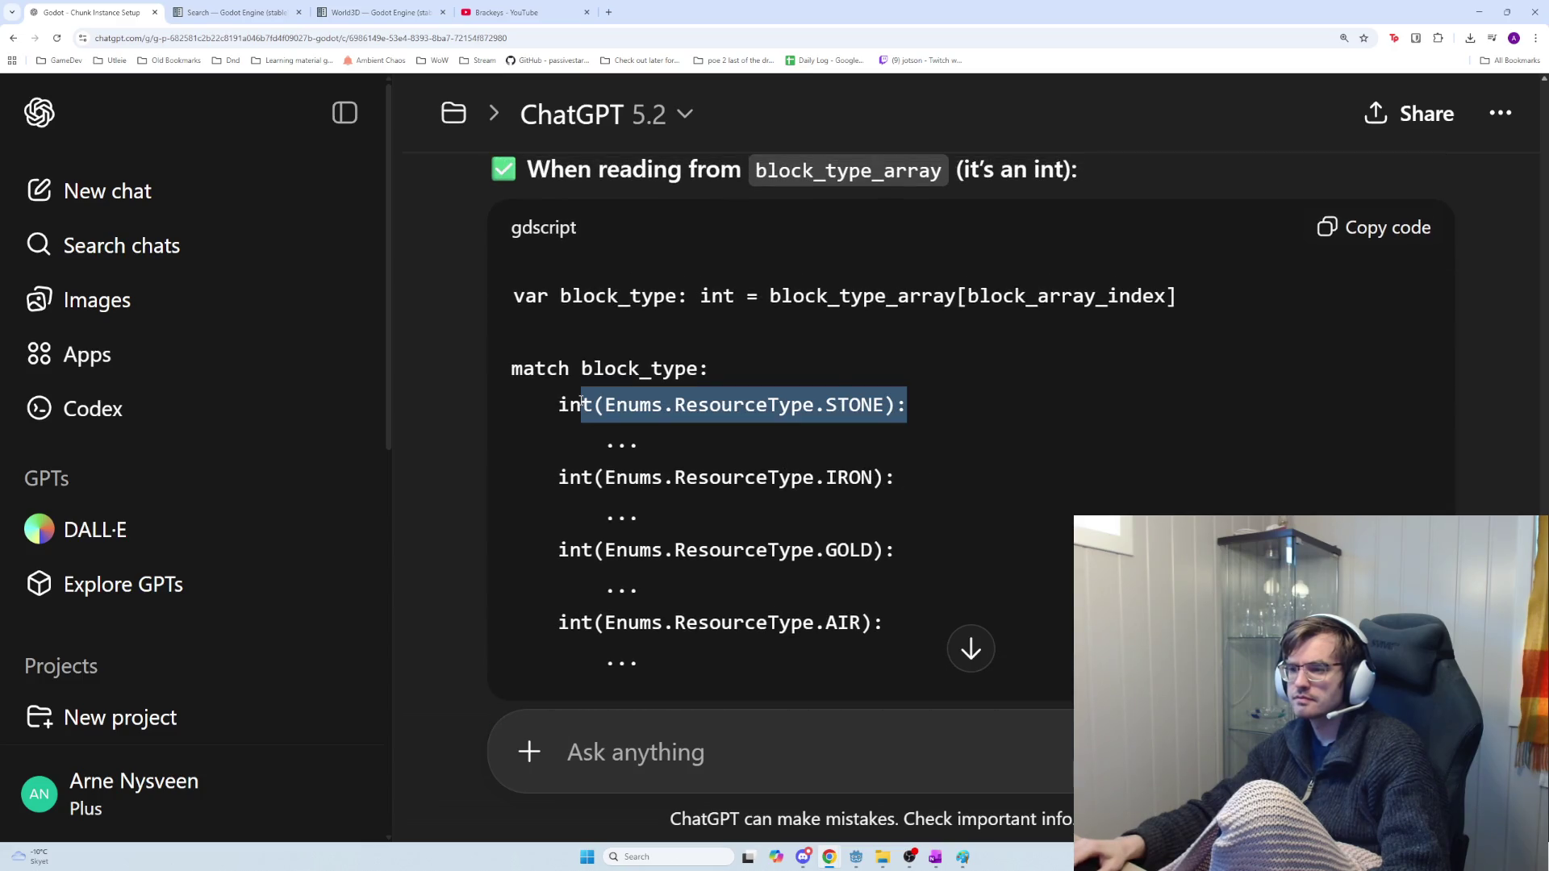
mouse_move(558, 405)
mouse_down()
mouse_move(919, 431)
mouse_move(908, 621)
mouse_up()
click(907, 617)
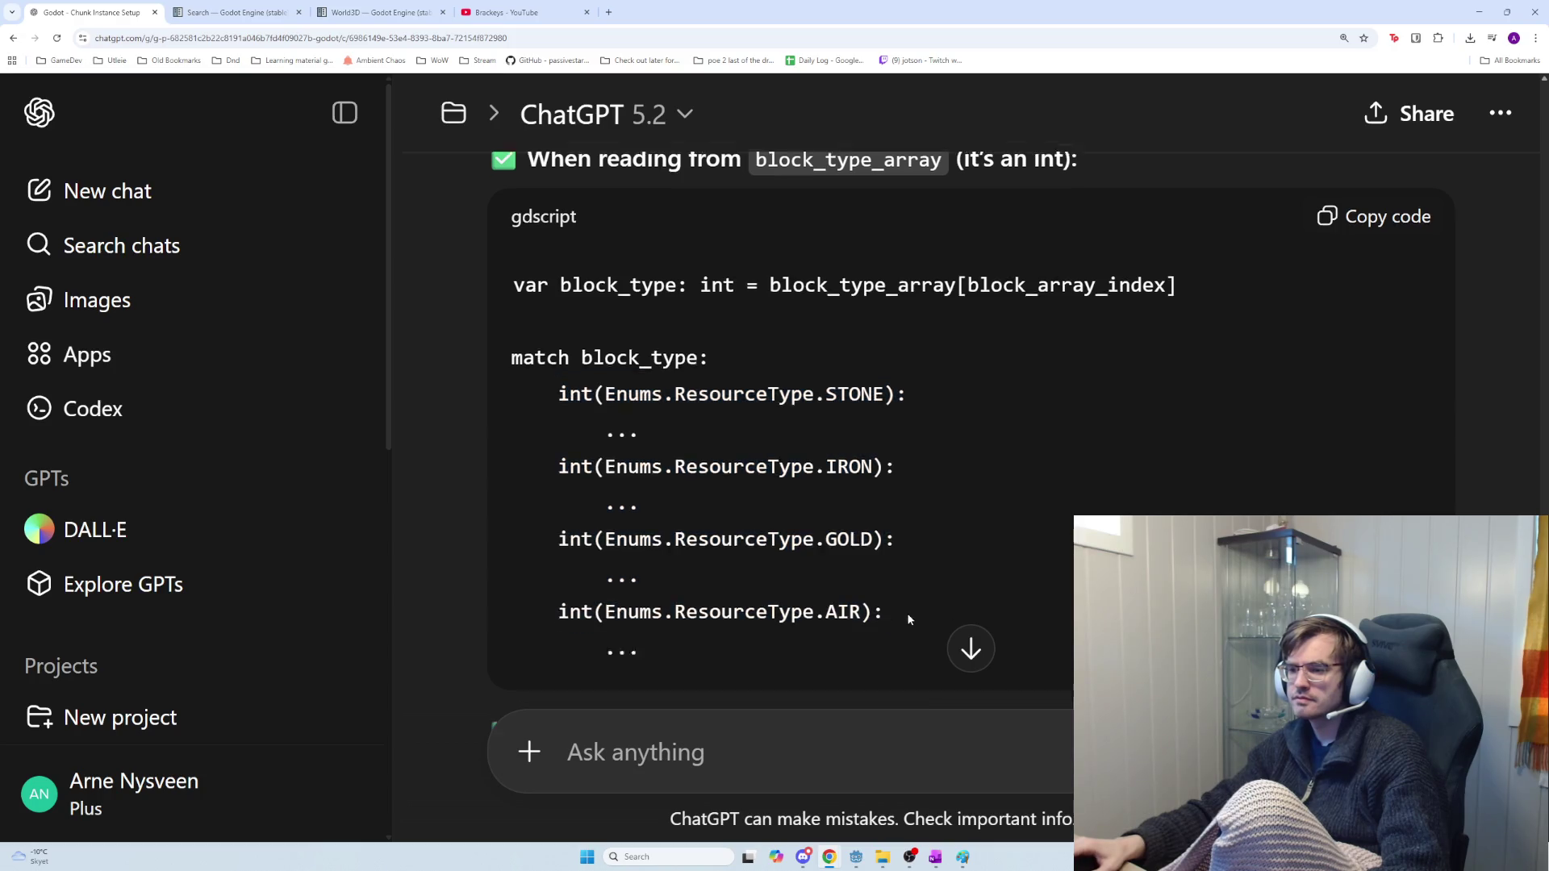
Look over the rest of the get_max_health suggestion, then return to block_spawner_v2.gd
scroll(903, 601, down, 5)
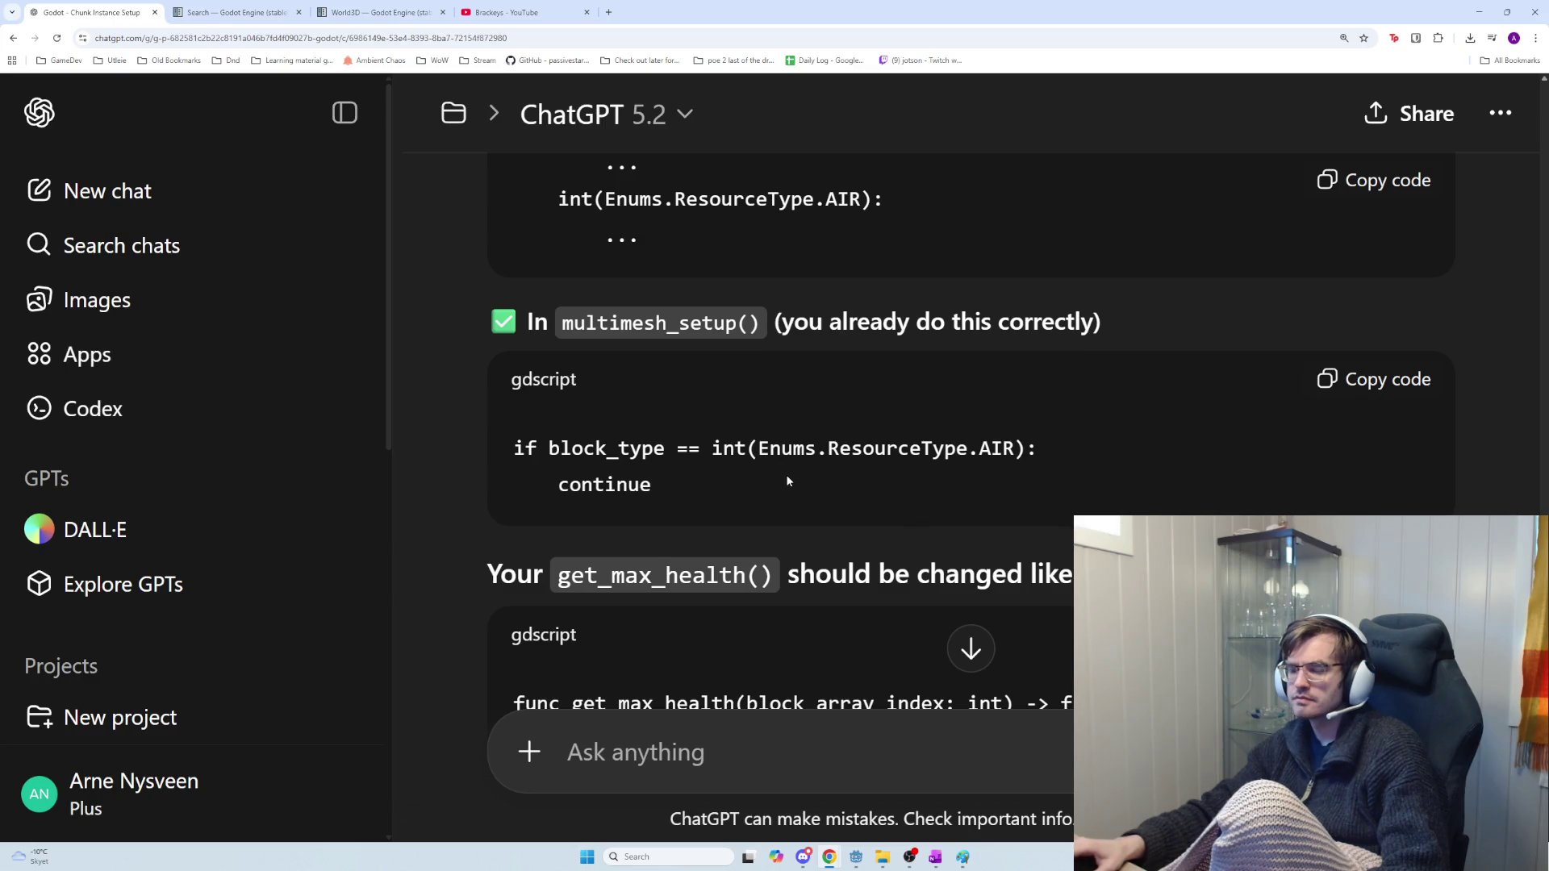
scroll(781, 479, down, 1)
scroll(780, 479, up, 2)
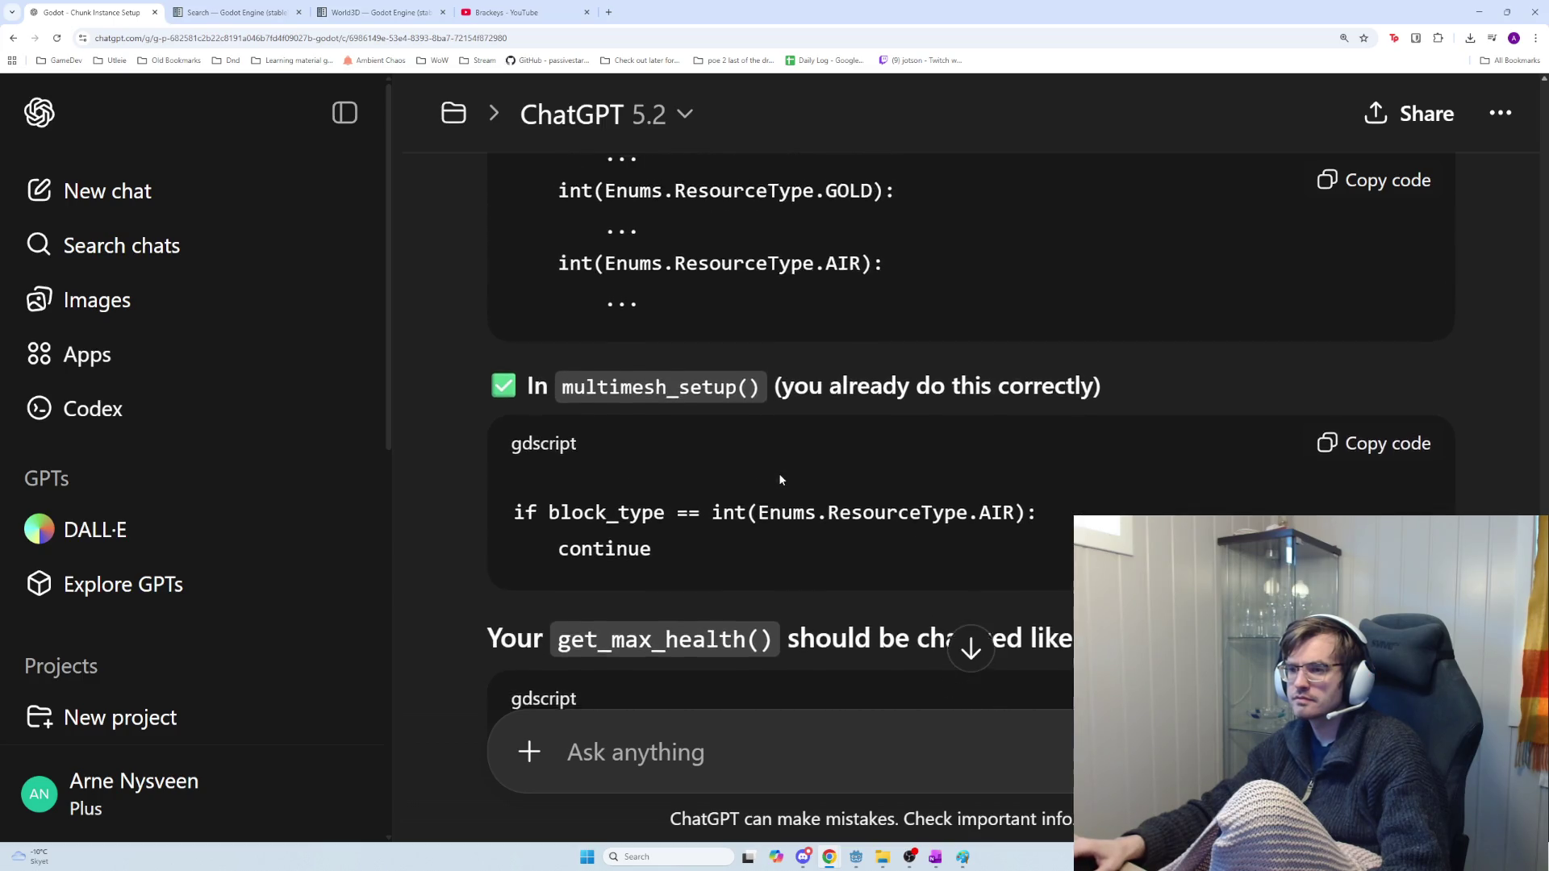
scroll(780, 479, up, 1)
scroll(781, 479, down, 1)
scroll(787, 481, up, 6)
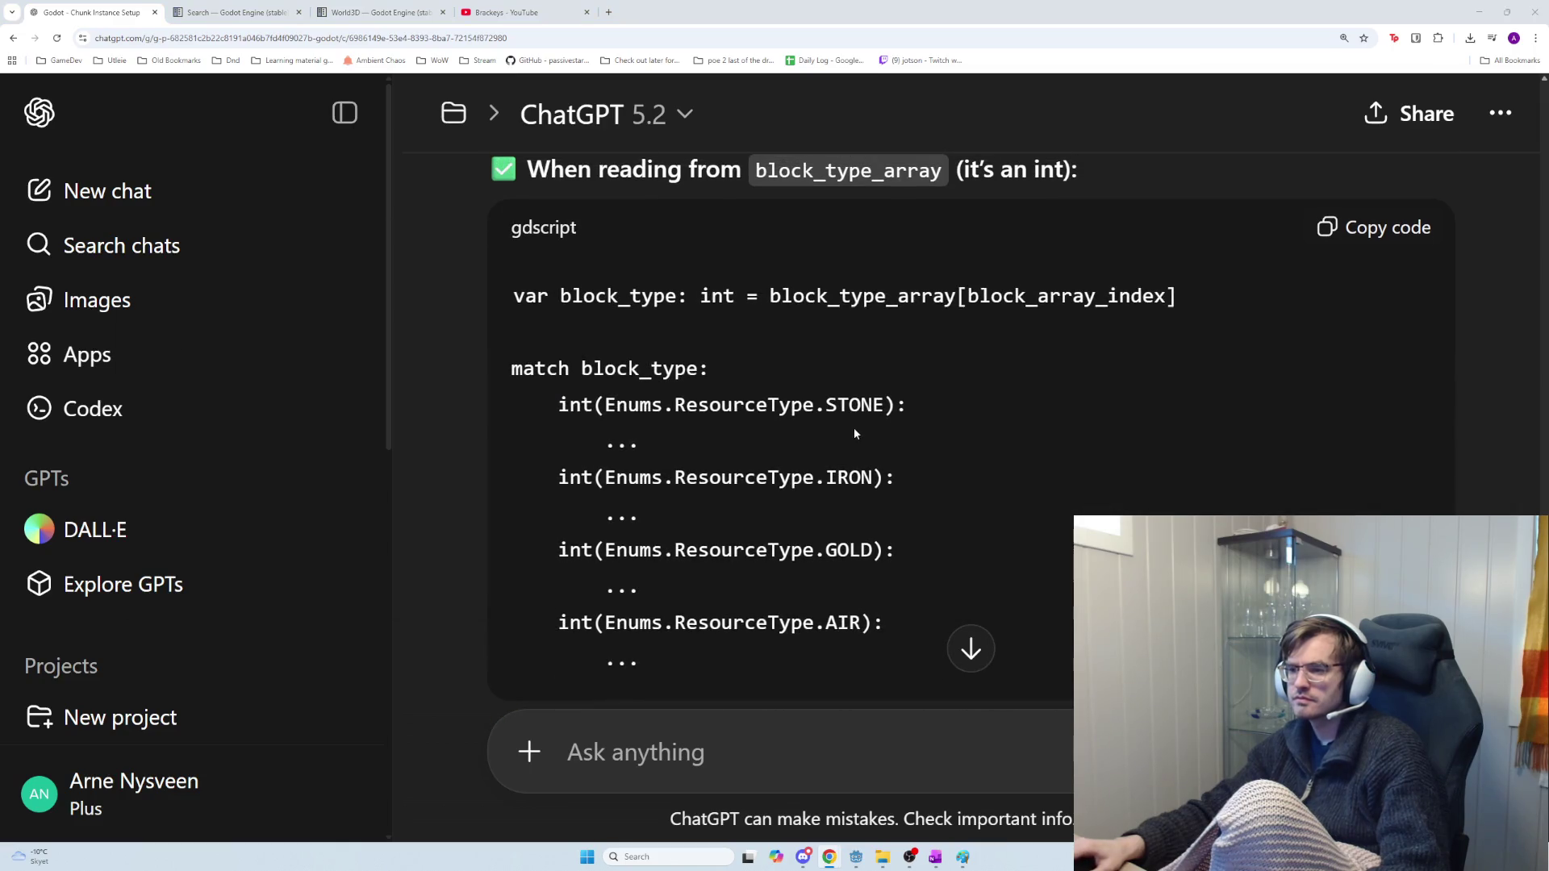
key(alt+Tab)
click(853, 402)
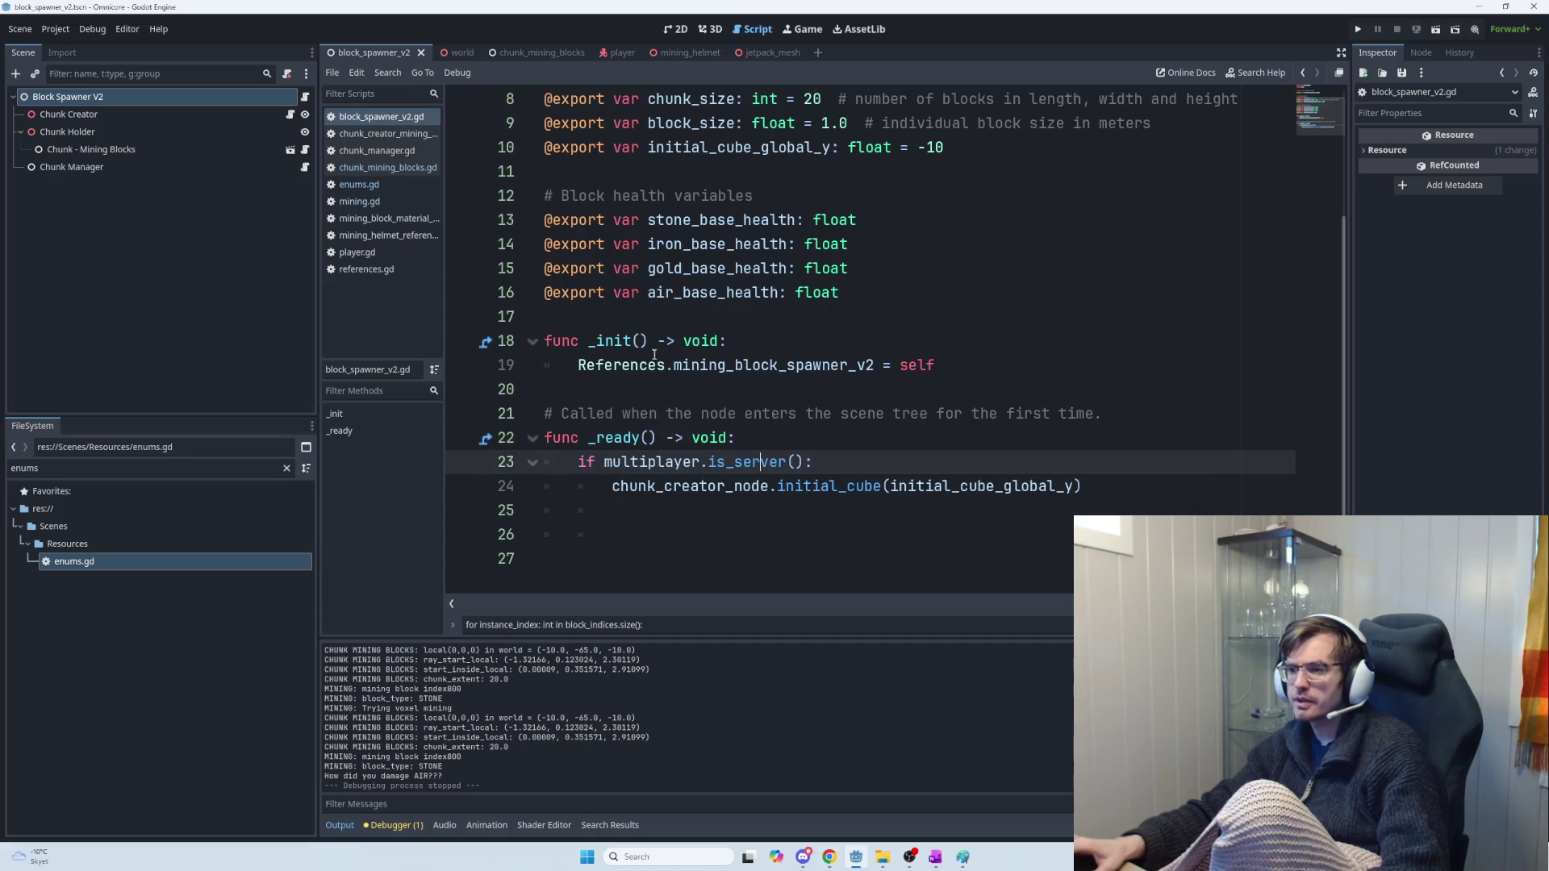
Open chunk_mining_blocks.gd and search it for 'match block'
scroll(807, 402, up, 3)
scroll(791, 426, down, 3)
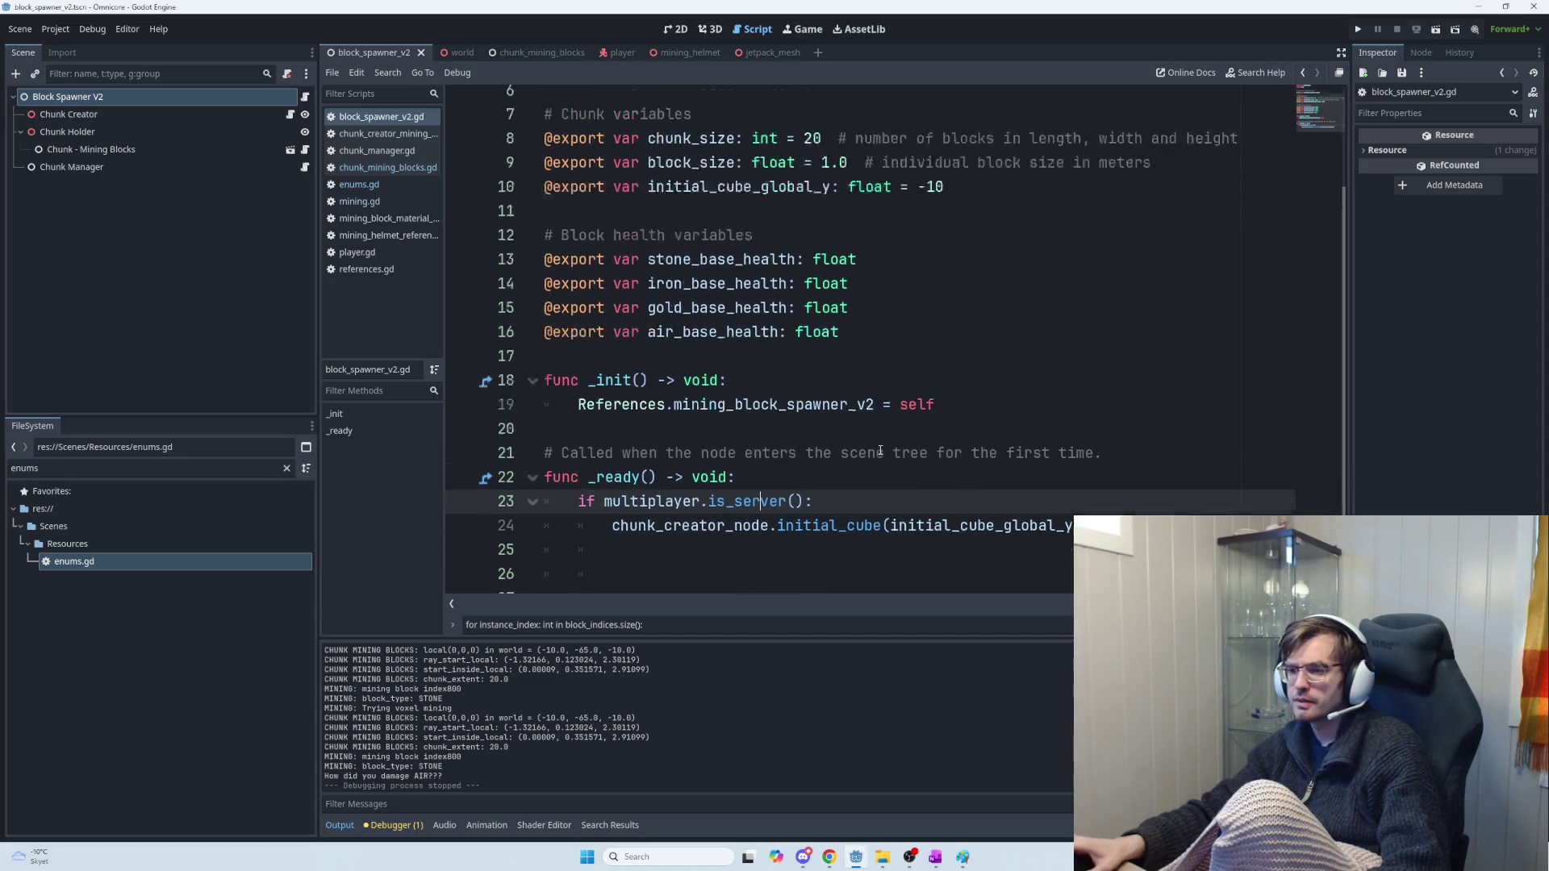
scroll(791, 426, up, 3)
click(289, 113)
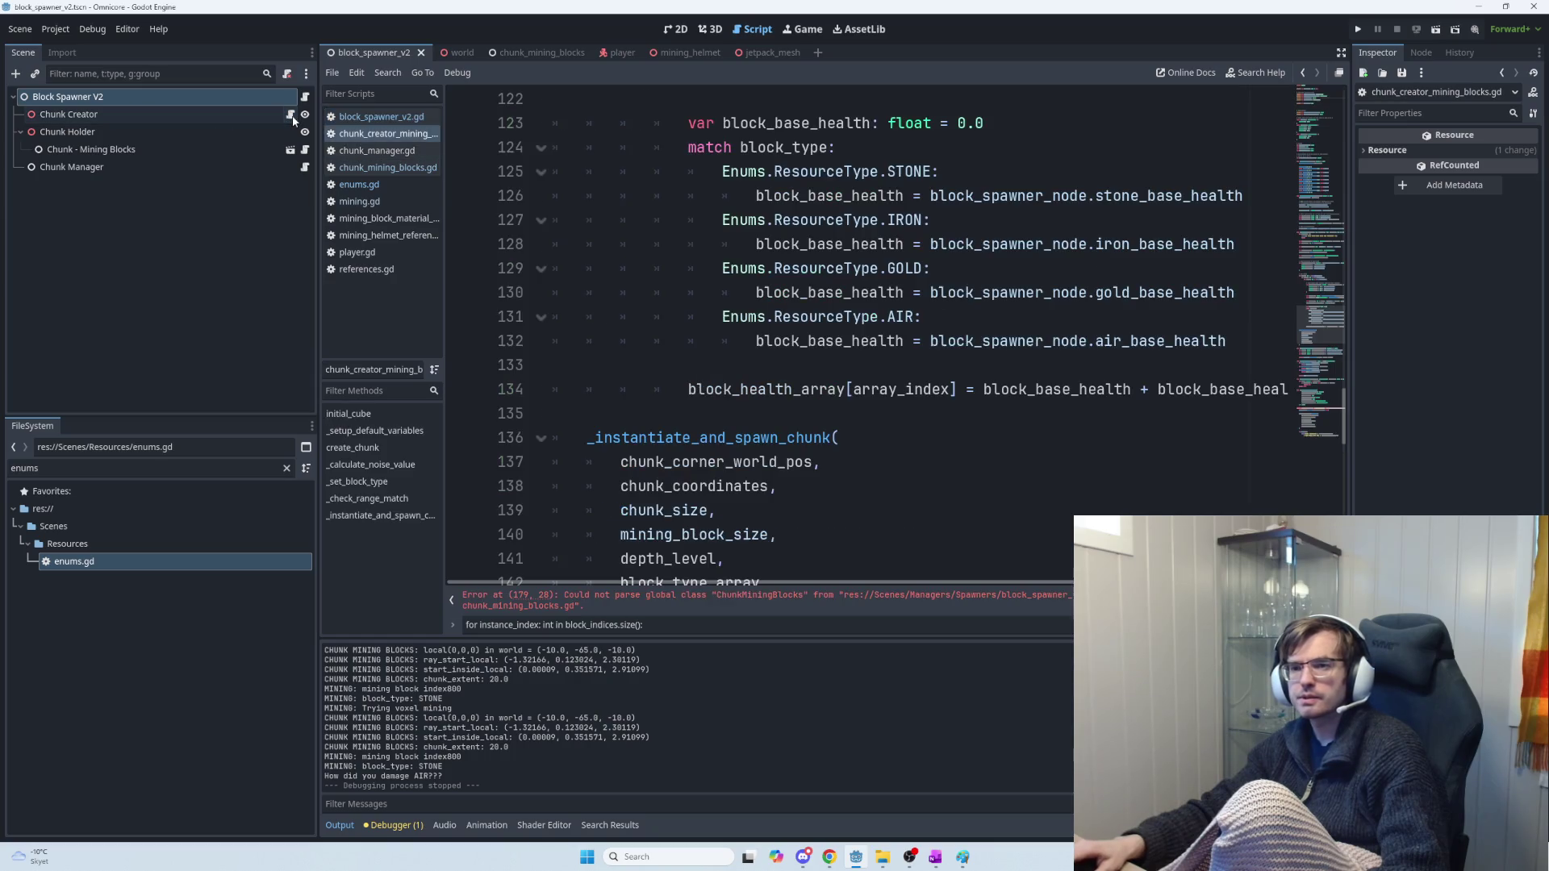
click(305, 150)
scroll(1004, 480, down, 5)
scroll(1005, 479, down, 12)
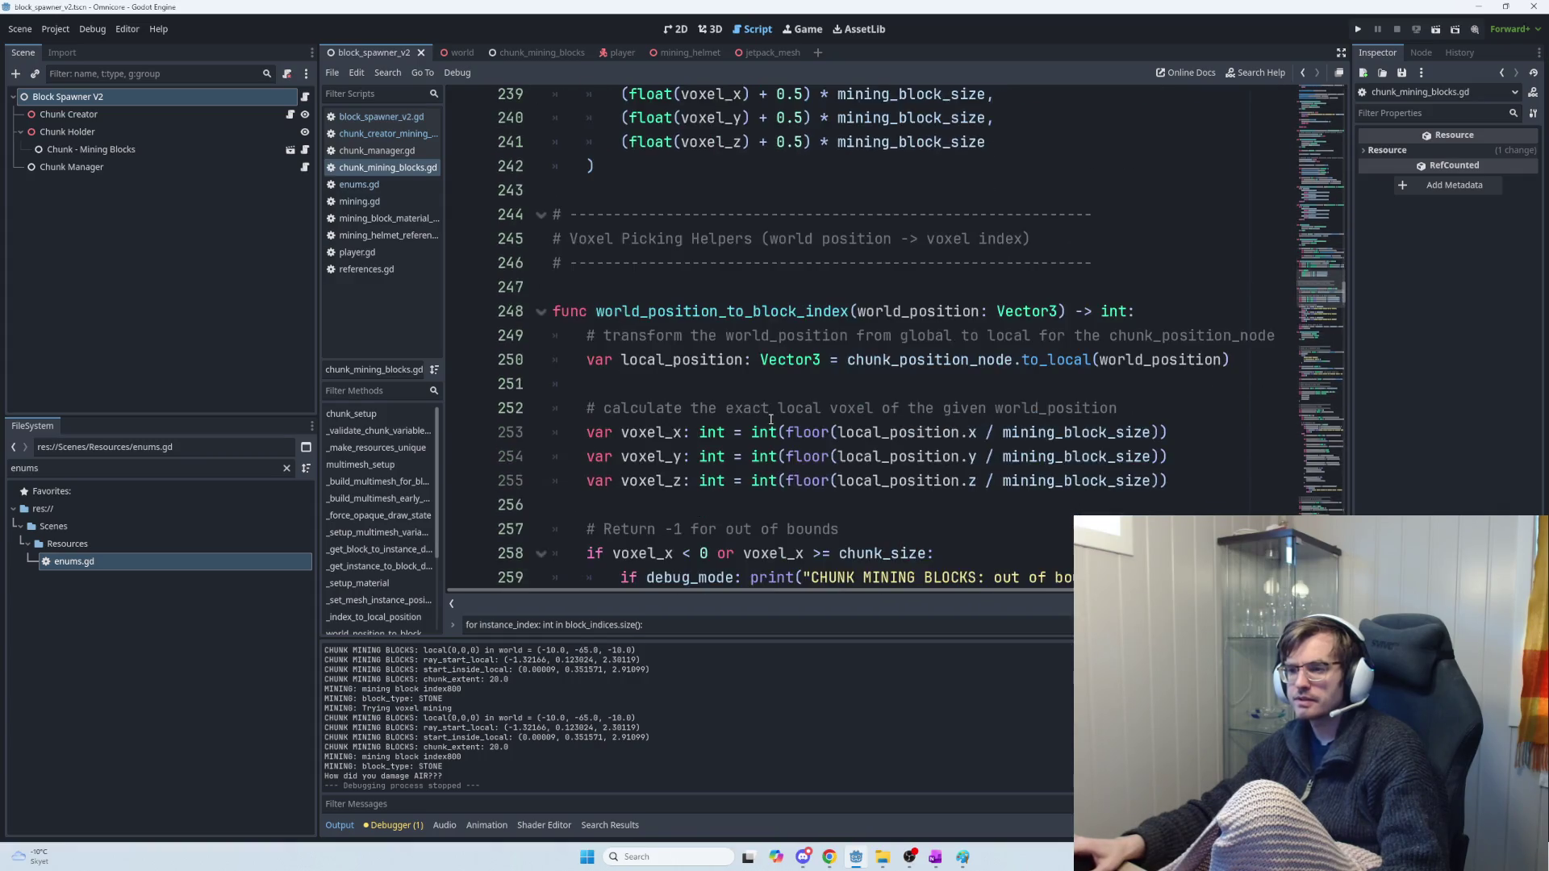
scroll(780, 417, down, 5)
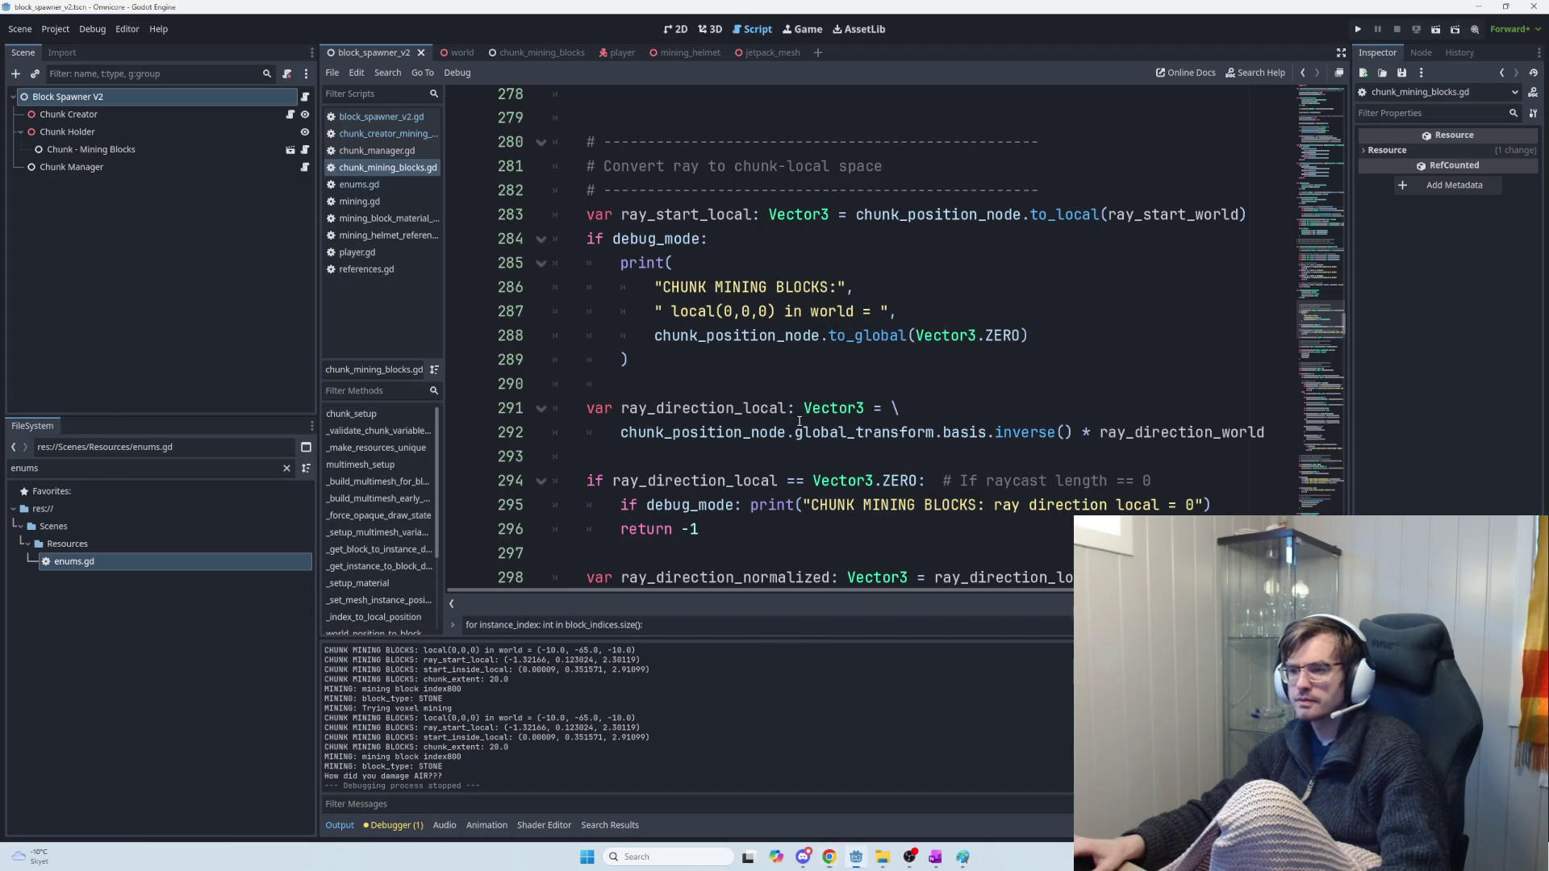
key(ctrl+f)
text(match block)
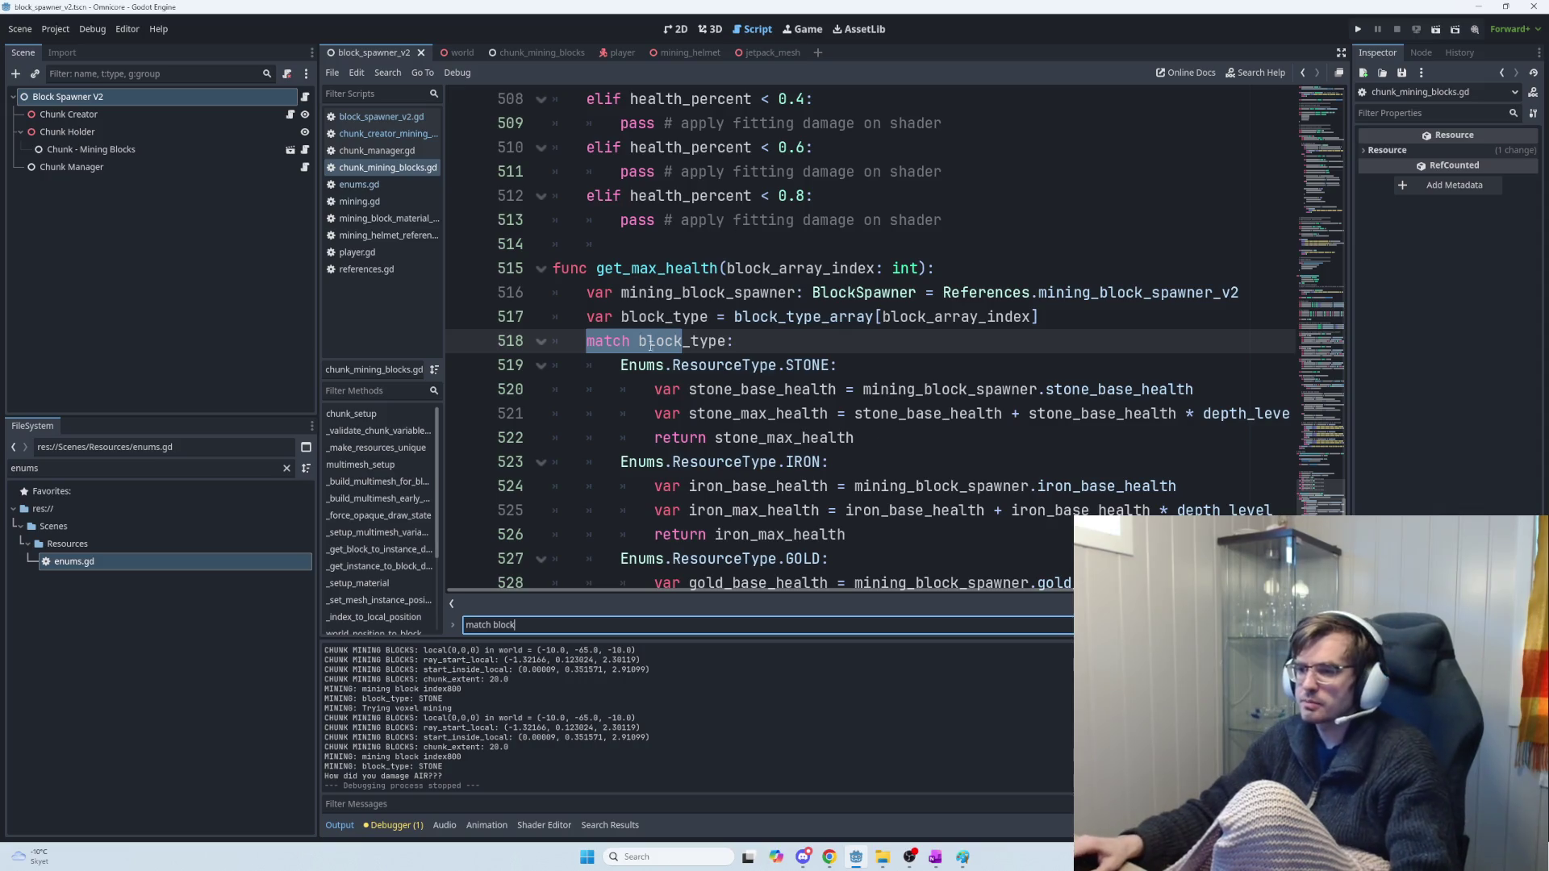
Rewrite line 519's case as int(Enums.ResourceType.STONE)
click(625, 364)
text(int()
click(874, 365)
text())
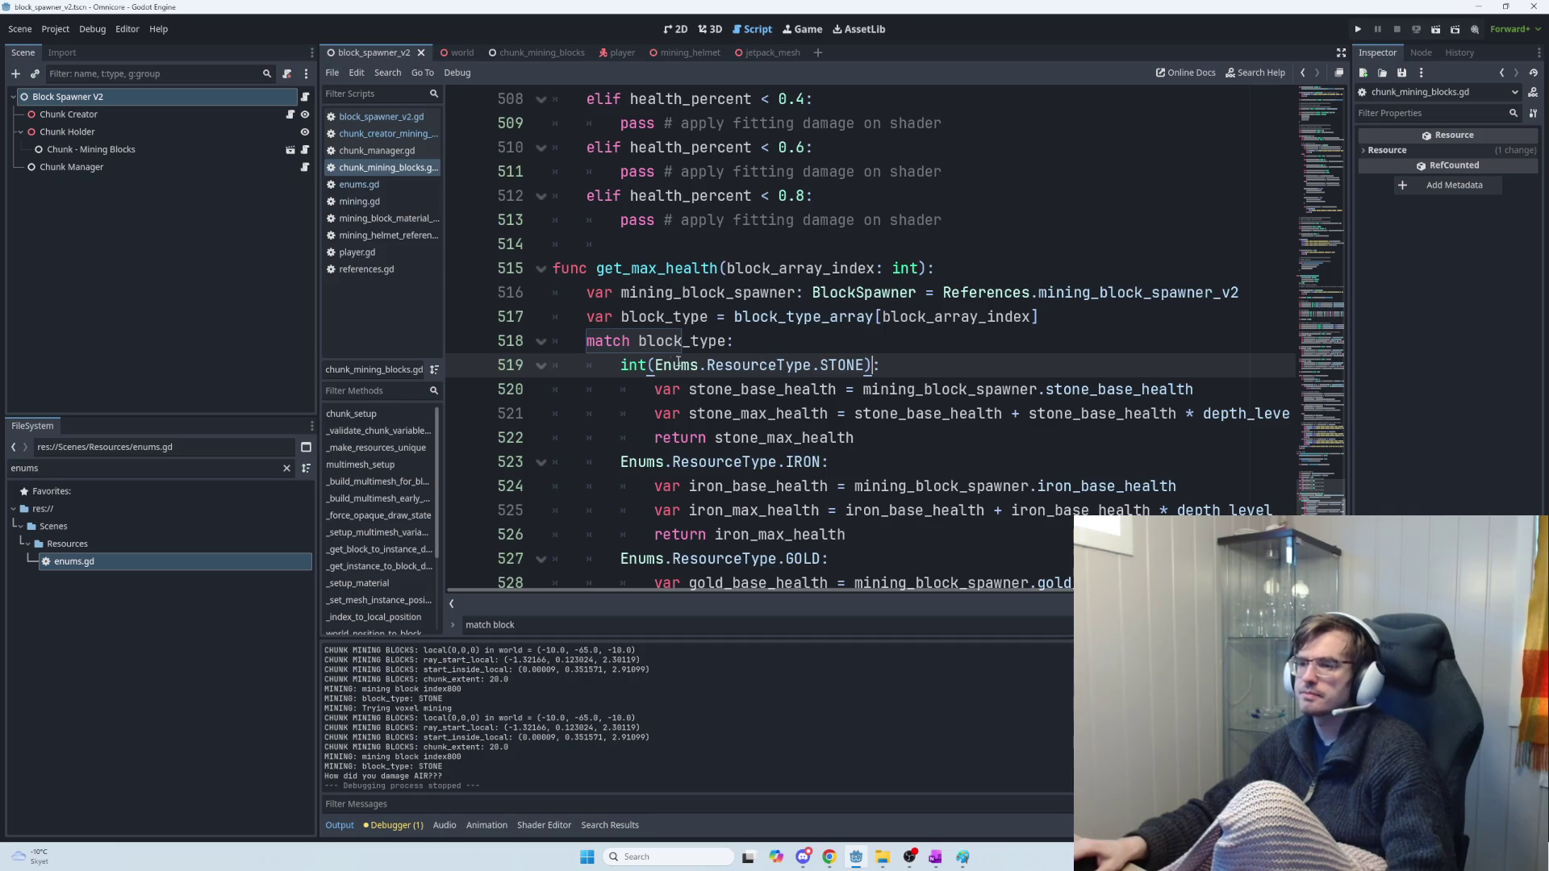
Insert int( before Enums on lines 523, 527 and 531
double_click(619, 366)
click(620, 461)
text(int()
click(619, 558)
text(int()
scroll(651, 519, down, 3)
click(617, 441)
text(int()
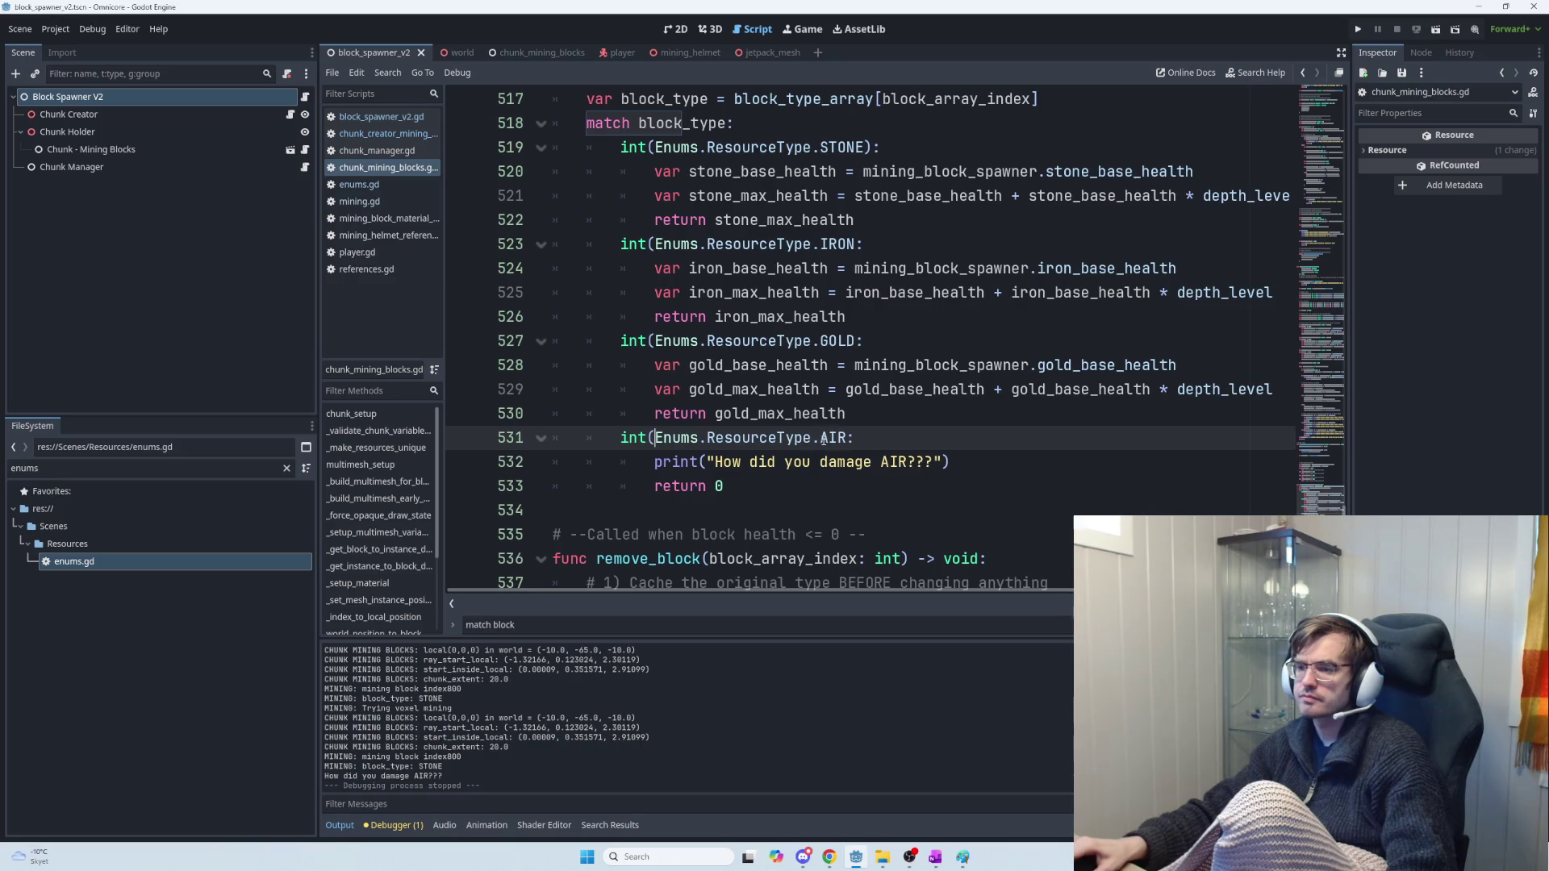
Close the IRON, GOLD and AIR cases with one multi-caret closing parenthesis
click(857, 340)
alt+click(860, 243)
text())
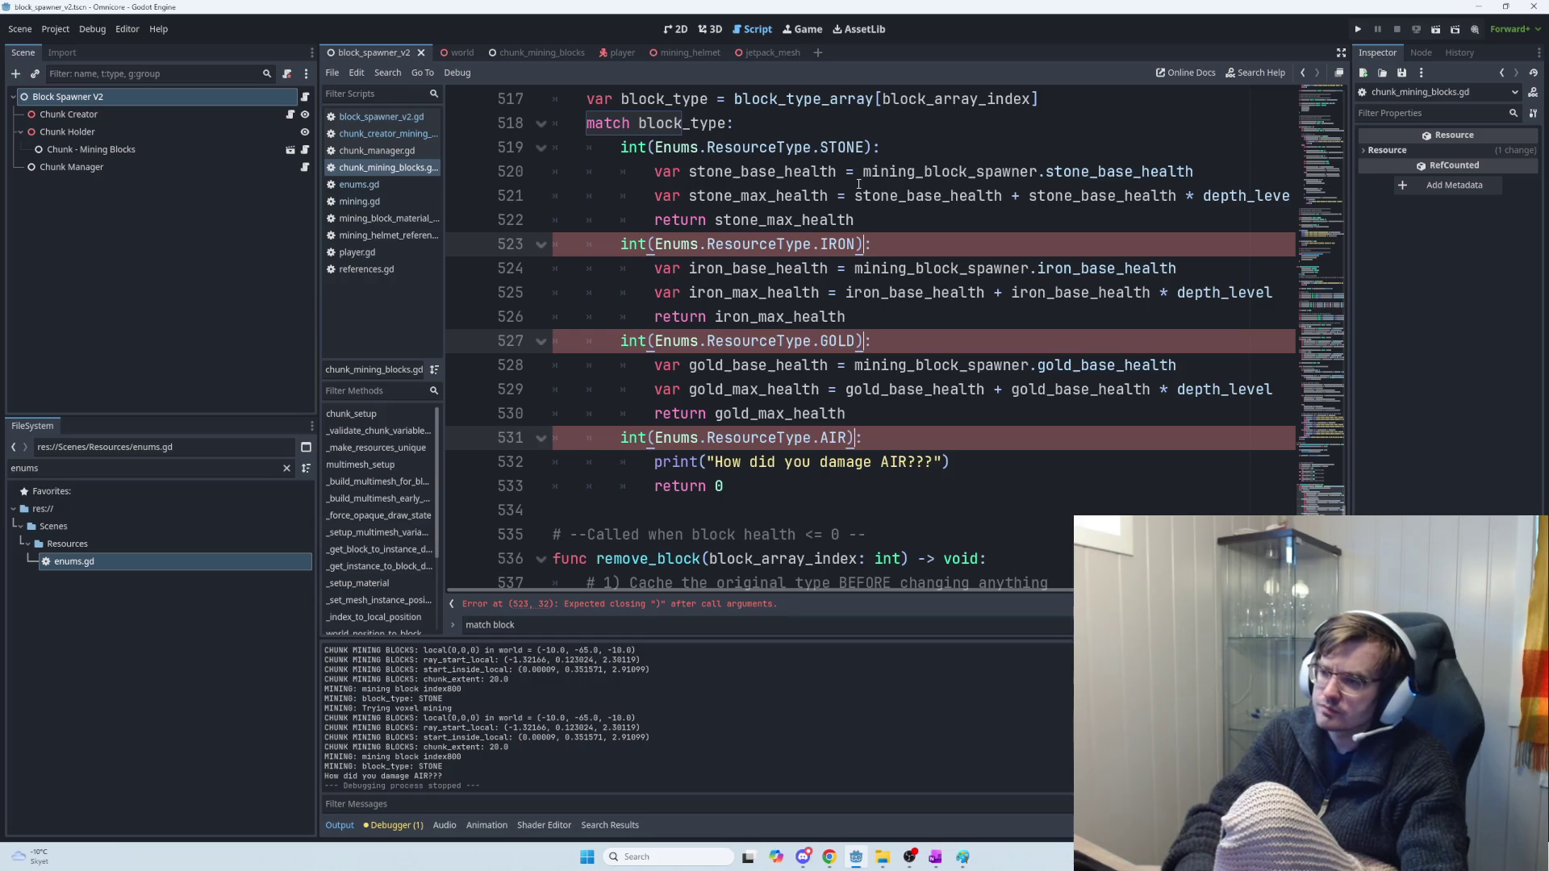
click(991, 234)
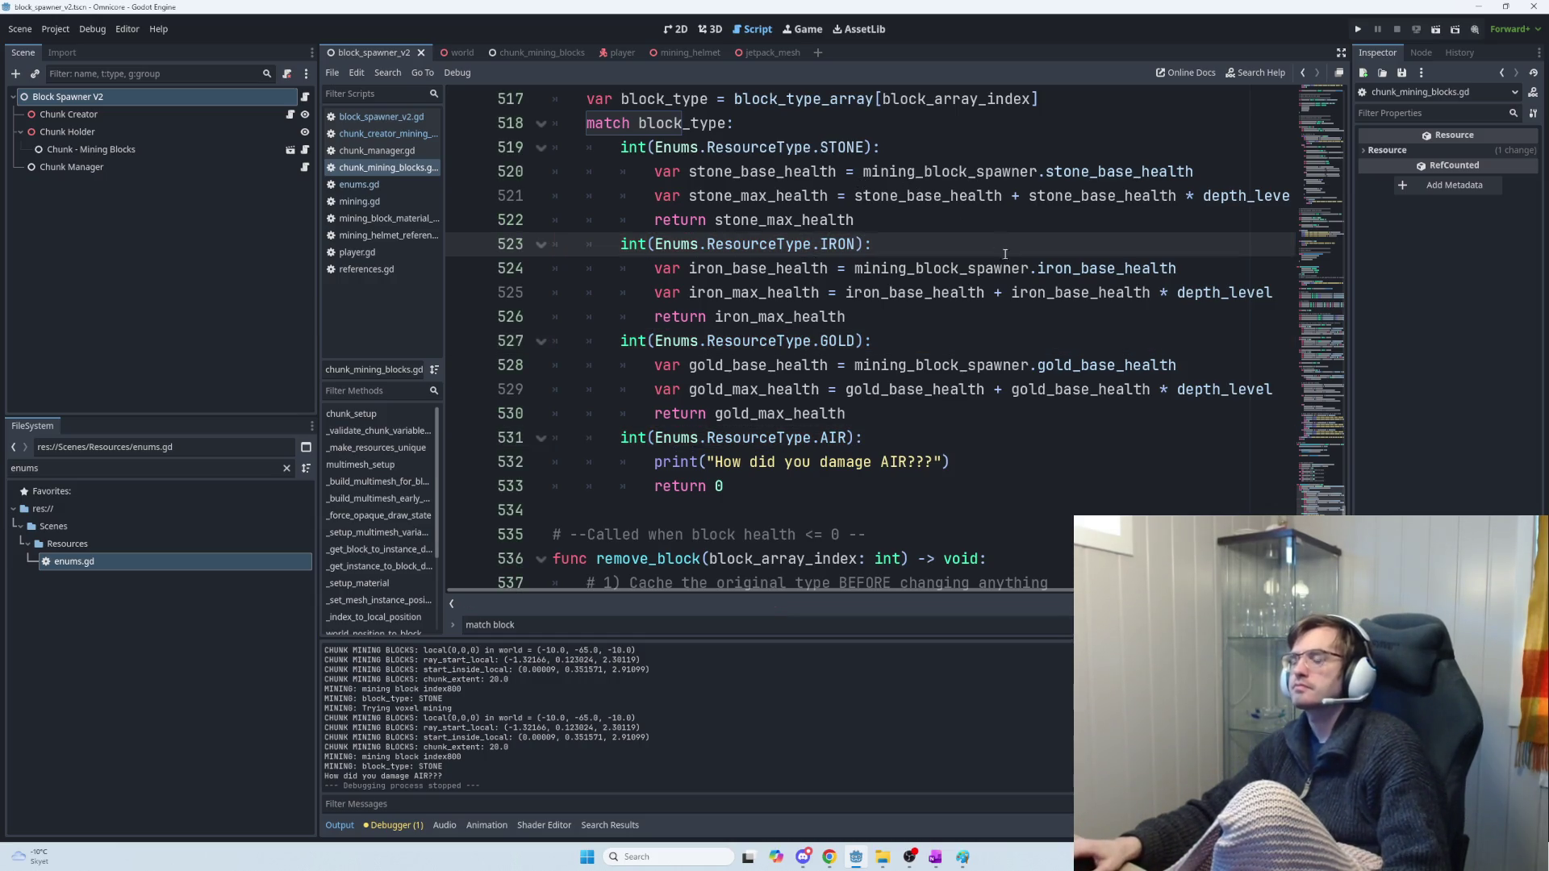
scroll(1003, 405, up, 1)
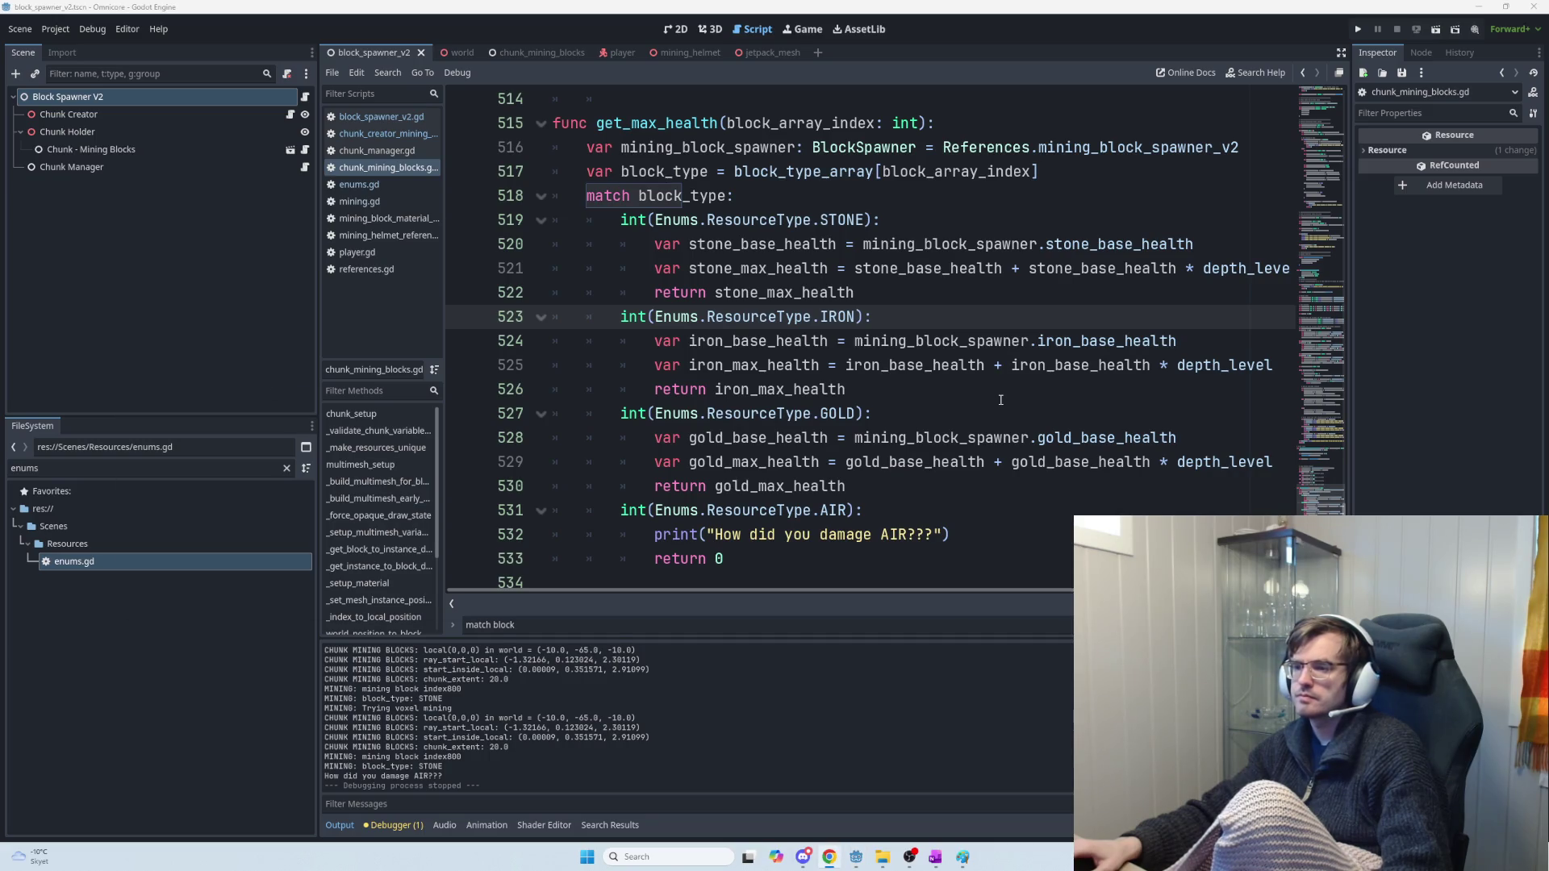
key(alt+Tab)
Read through ChatGPT's suggested get_max_health function header and body
scroll(1000, 399, down, 3)
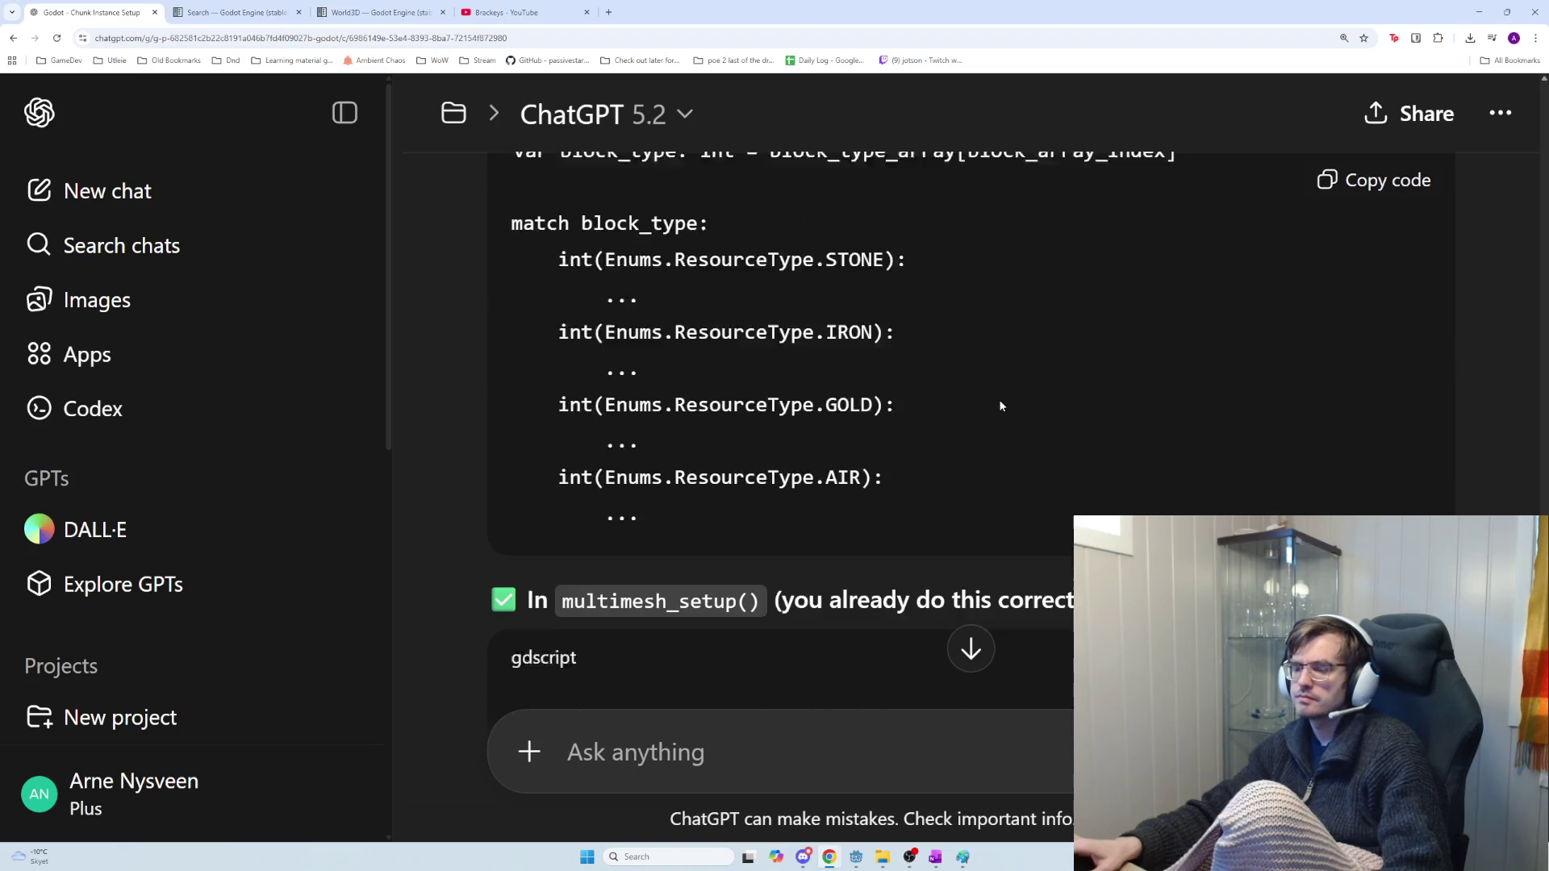
scroll(1000, 411, down, 2)
scroll(686, 363, down, 2)
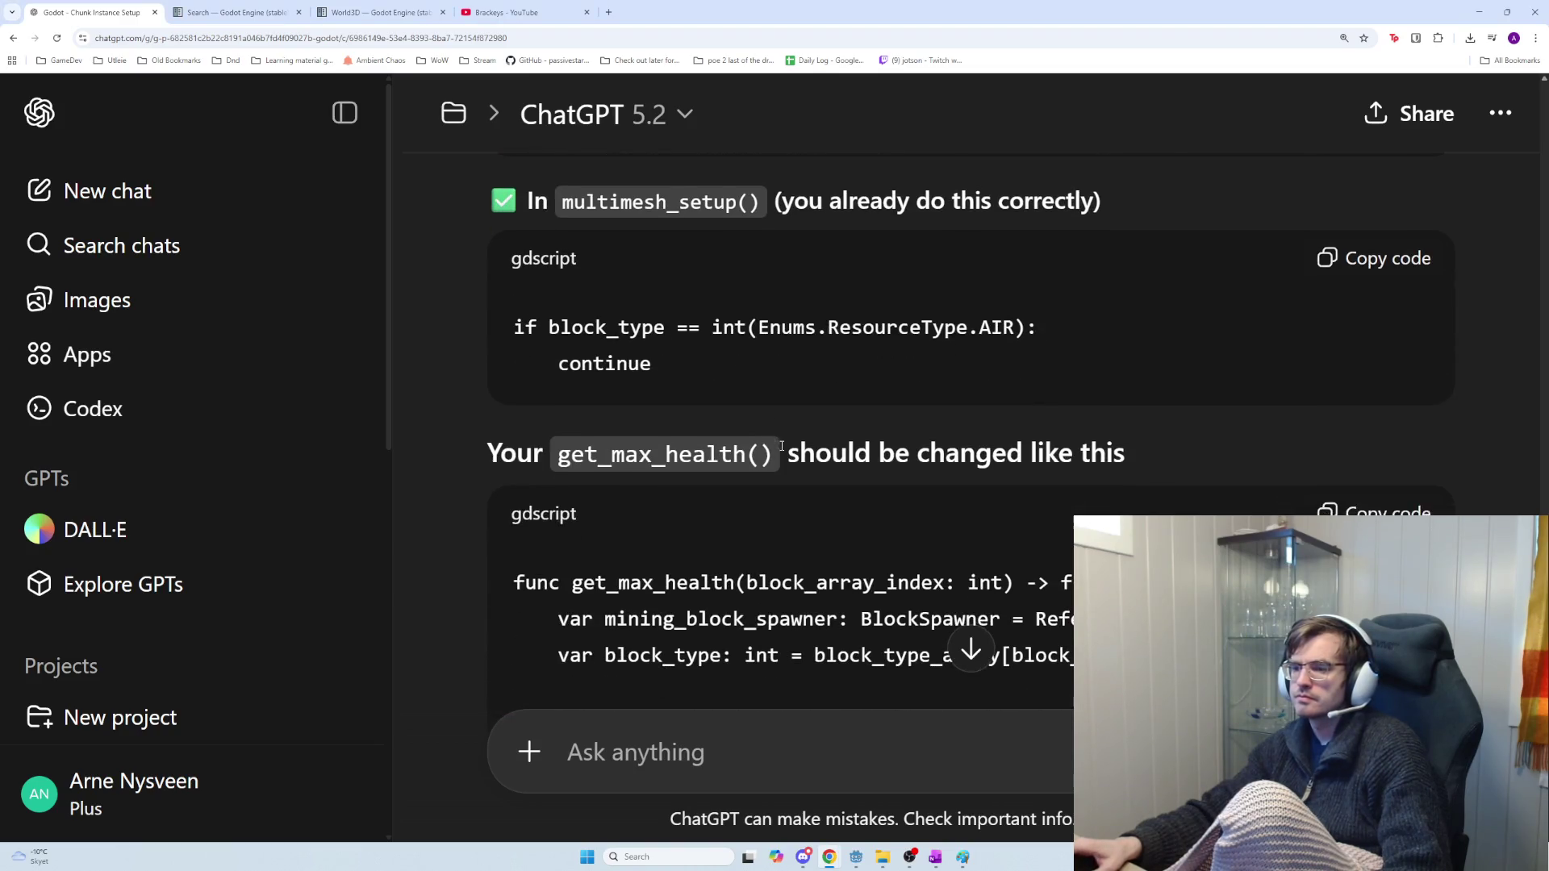
drag(667, 454, 999, 472)
click(1016, 476)
scroll(805, 422, down, 2)
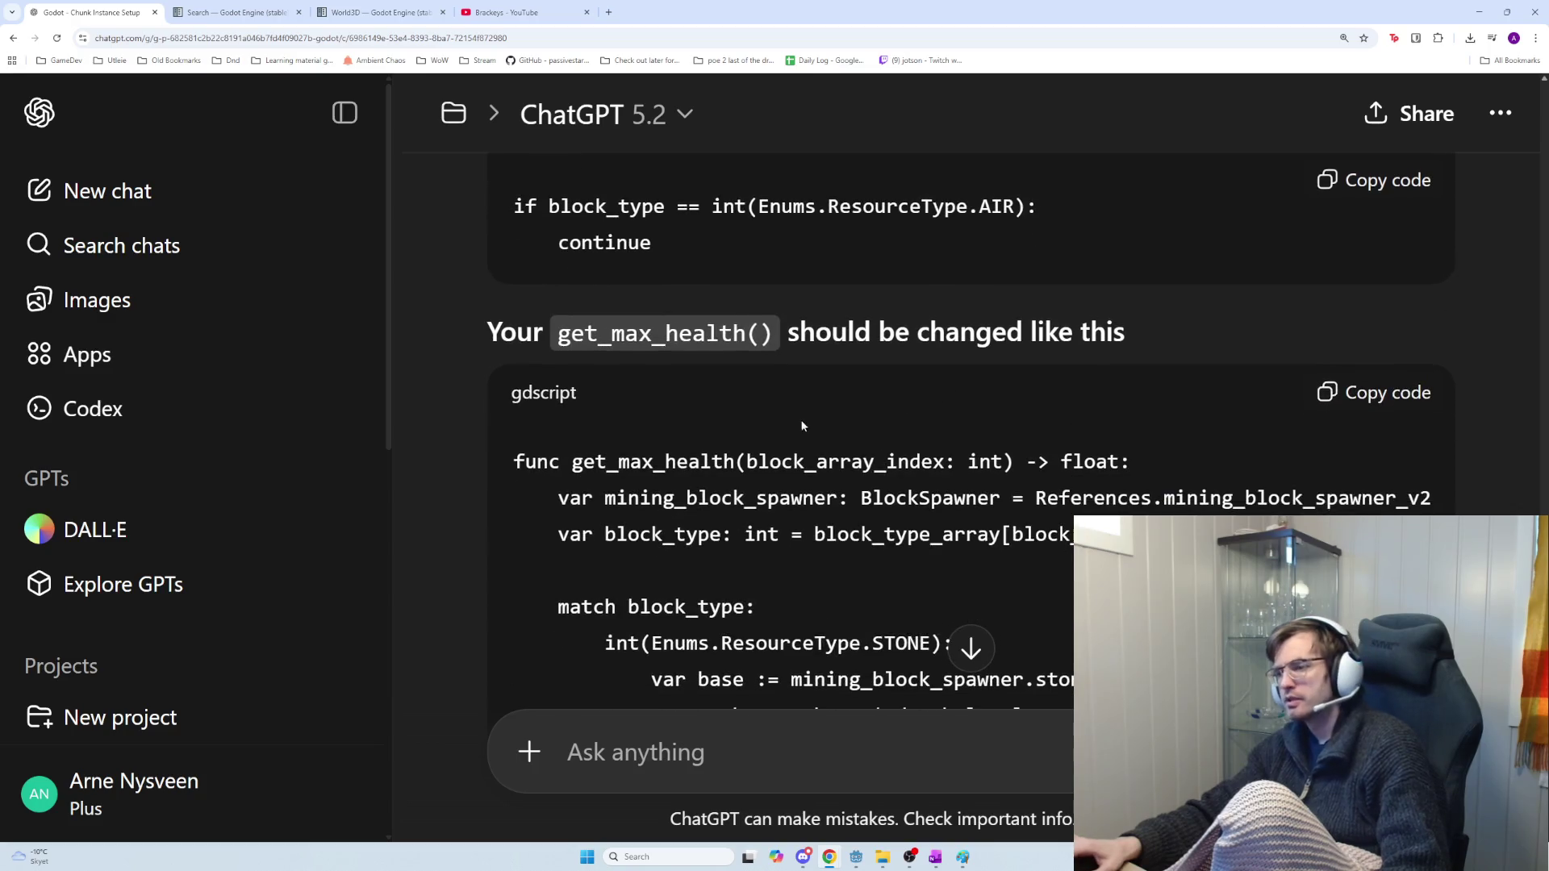
mouse_move(629, 401)
mouse_down()
mouse_move(1151, 427)
mouse_move(1155, 397)
mouse_up()
click(1155, 397)
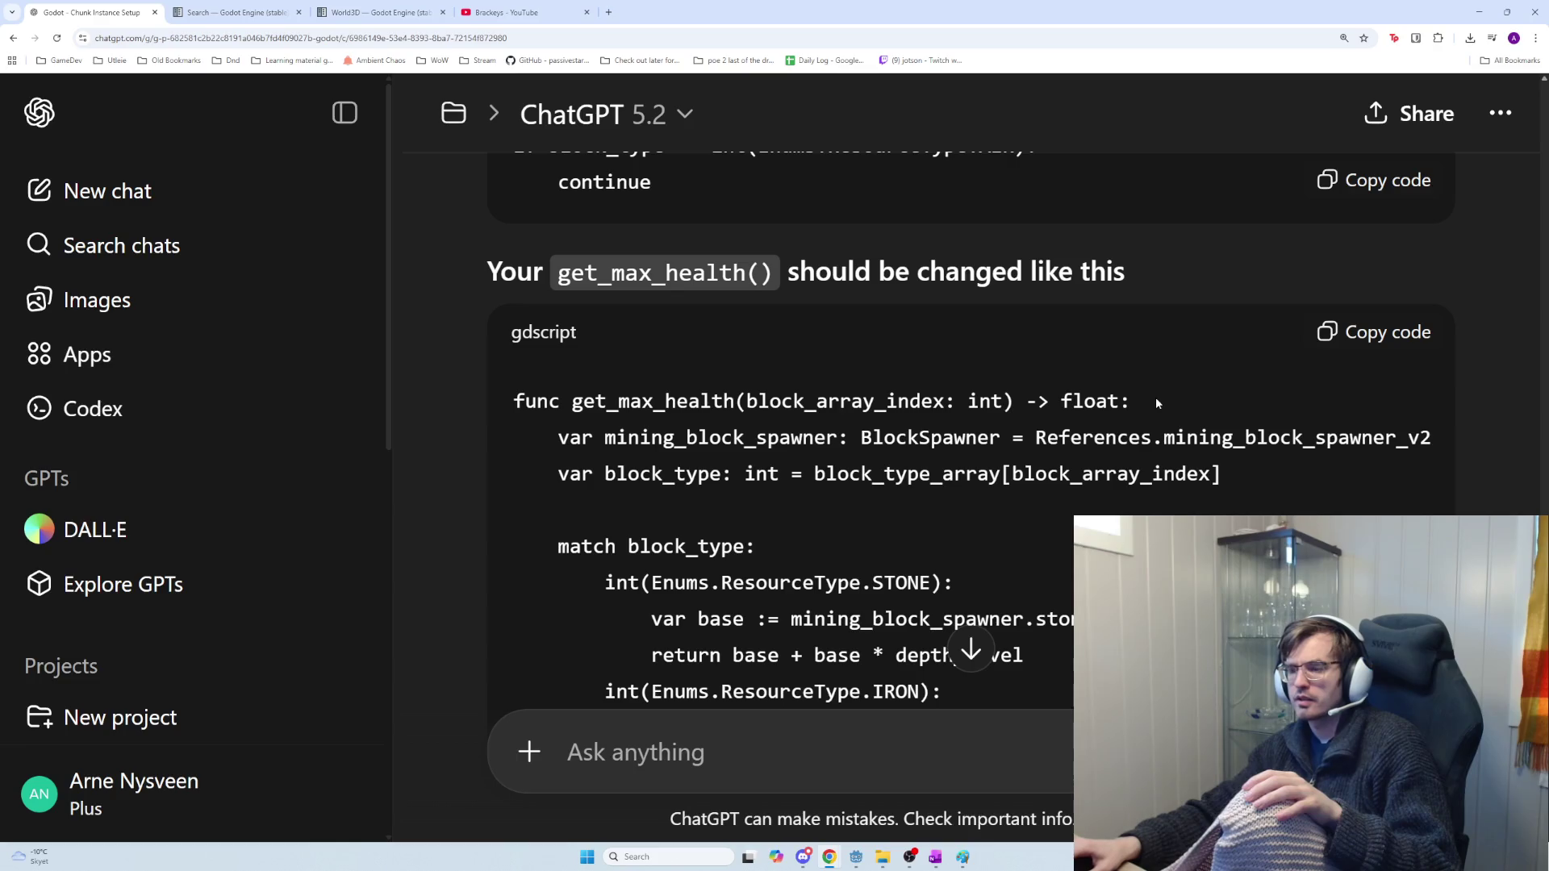
mouse_move(765, 401)
mouse_down()
mouse_move(1055, 403)
mouse_move(988, 404)
mouse_move(1004, 404)
mouse_up()
scroll(1008, 437, down, 1)
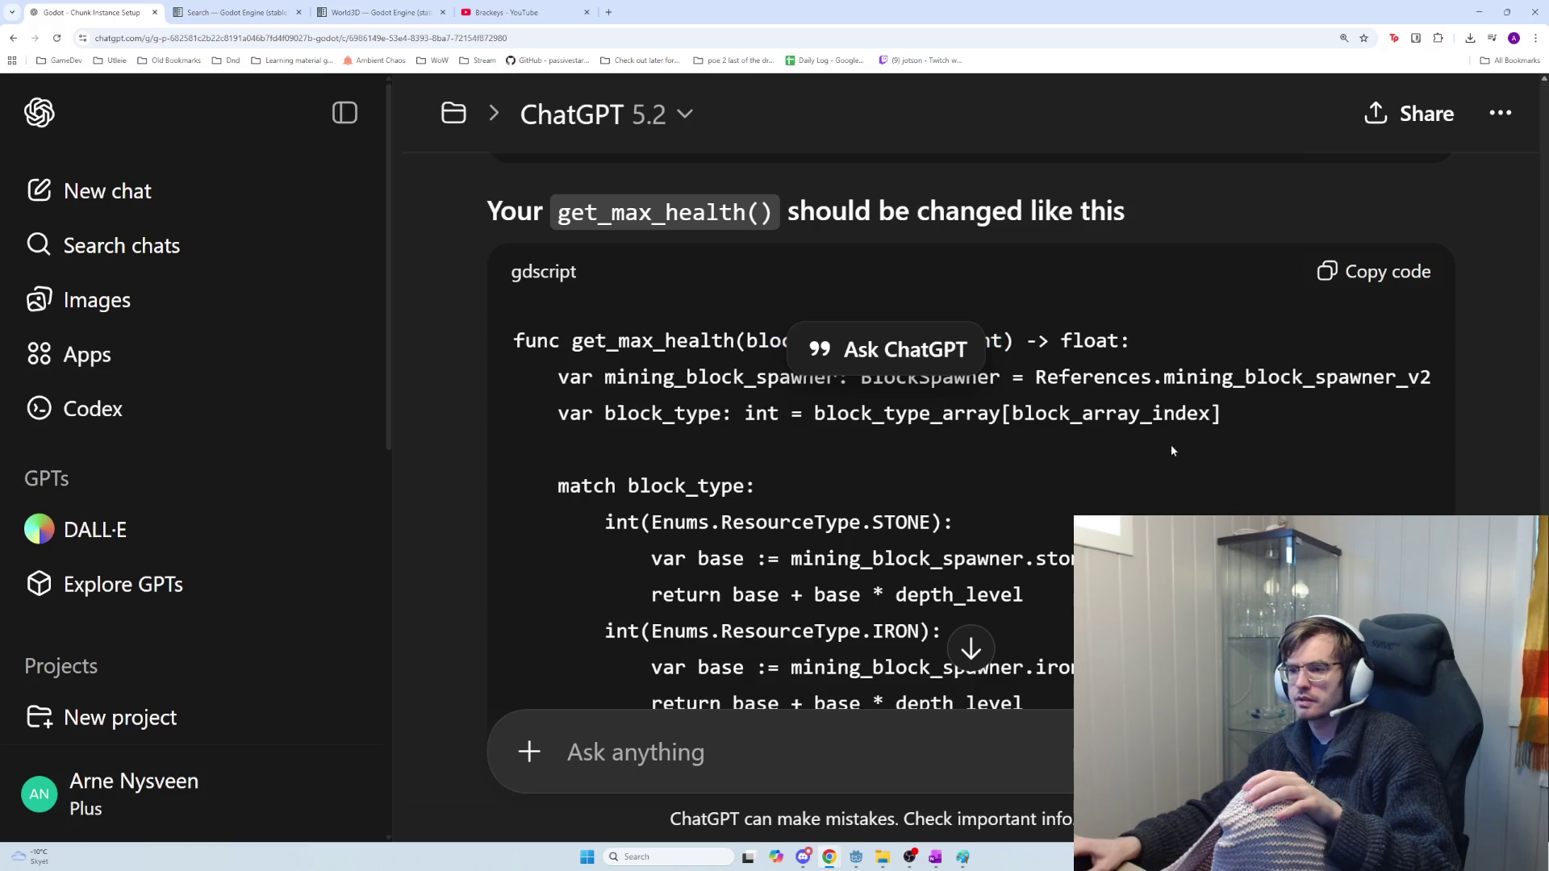
drag(581, 510, 985, 519)
scroll(986, 581, down, 2)
click(980, 640)
Copy the get_max_health code block with its AIR push_warning and default branches
scroll(927, 549, down, 3)
click(1340, 187)
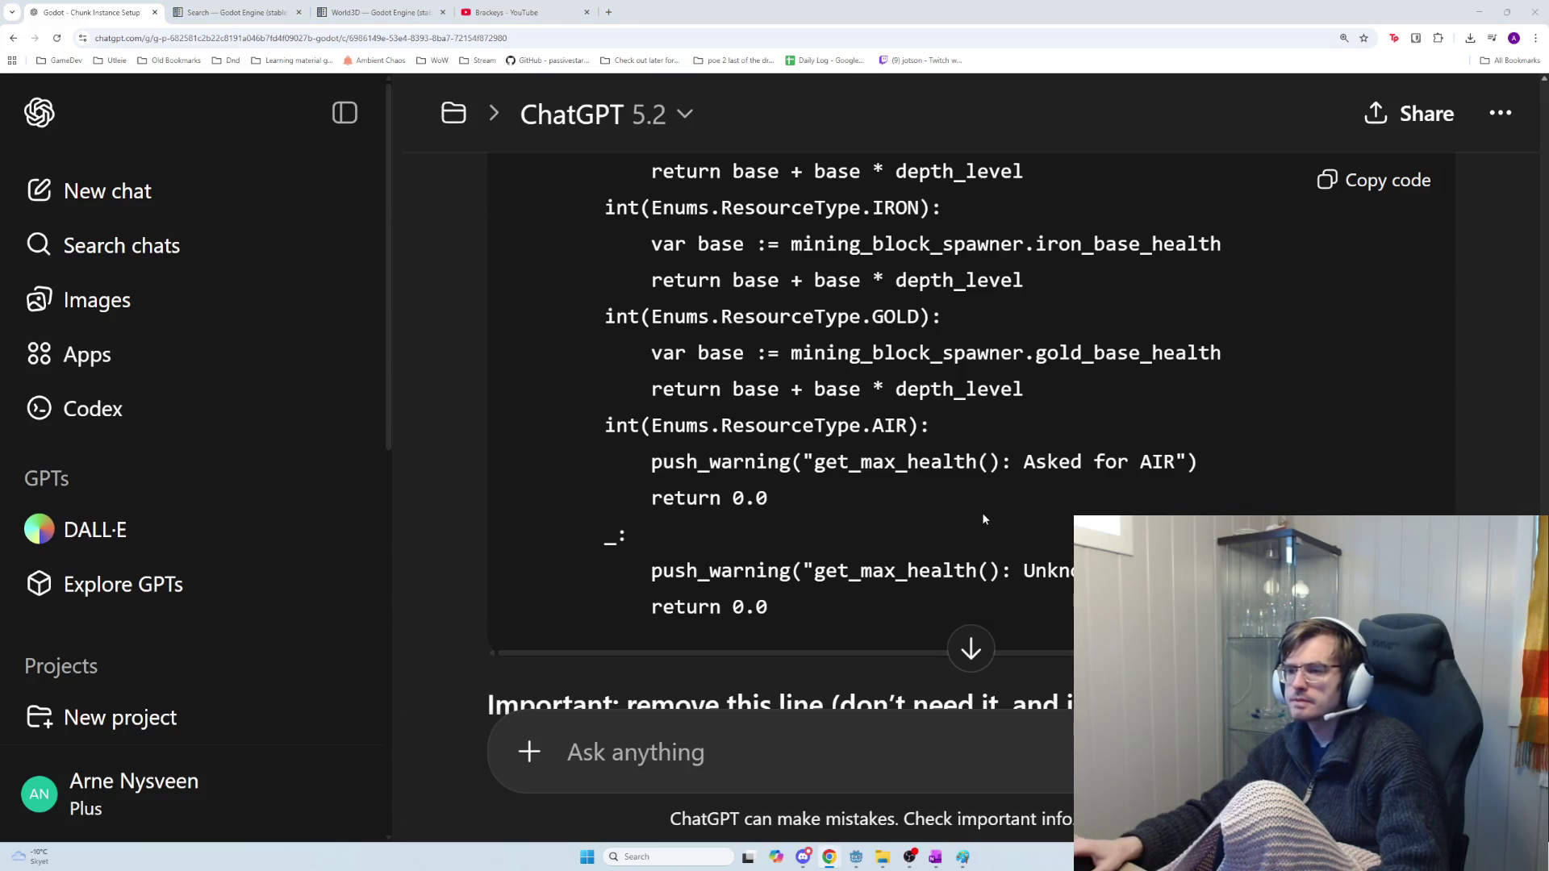
key(alt+Tab)
key(ctrl+f)
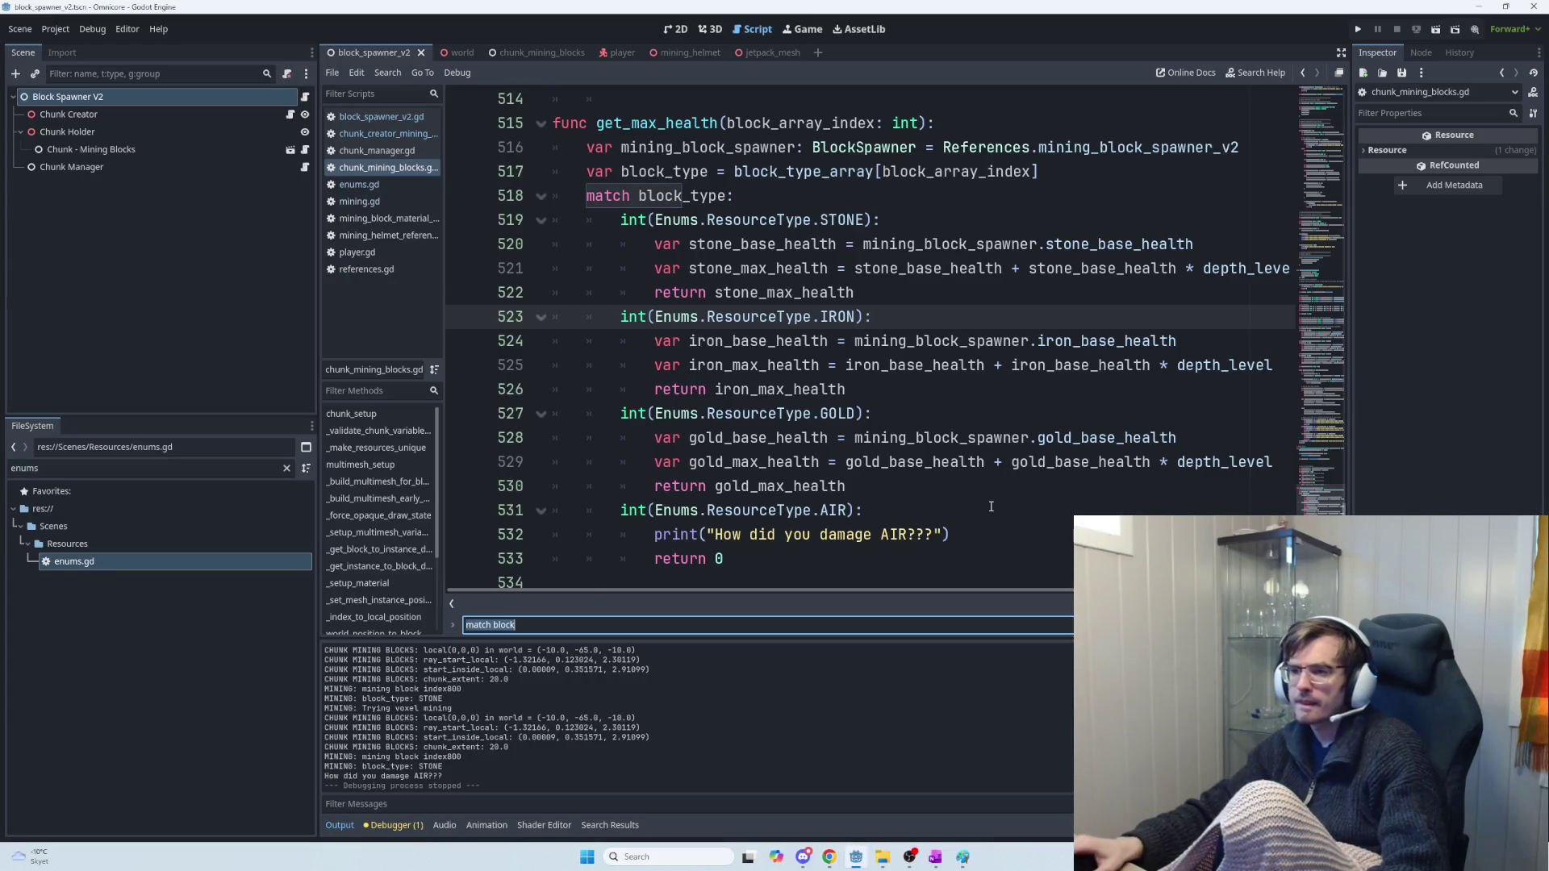
Find get_max_health and replace the function with ChatGPT's copied rewrite
text(get_max_health)
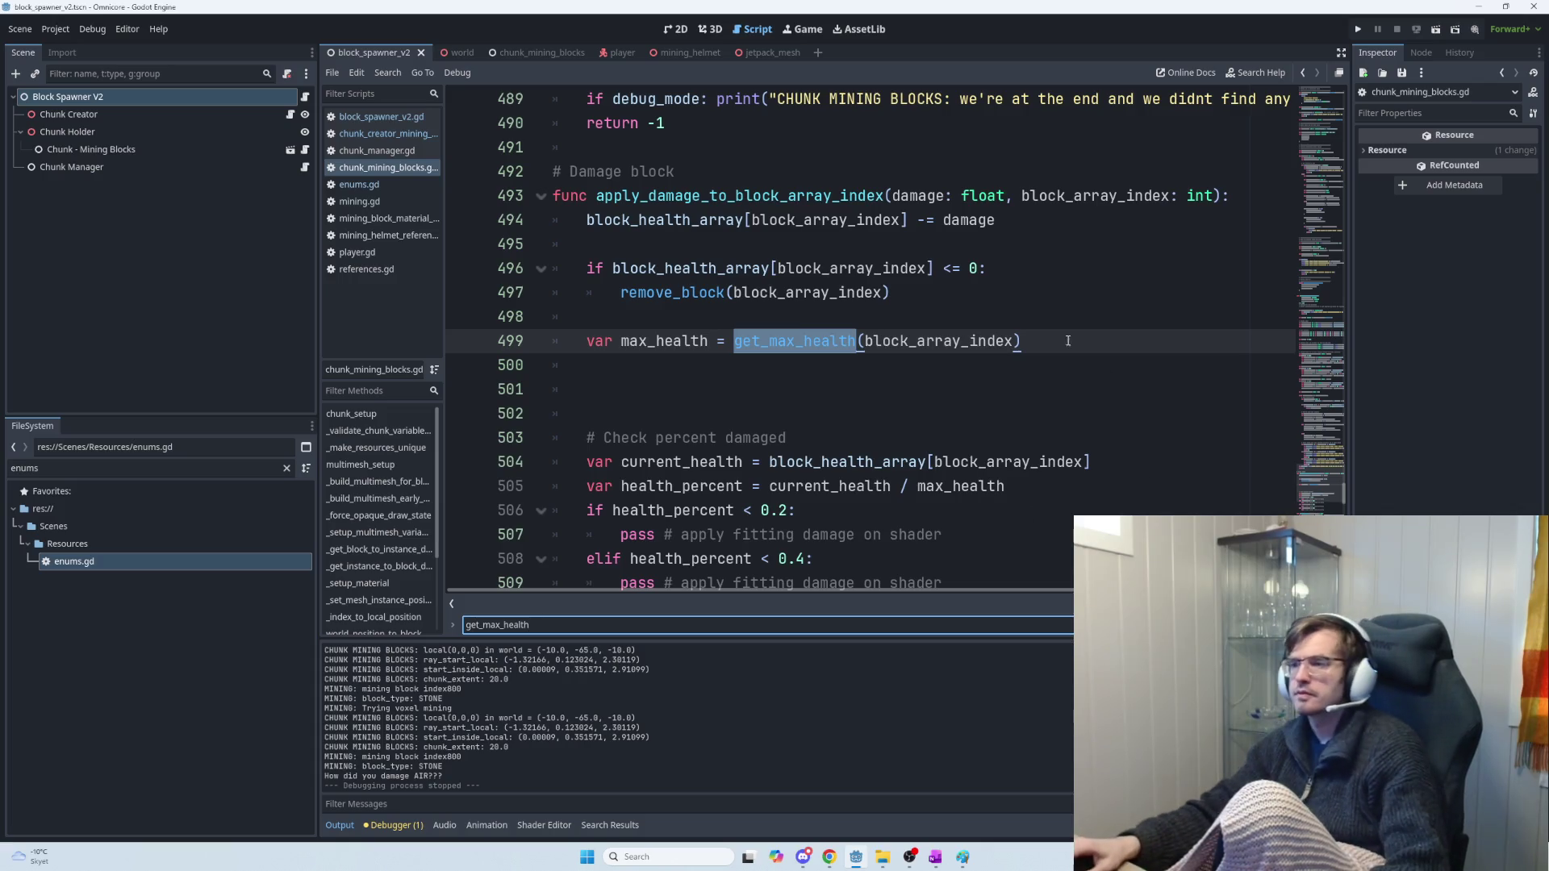
key(Return)
scroll(902, 447, down, 5)
mouse_move(801, 506)
mouse_down()
mouse_move(621, 242)
mouse_move(593, 242)
mouse_move(621, 405)
mouse_move(764, 413)
mouse_move(710, 270)
mouse_move(555, 222)
mouse_up()
key(ctrl+v)
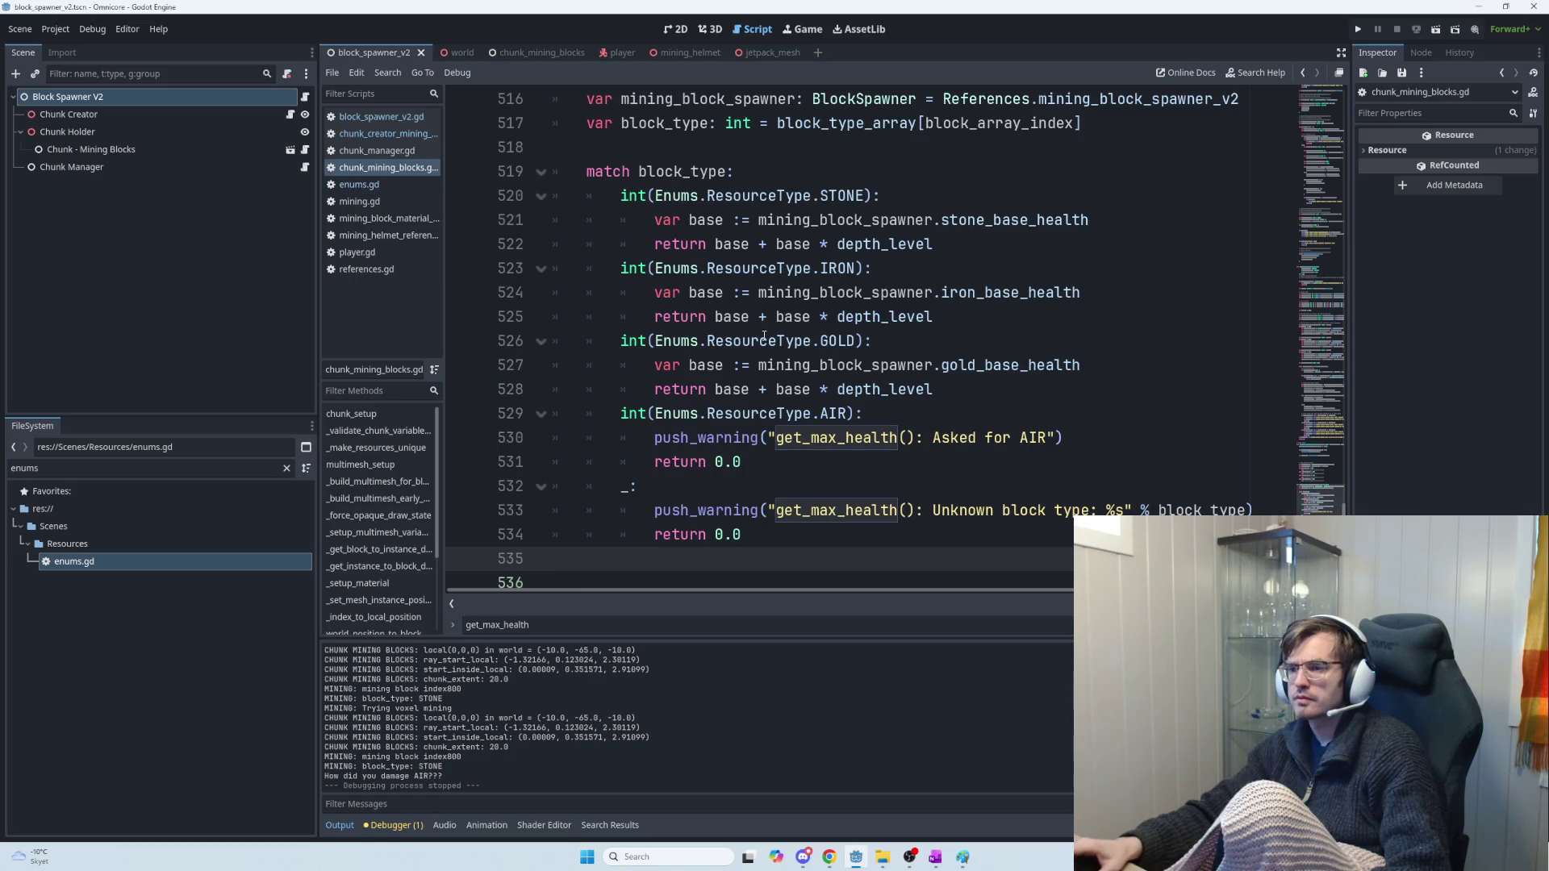
Inspect the pasted STONE case and its return expression
scroll(815, 294, up, 1)
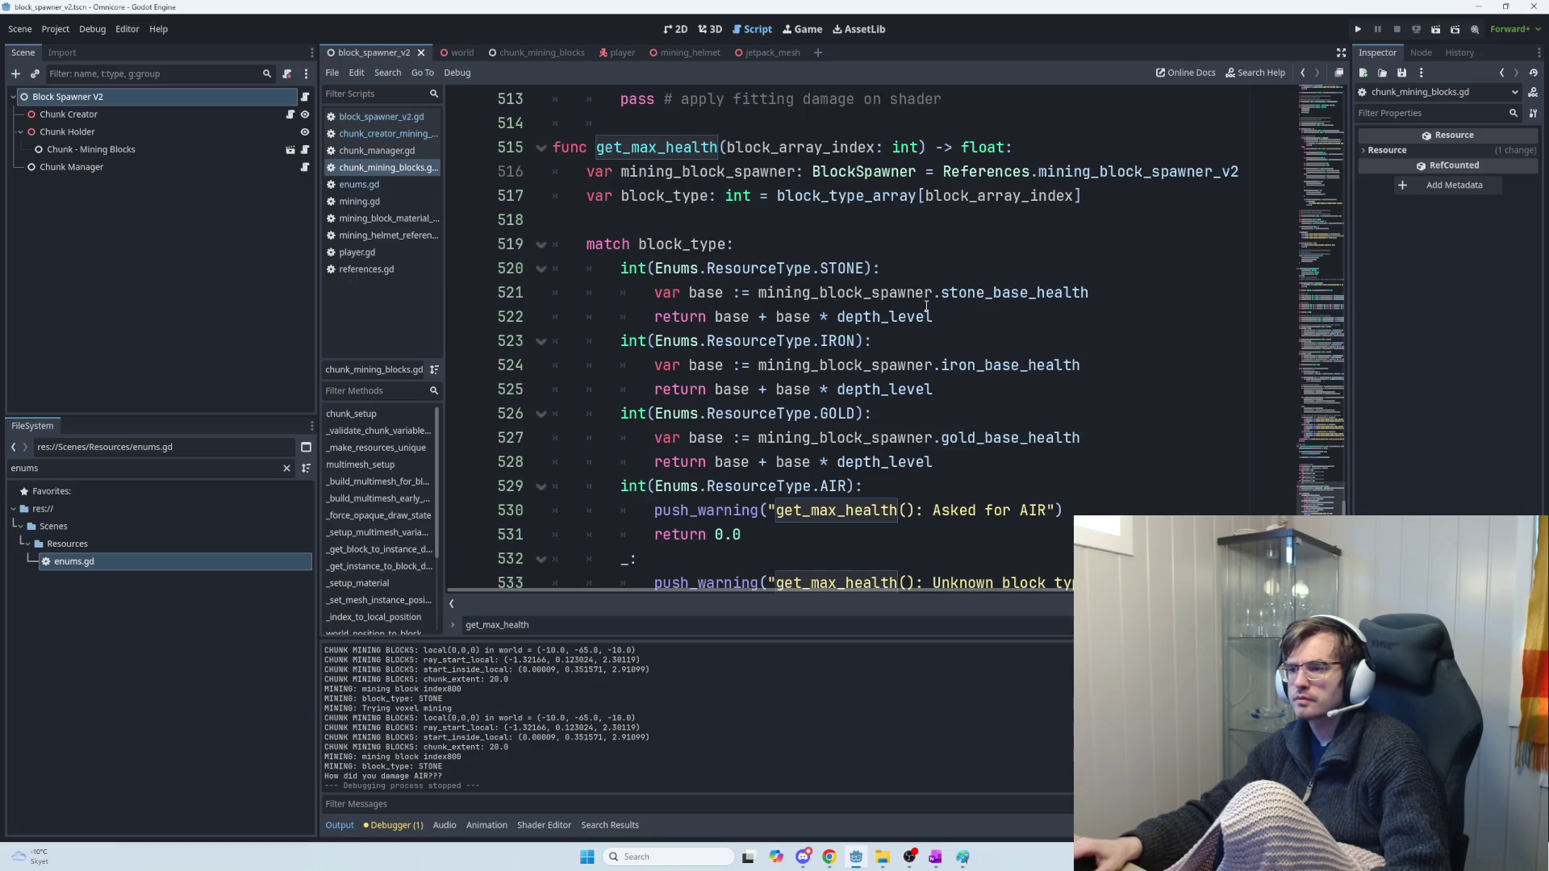
mouse_move(927, 312)
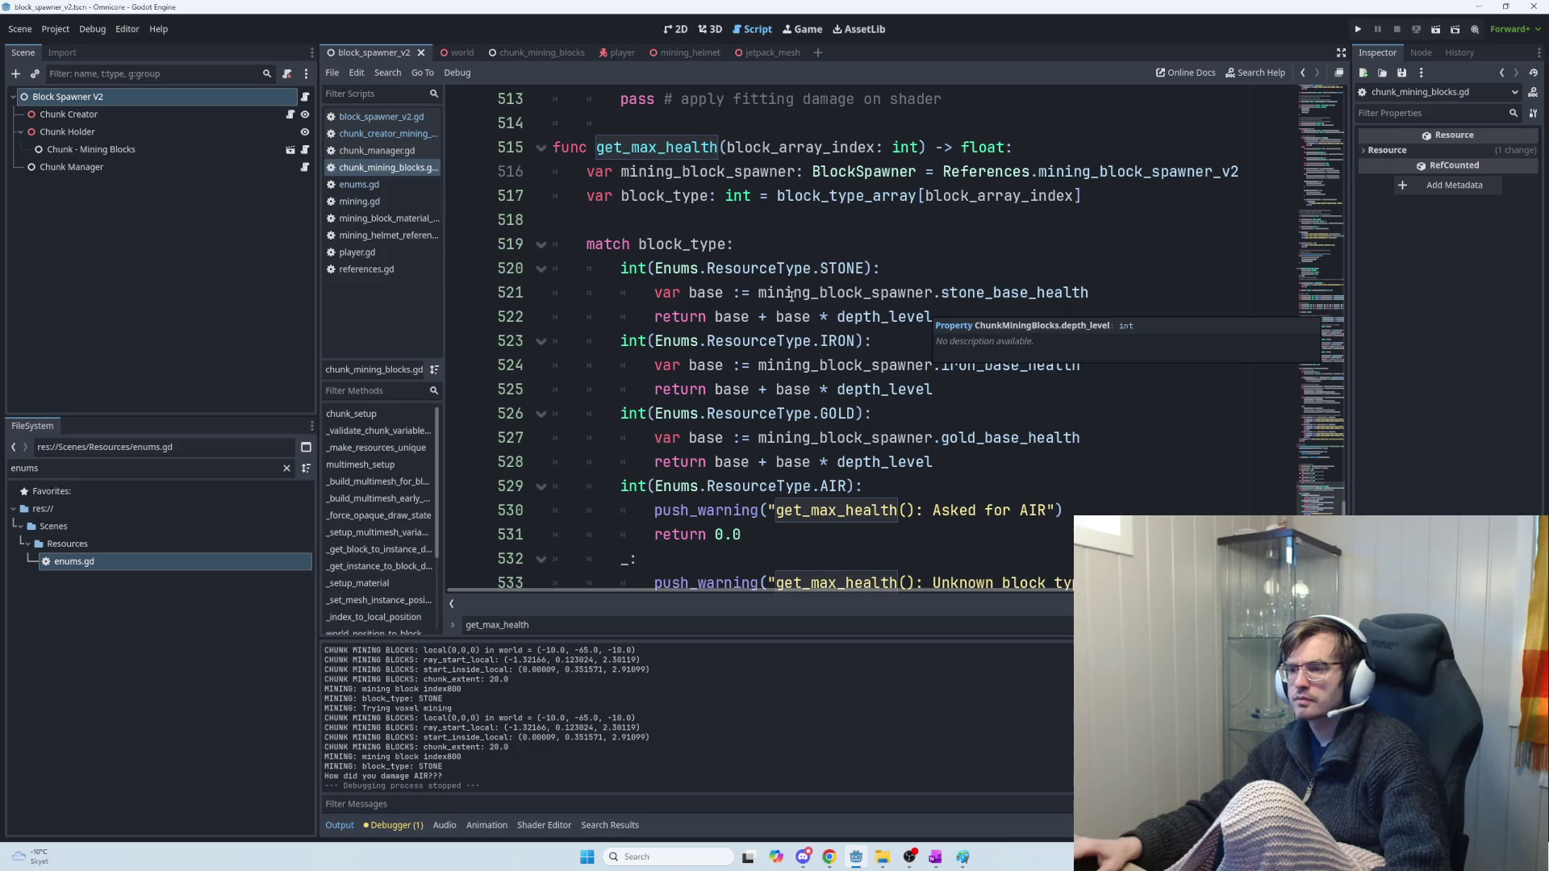
click(715, 317)
shift+click(943, 319)
click(987, 314)
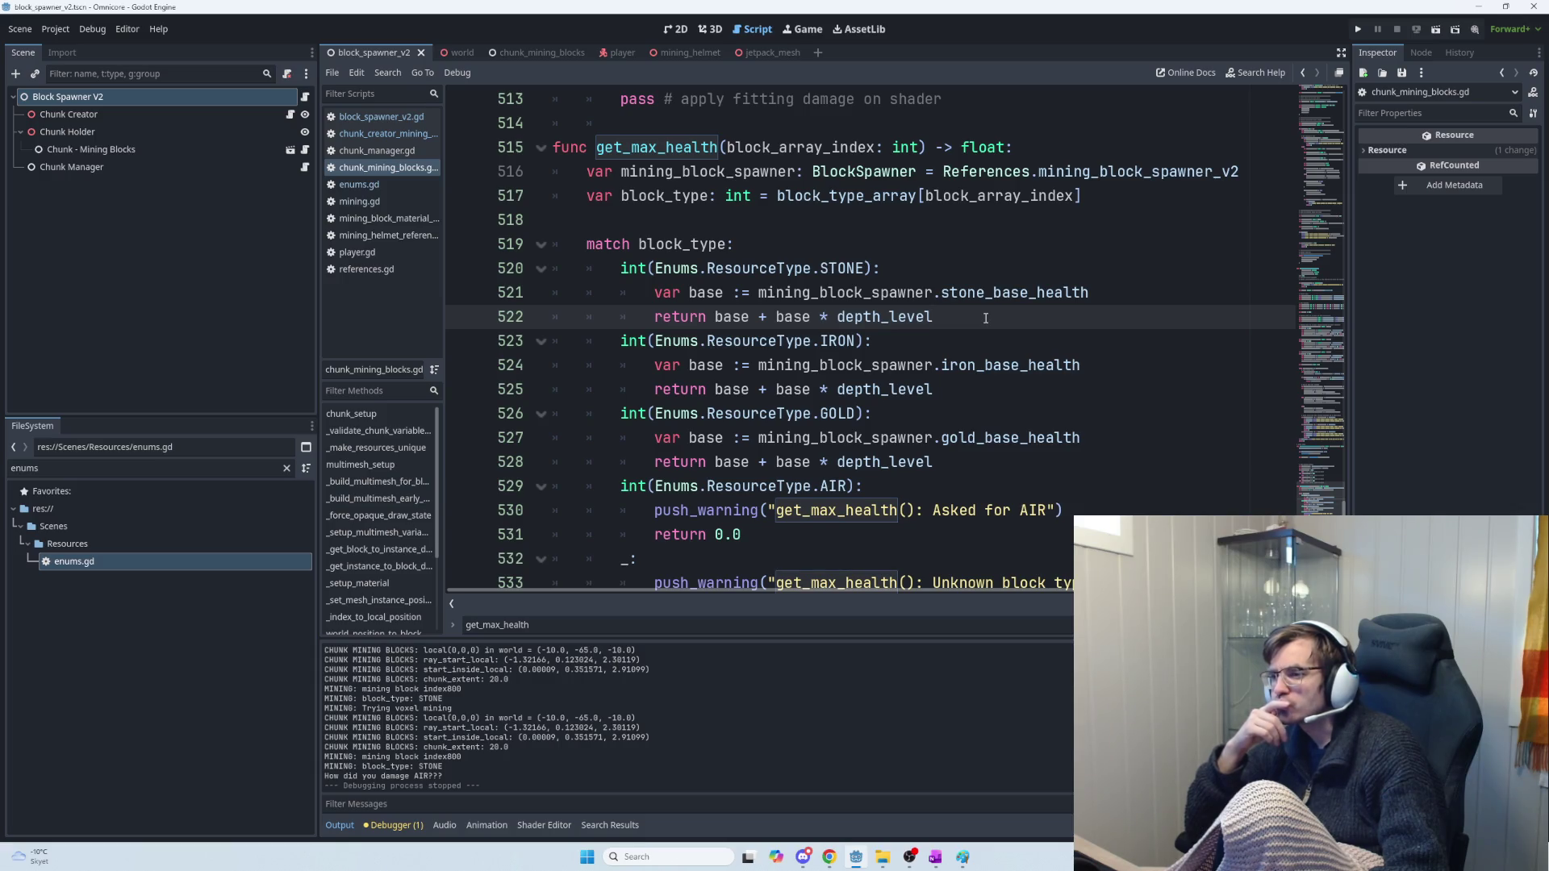
scroll(985, 318, down, 2)
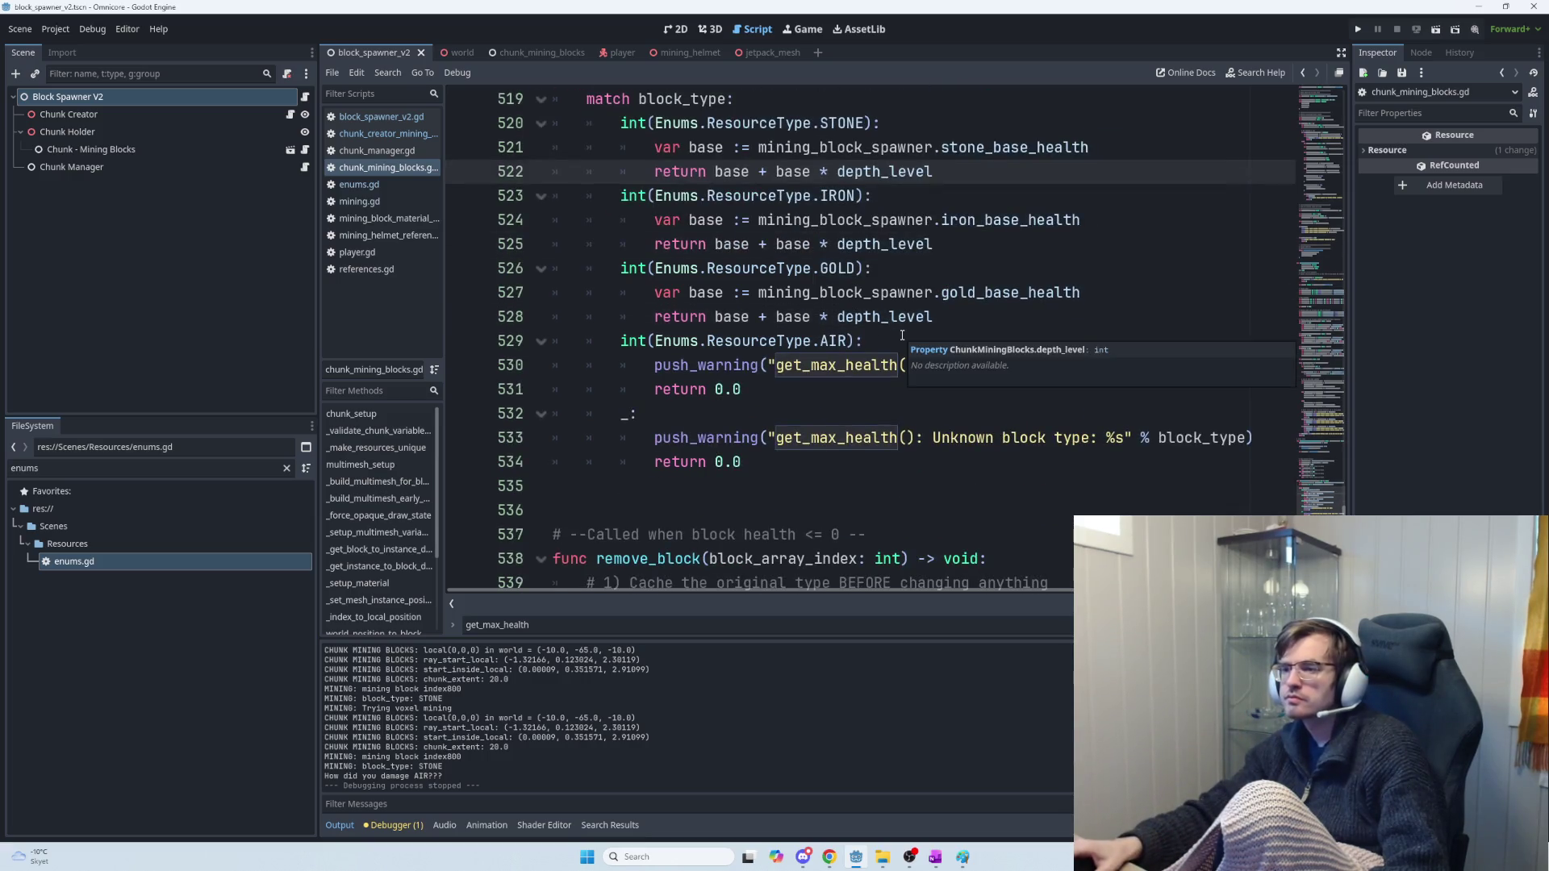
scroll(912, 347, up, 1)
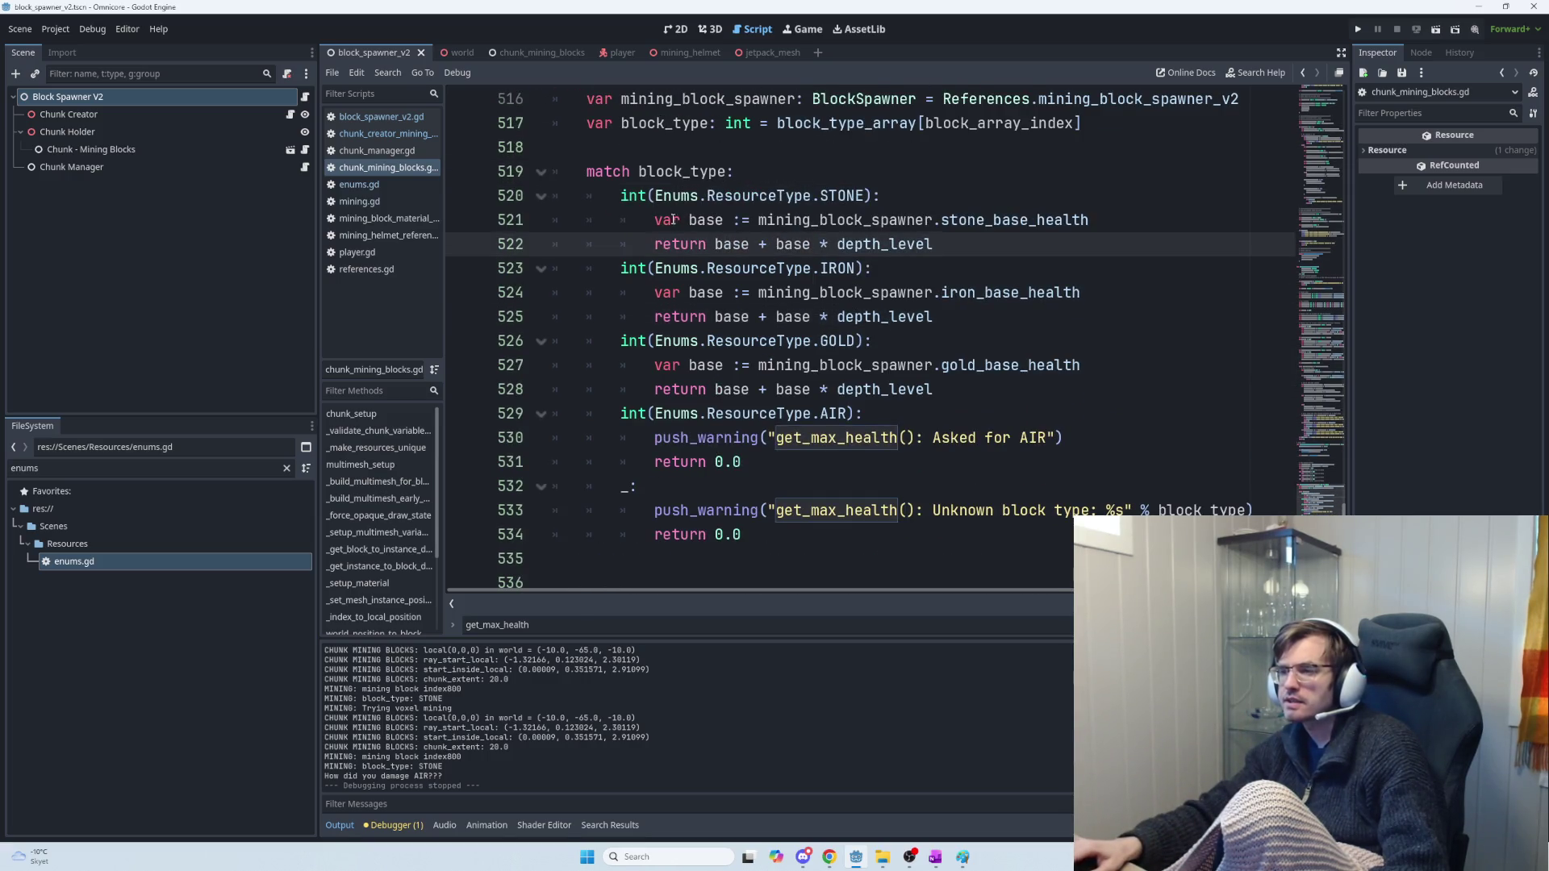
drag(677, 220, 1003, 219)
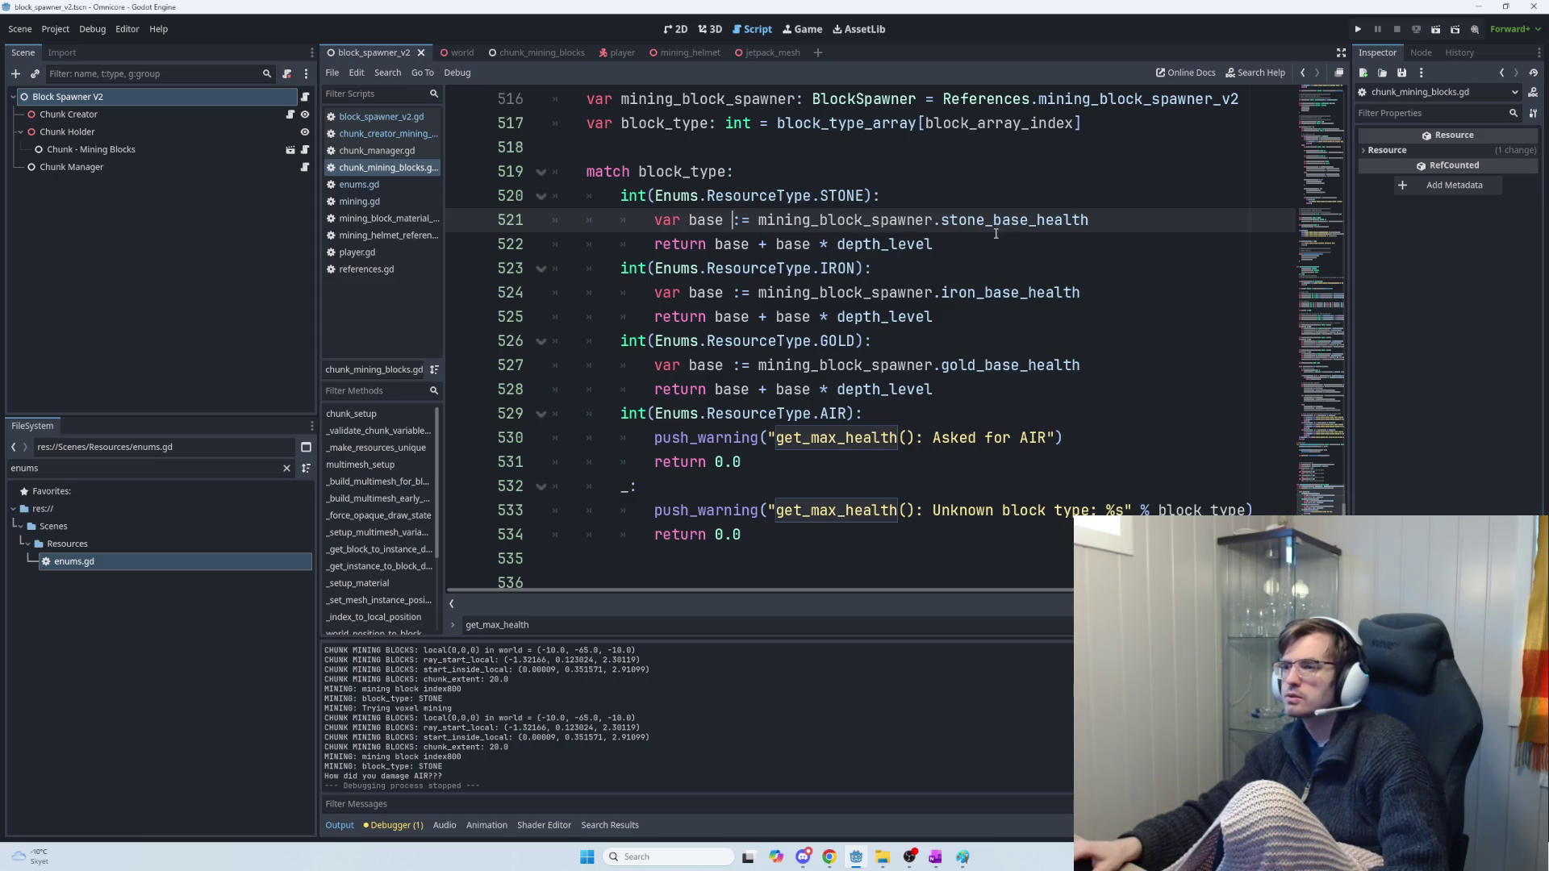
drag(934, 244, 714, 243)
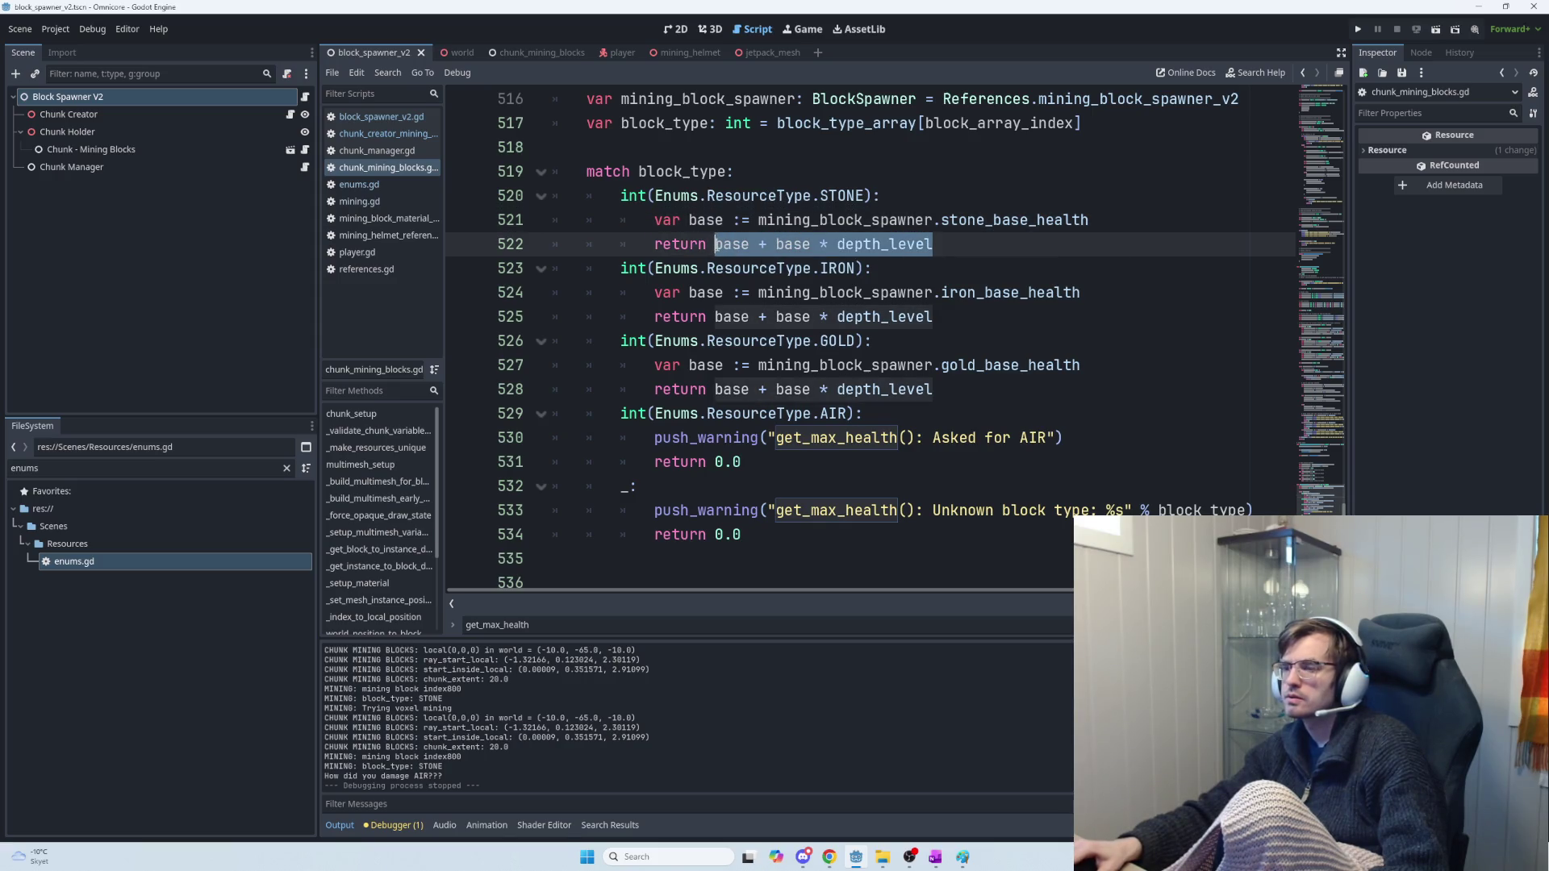
Undo the paste, restoring get_max_health with its per-type health variables
key(ctrl+z)
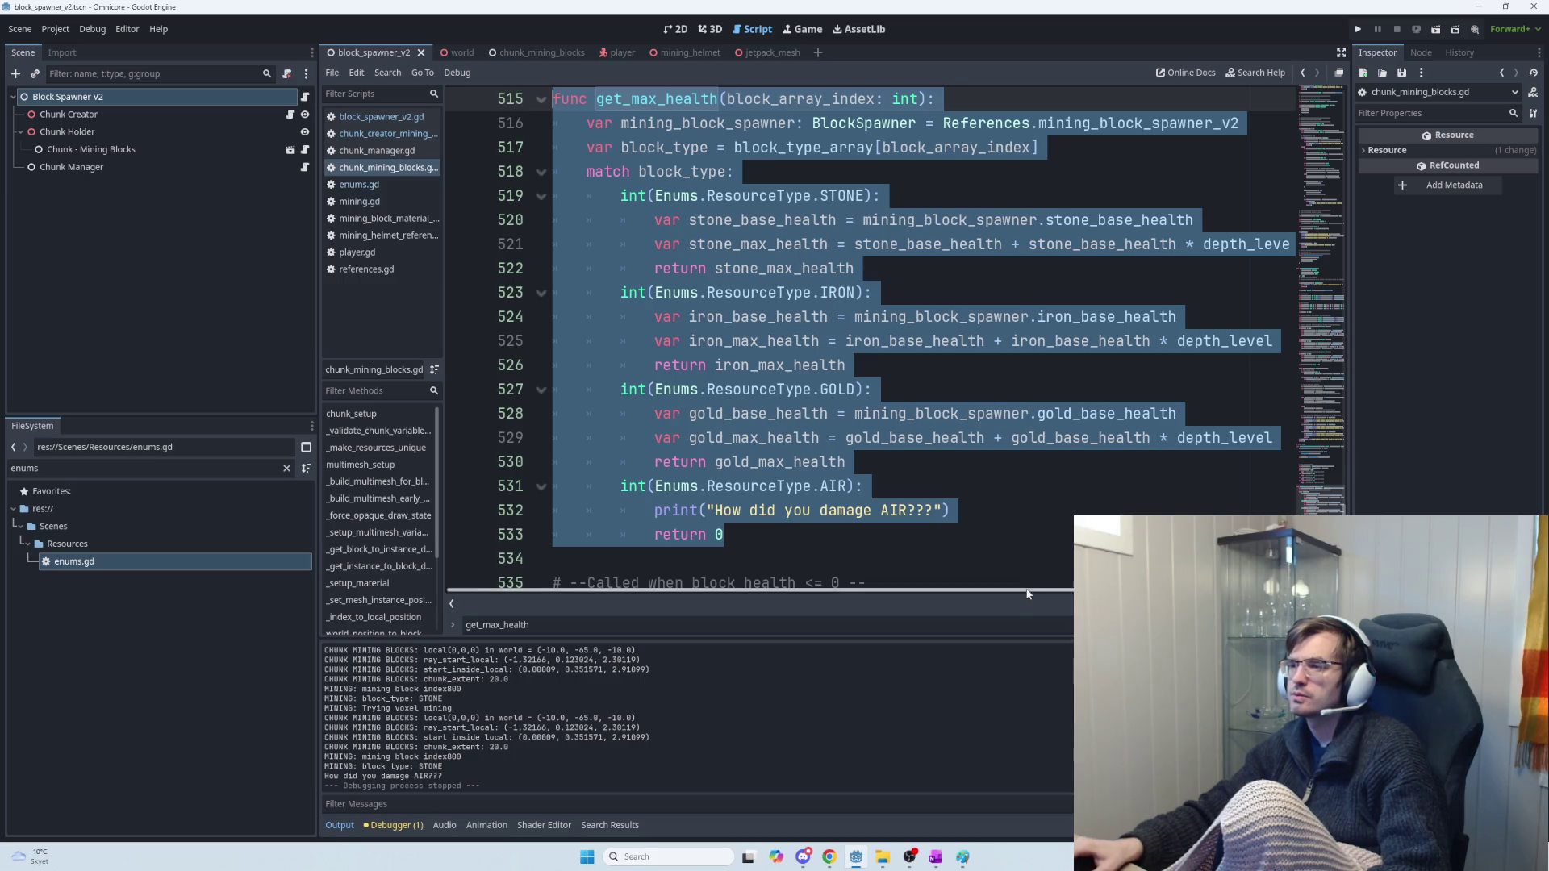
mouse_move(1008, 595)
mouse_down()
mouse_move(1089, 595)
mouse_move(936, 598)
mouse_up()
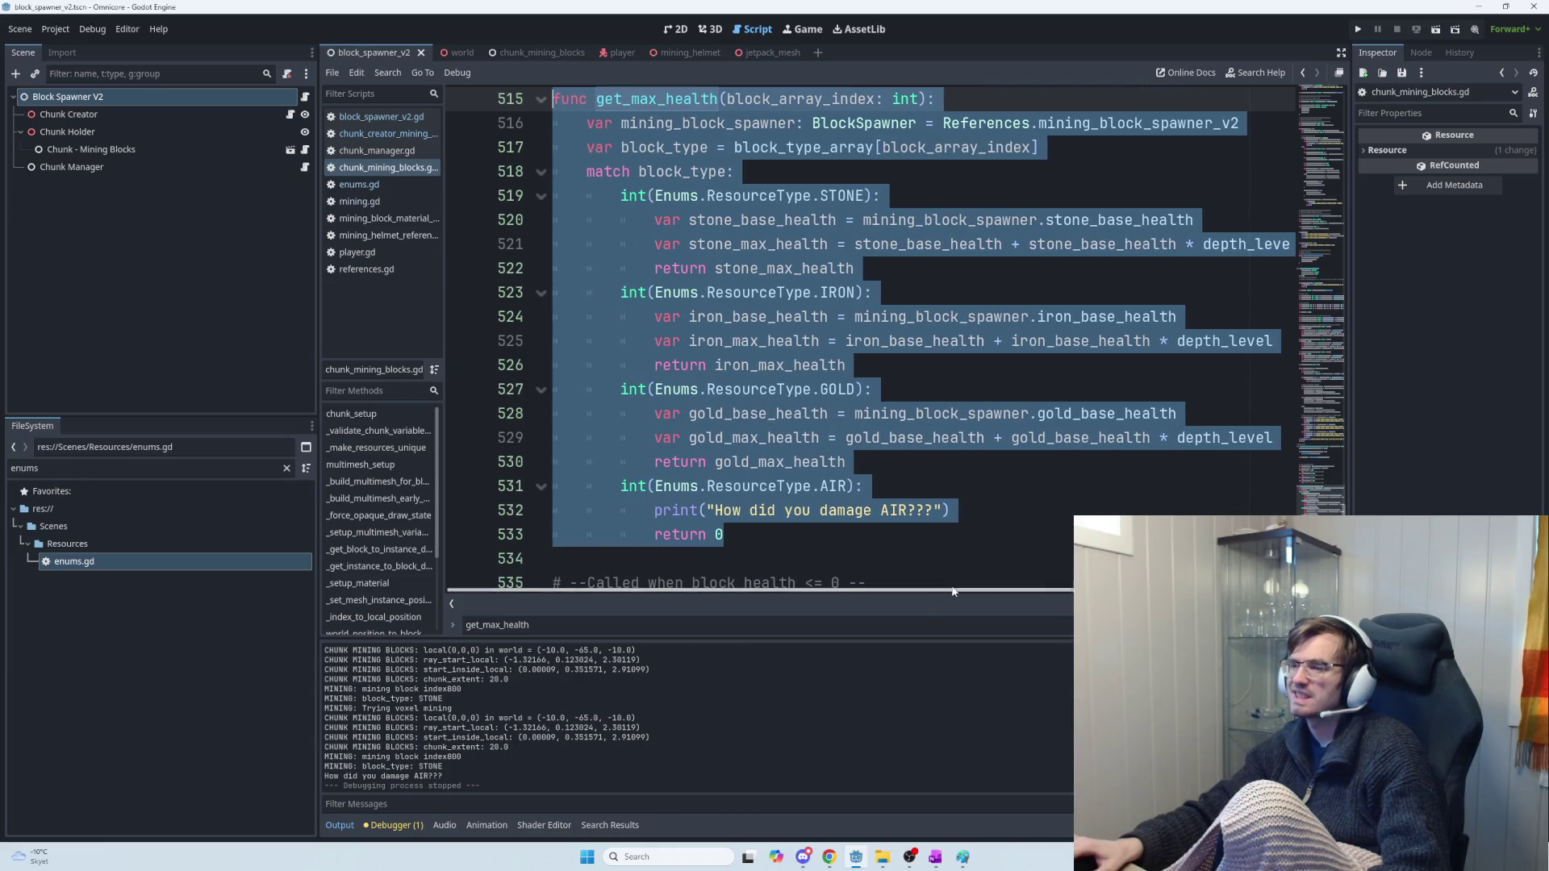
click(917, 538)
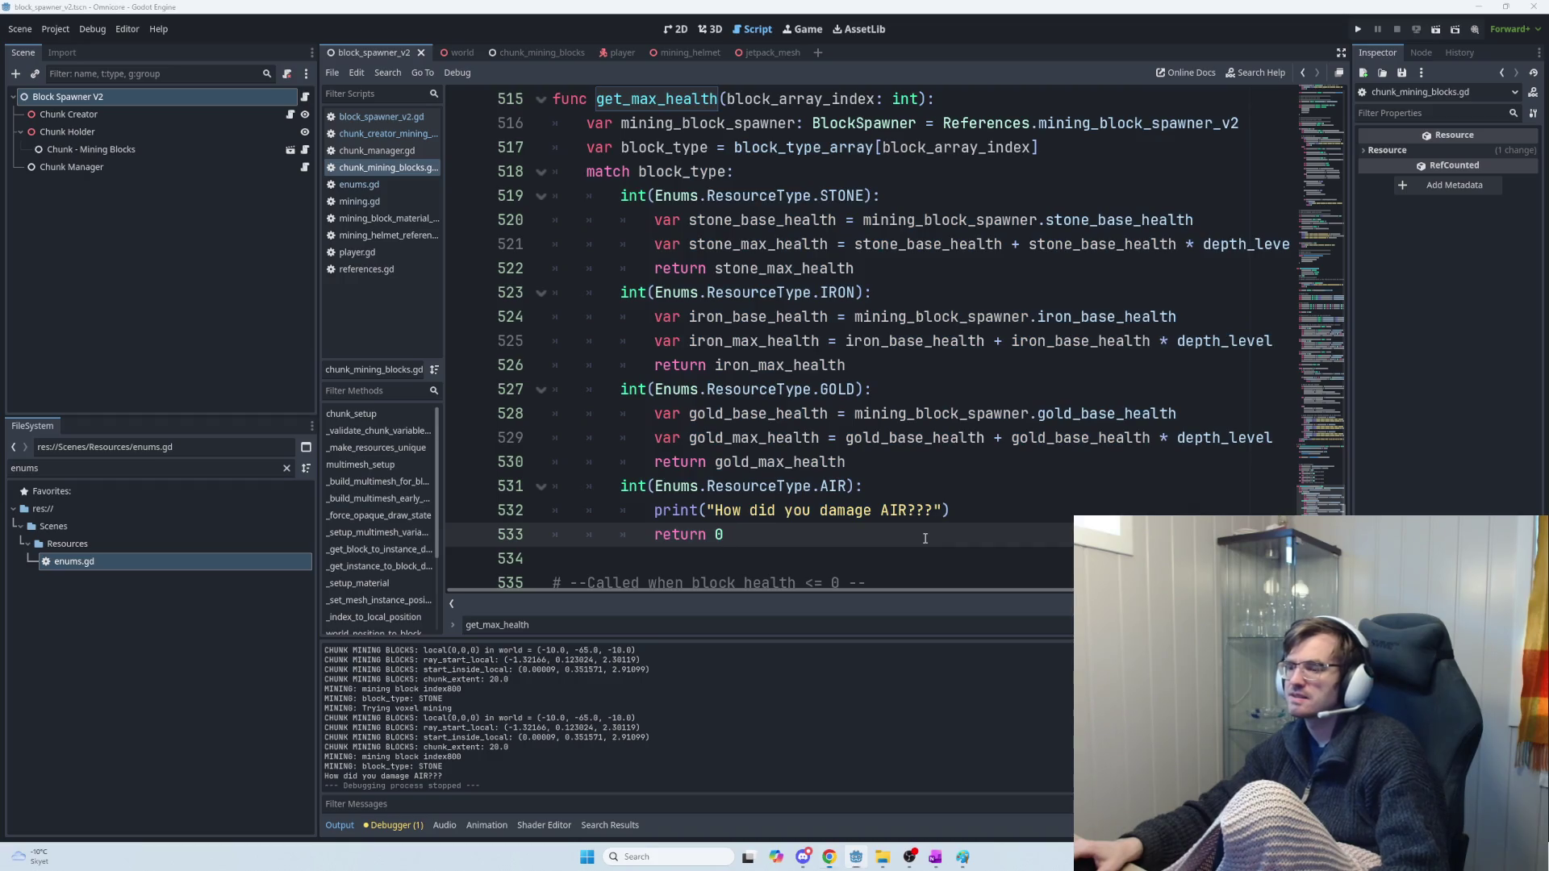
key(alt+Tab)
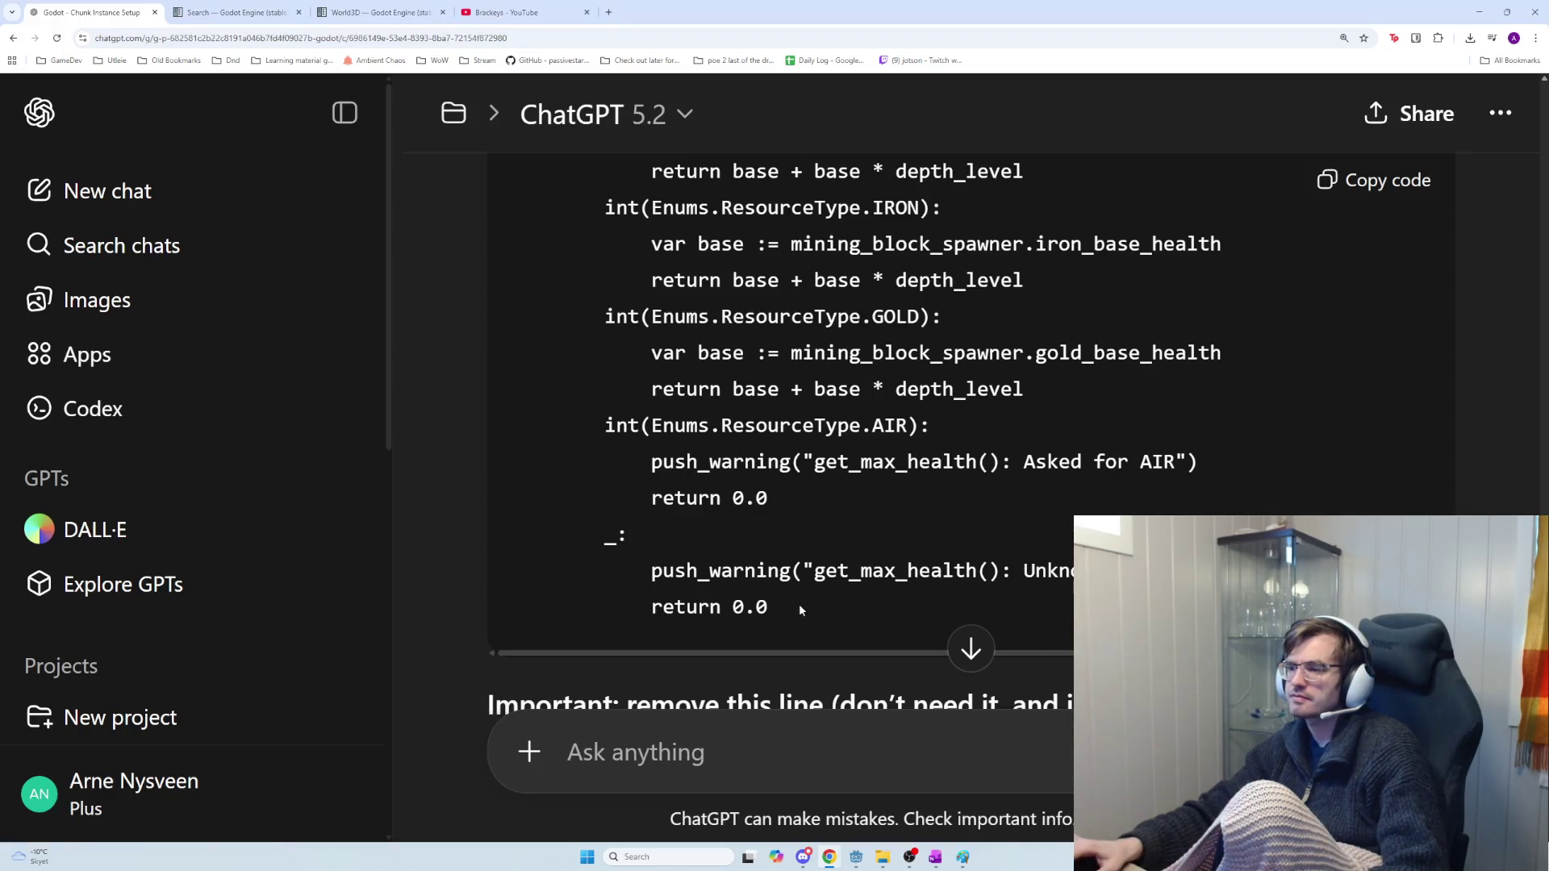
Add a default '_:' branch after 'return 0' that pushes an unknown-block-type warning and returns 0.0
mouse_move(832, 617)
mouse_down()
mouse_move(622, 568)
mouse_move(599, 540)
mouse_up()
key(alt+Tab)
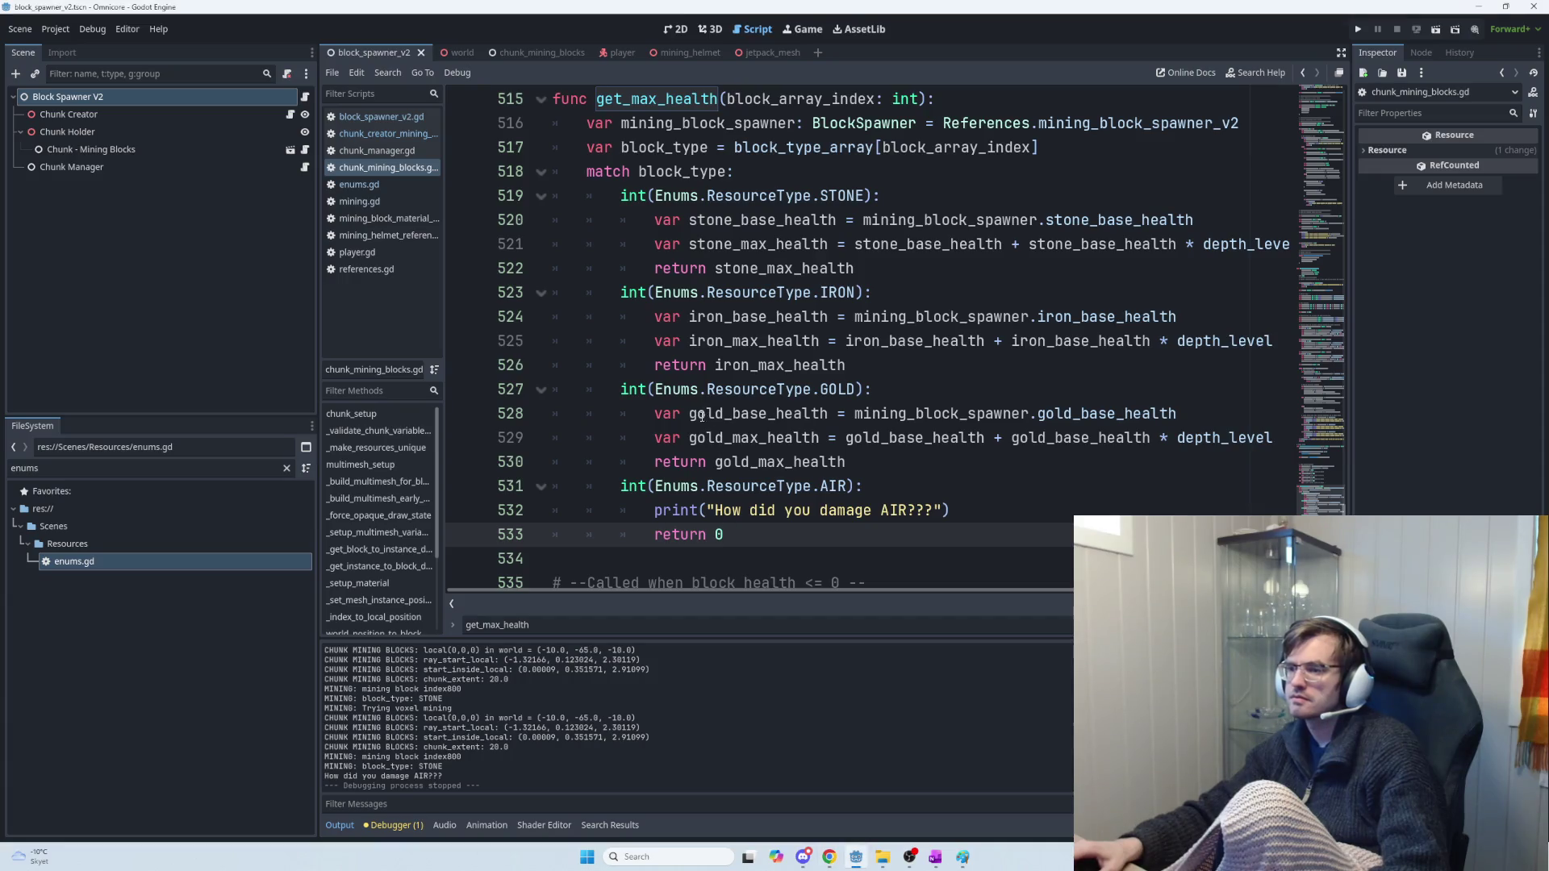
key(Return)
key(ctrl+v)
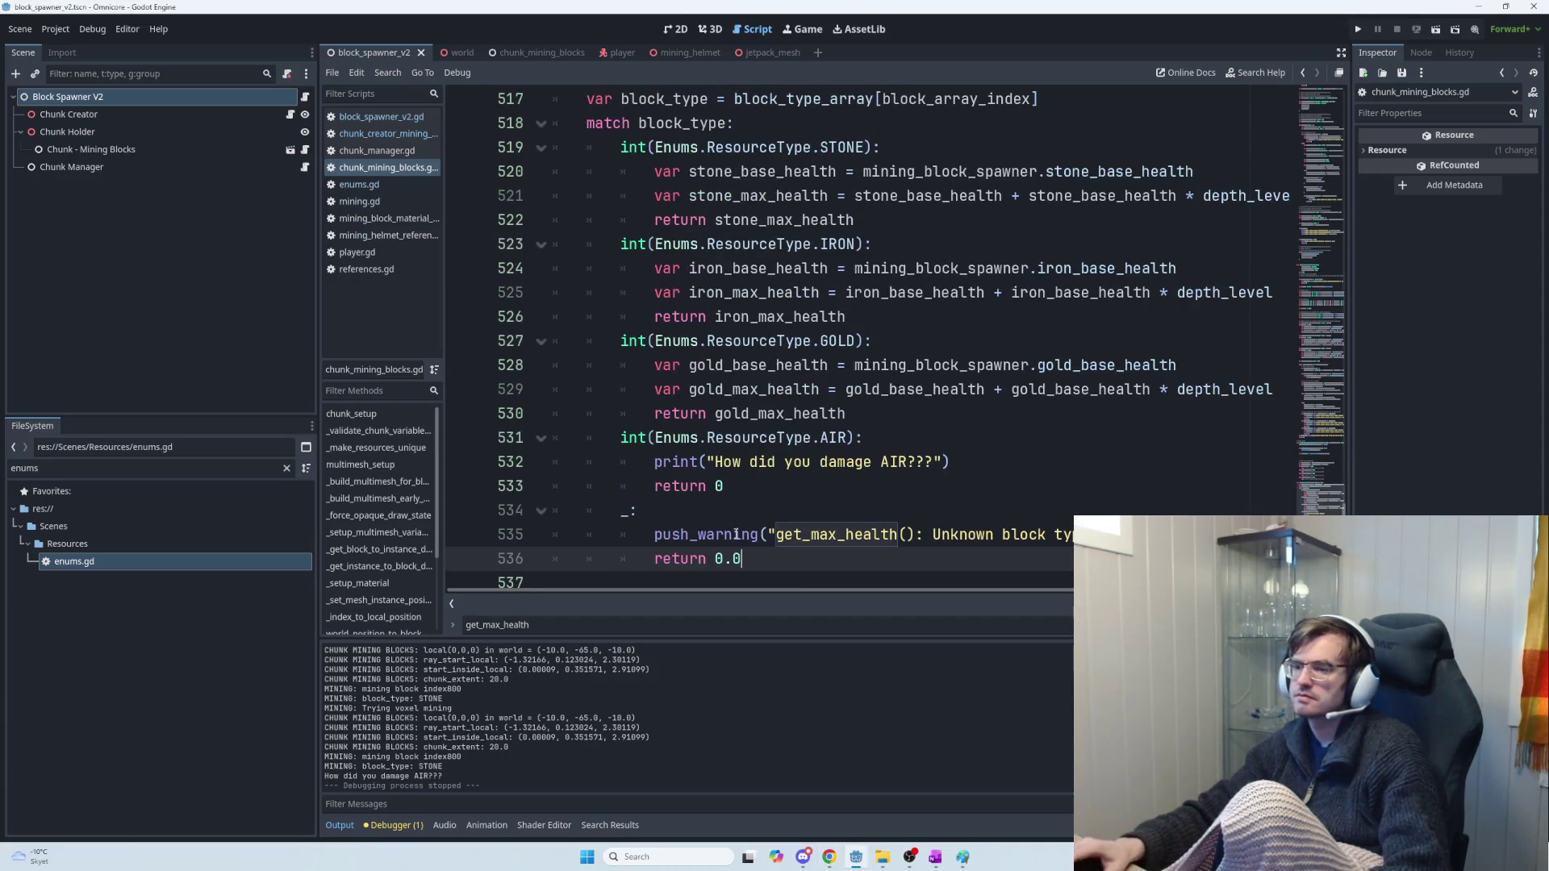
scroll(823, 516, down, 1)
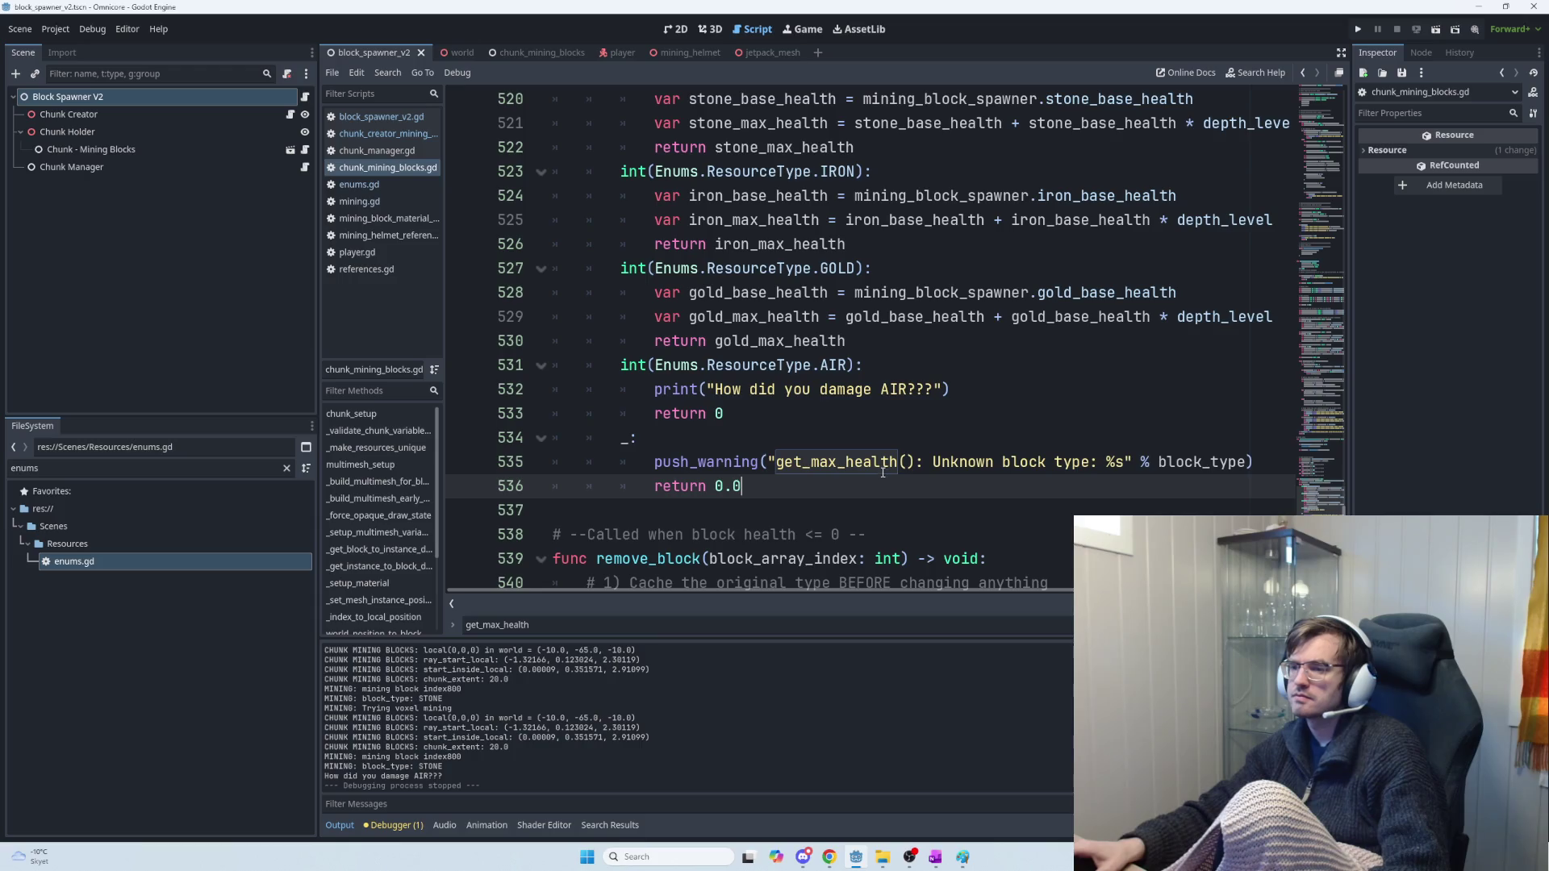
scroll(883, 472, up, 2)
scroll(881, 469, down, 1)
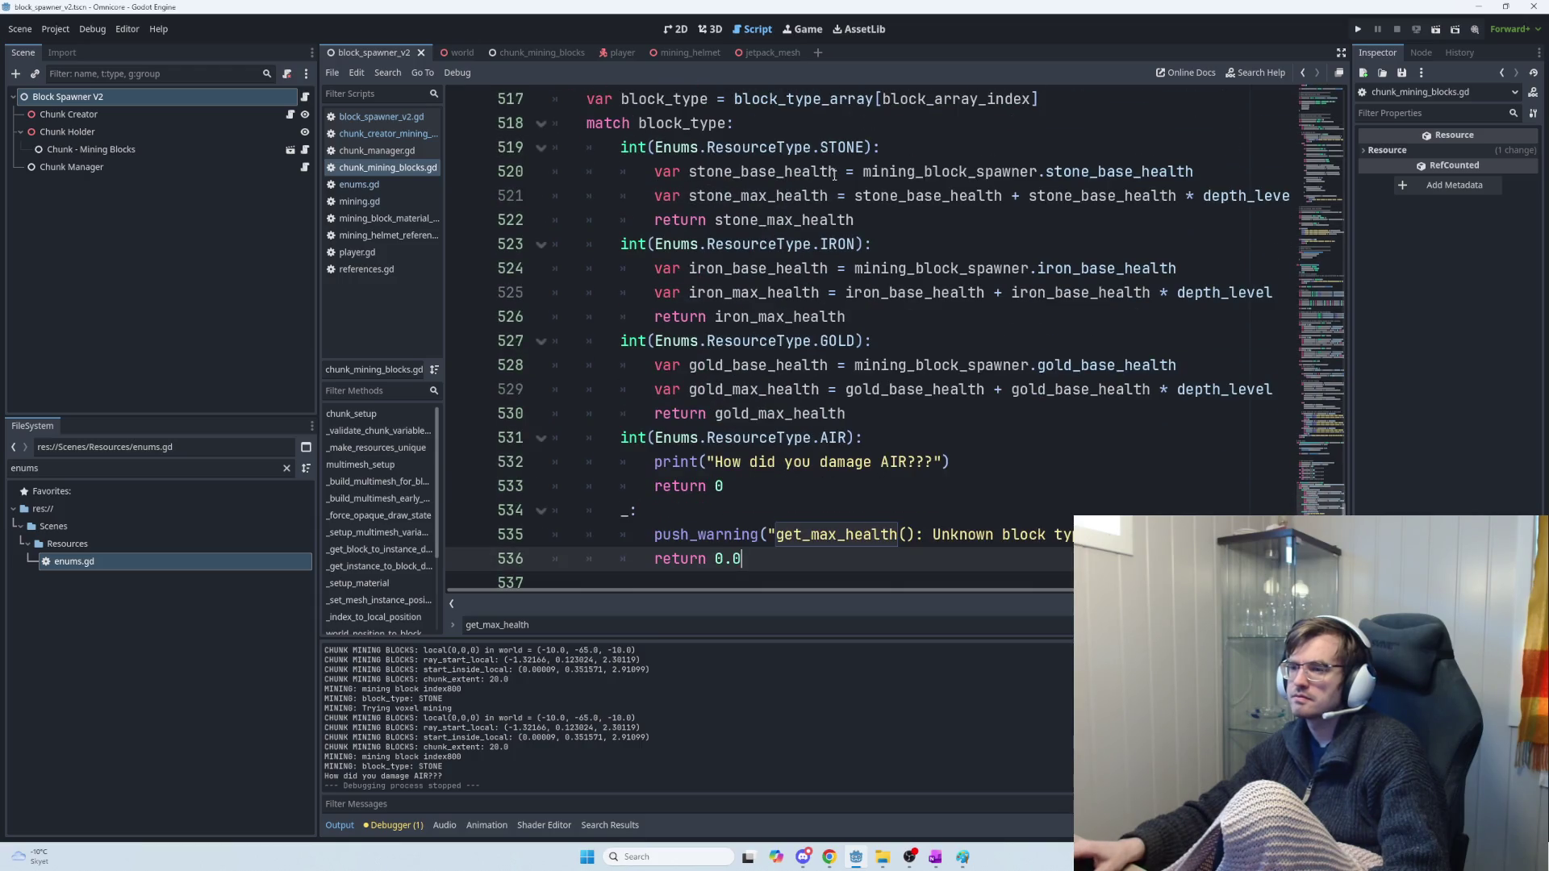
Select the stone_max_health and gold_max_health references in the match cases
click(920, 222)
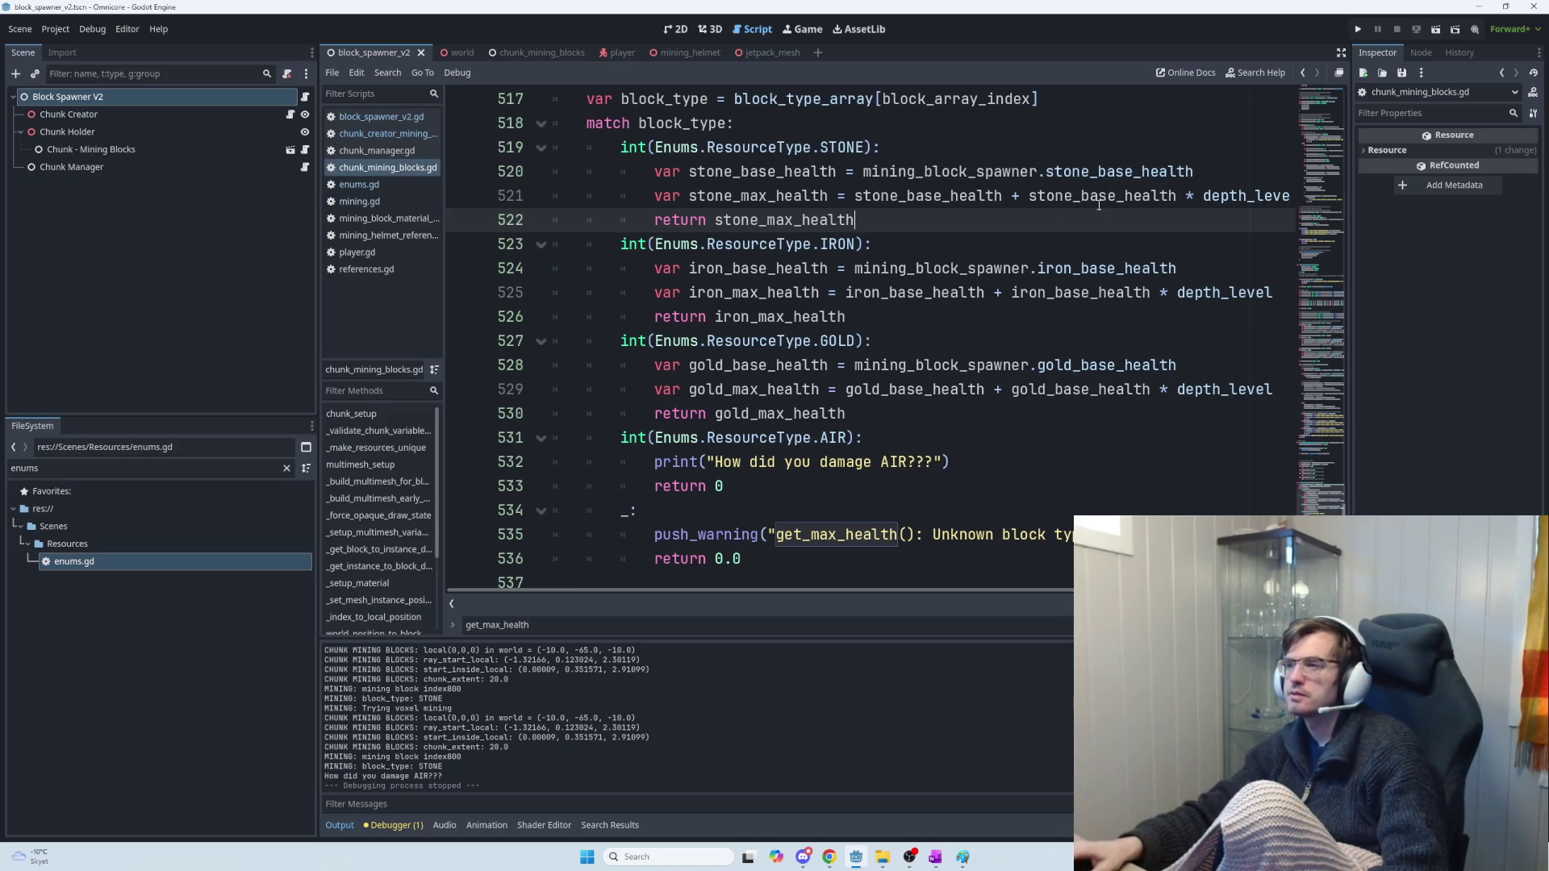
click(1097, 197)
double_click(918, 201)
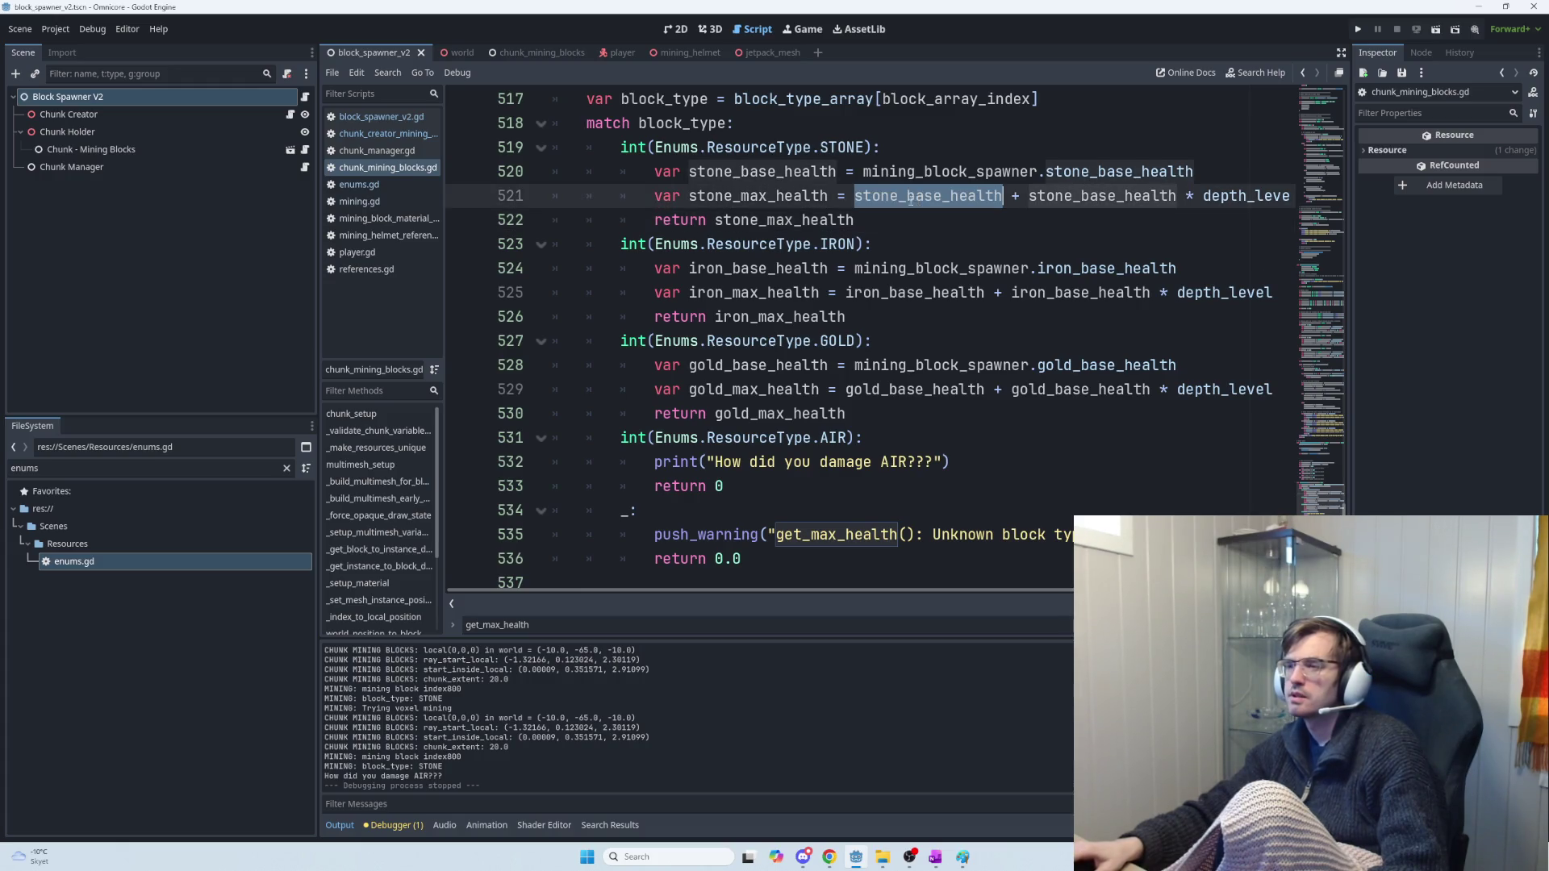
double_click(782, 199)
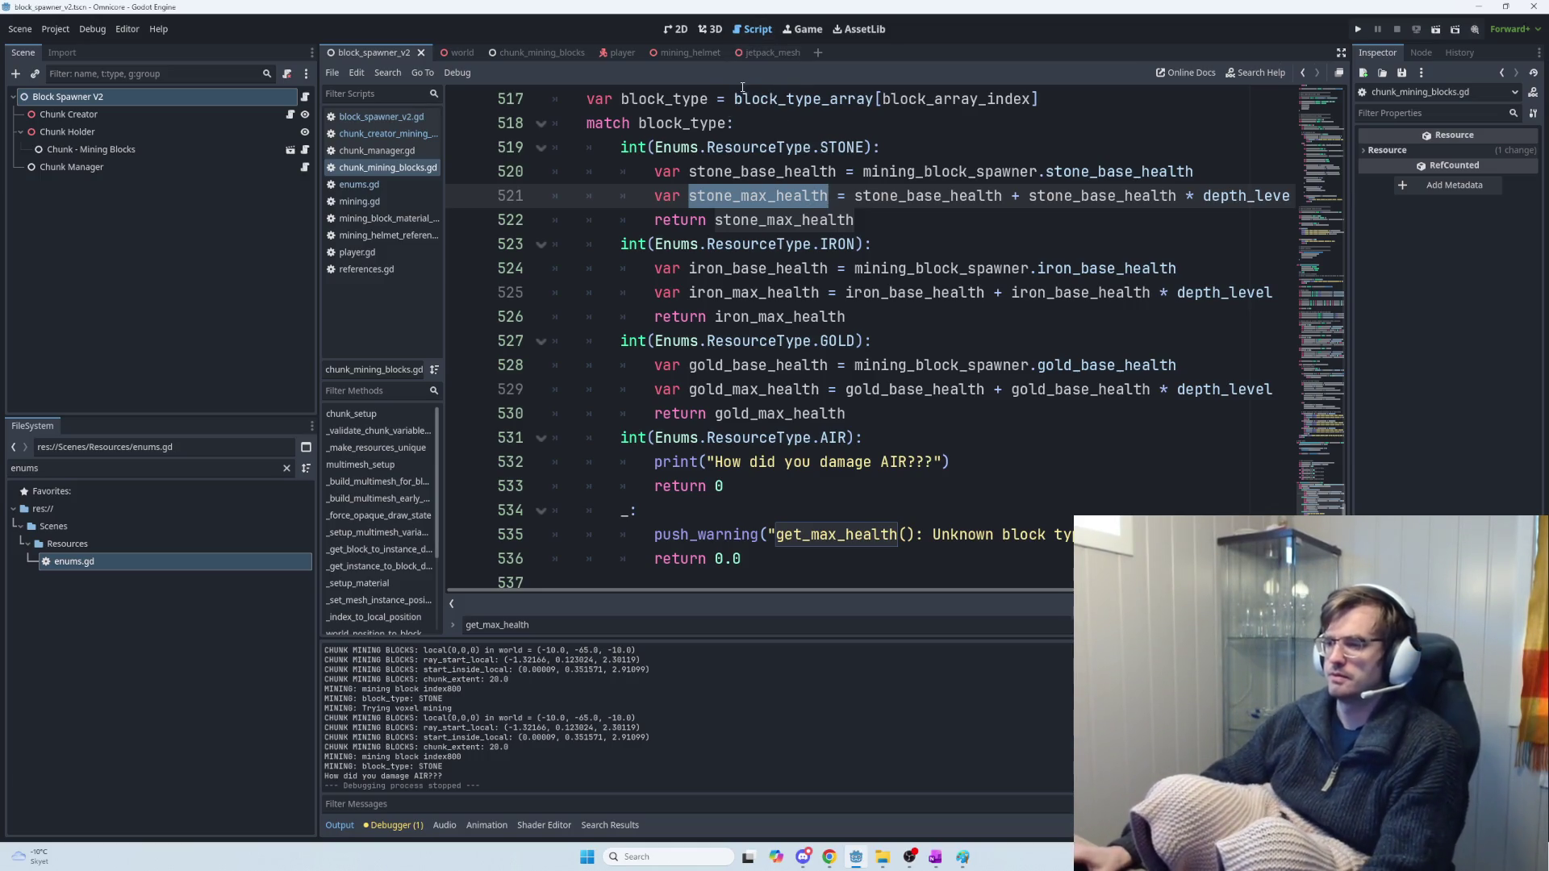
scroll(787, 351, down, 1)
double_click(788, 317)
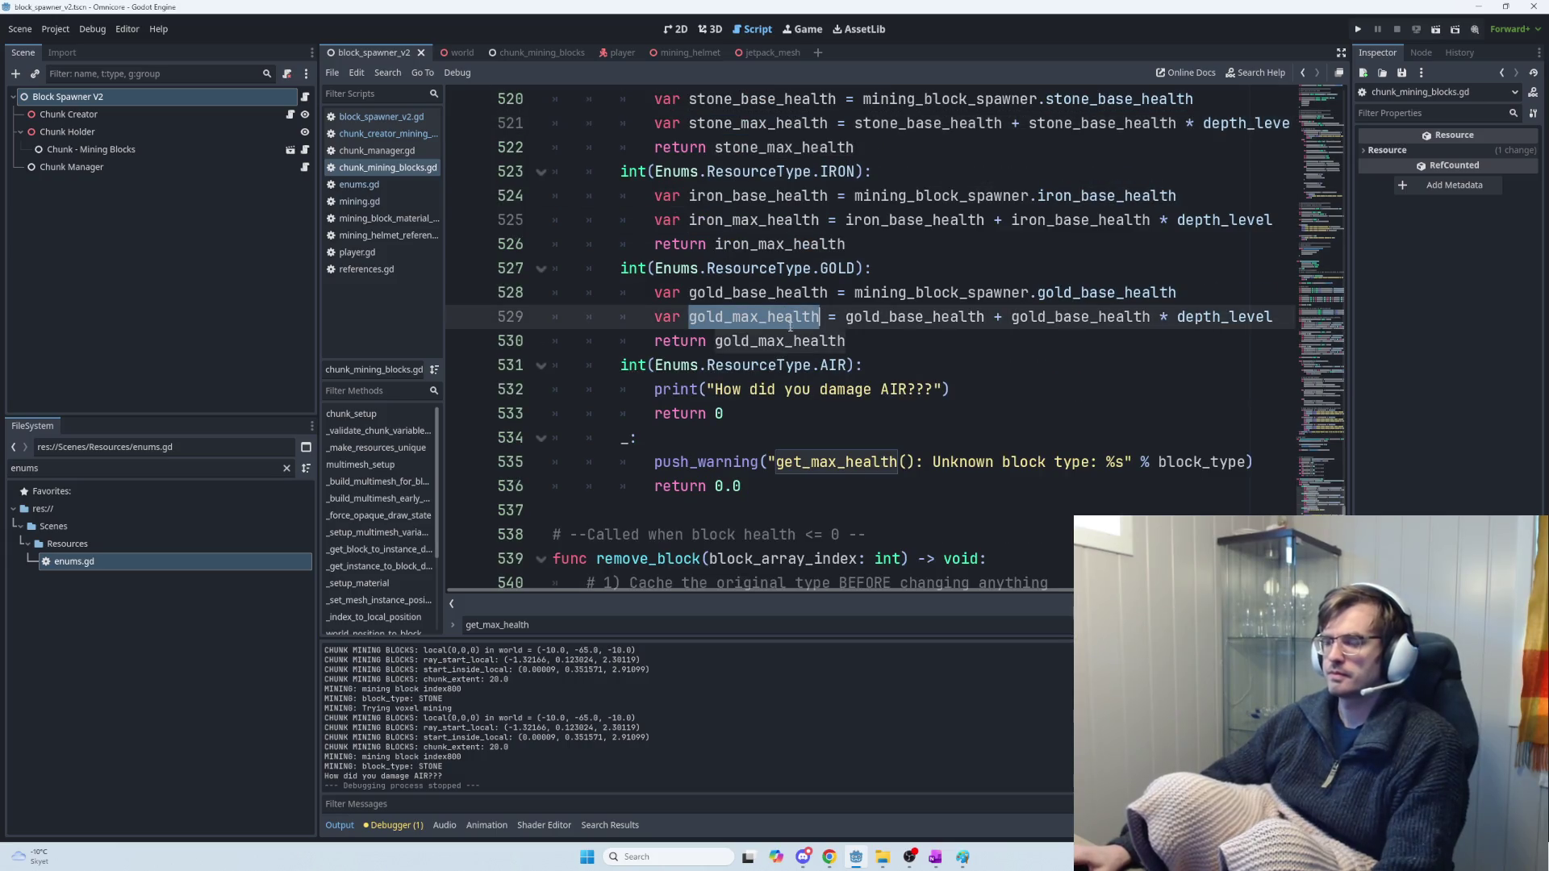
key(alt+Tab)
Copy ChatGPT's block_type_enum line built from Enums.ResourceType.values()[block_type]
scroll(917, 491, down, 1)
scroll(917, 491, down, 5)
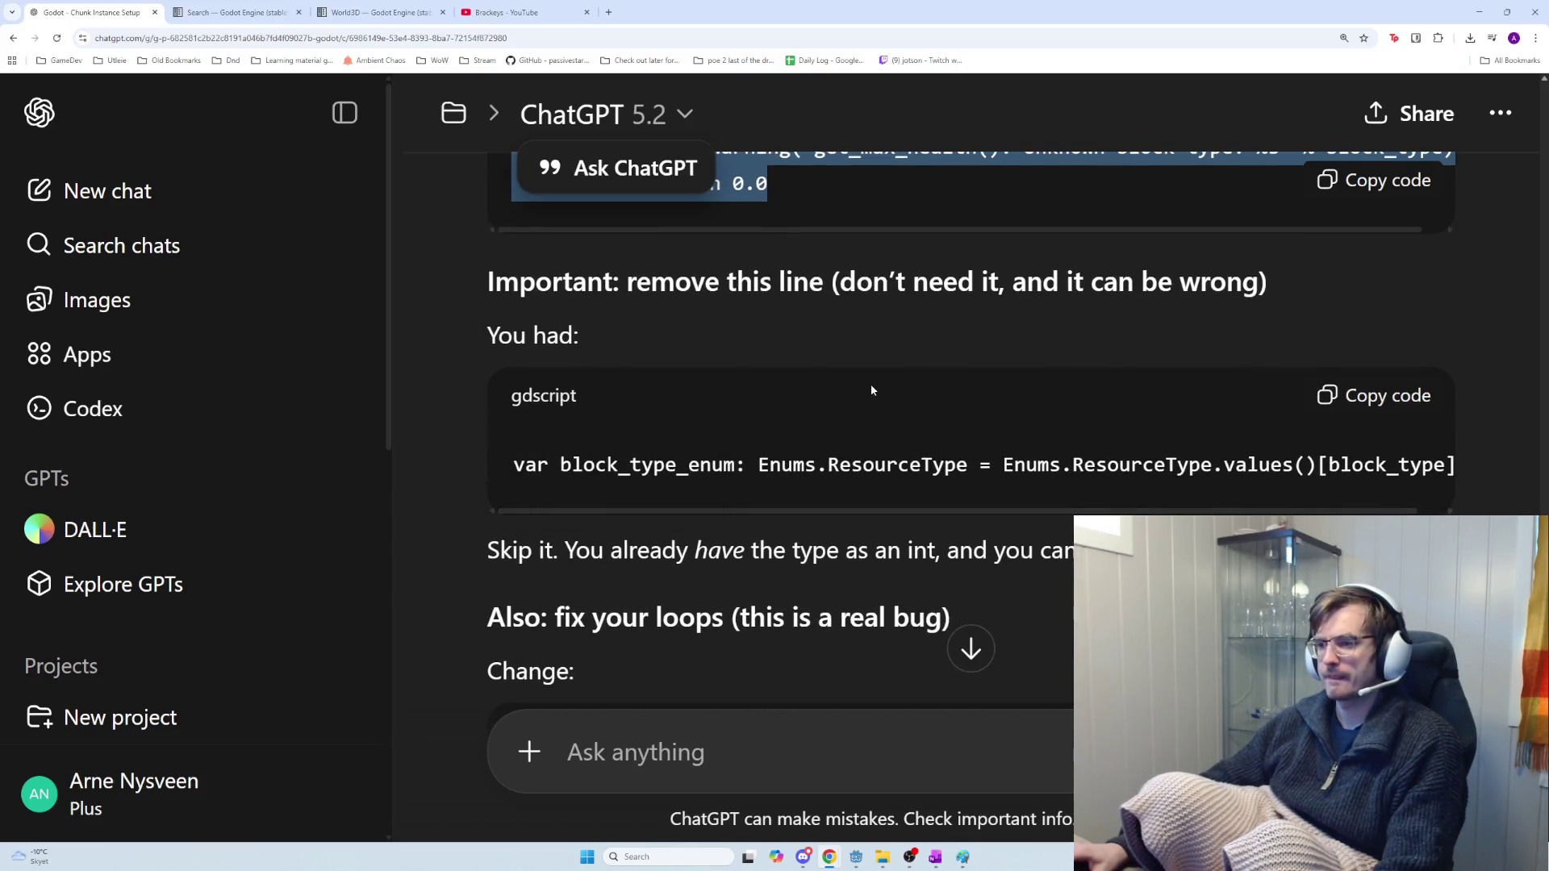
double_click(898, 465)
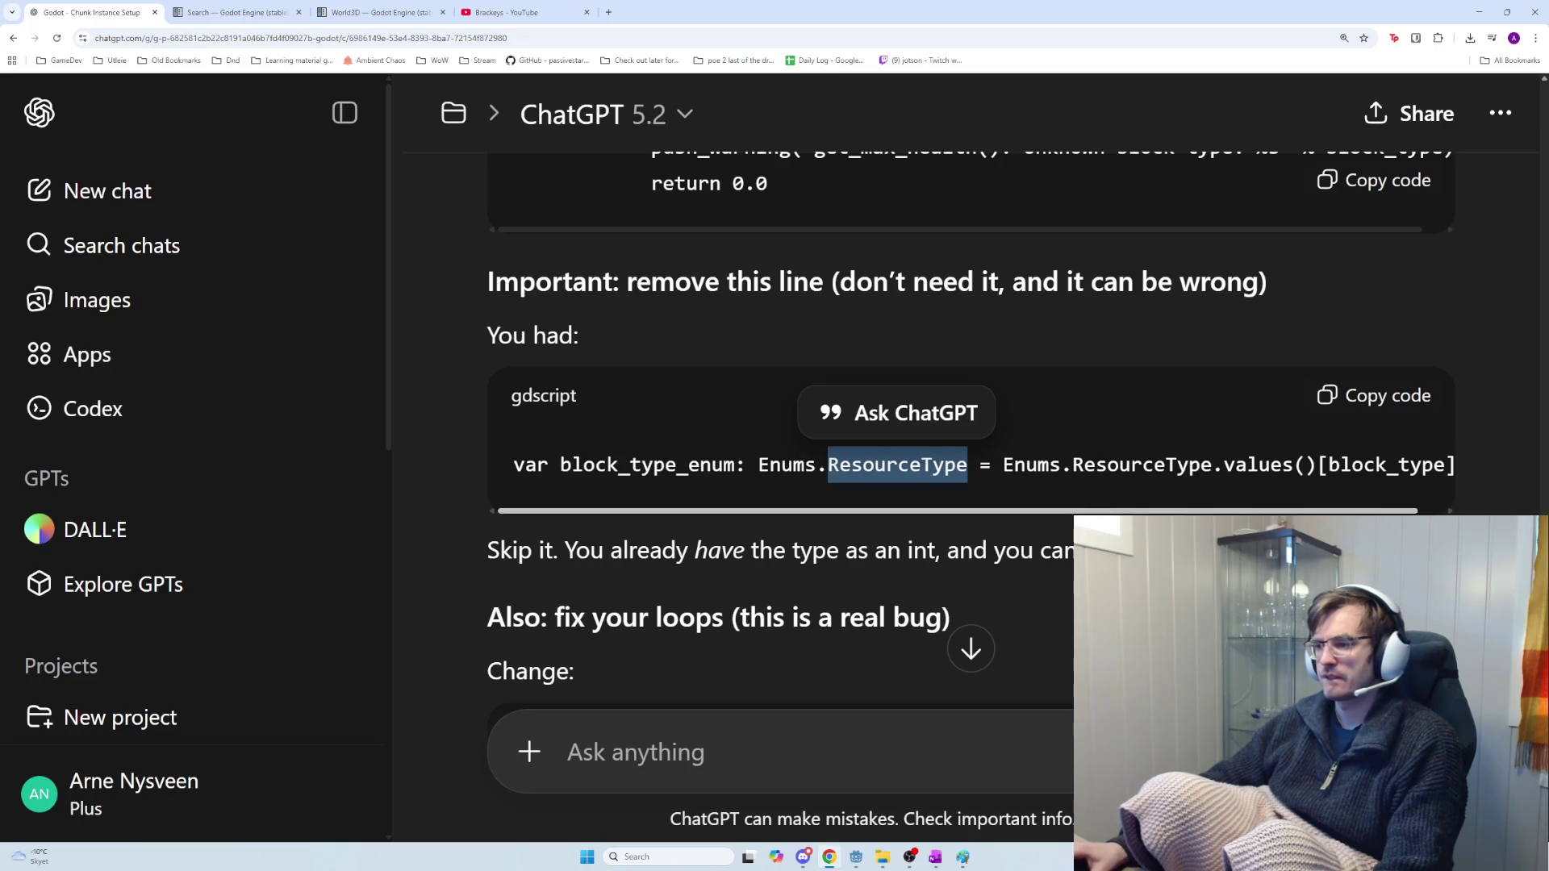
drag(1084, 466, 1170, 561)
click(1405, 398)
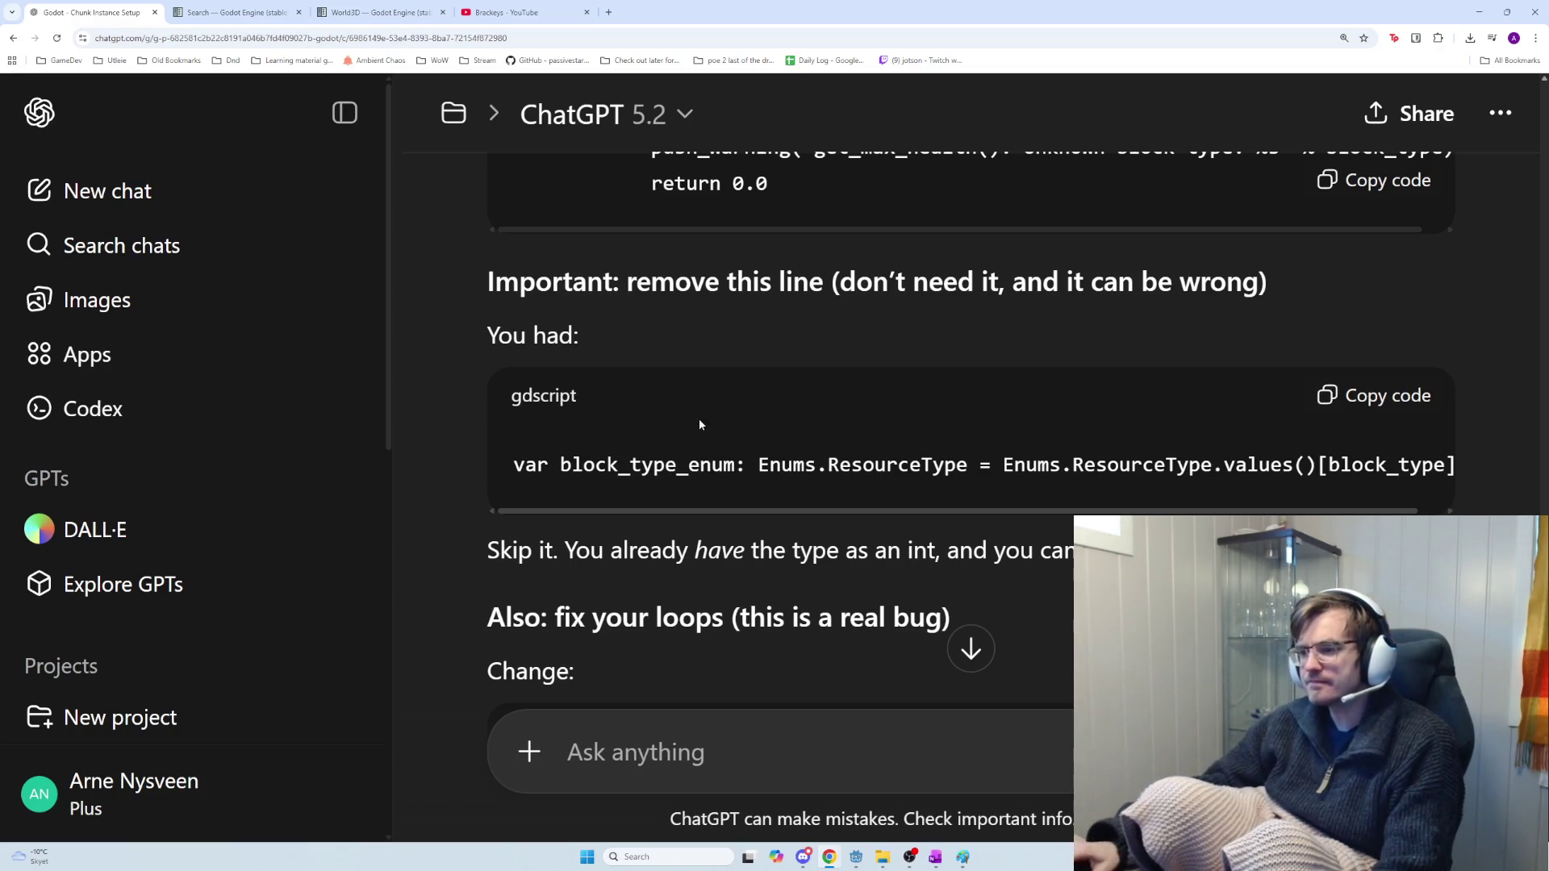
Read over the 'Skip it' explanation and the Enums.ResourceType part of the code line
drag(759, 551, 1073, 551)
click(1073, 551)
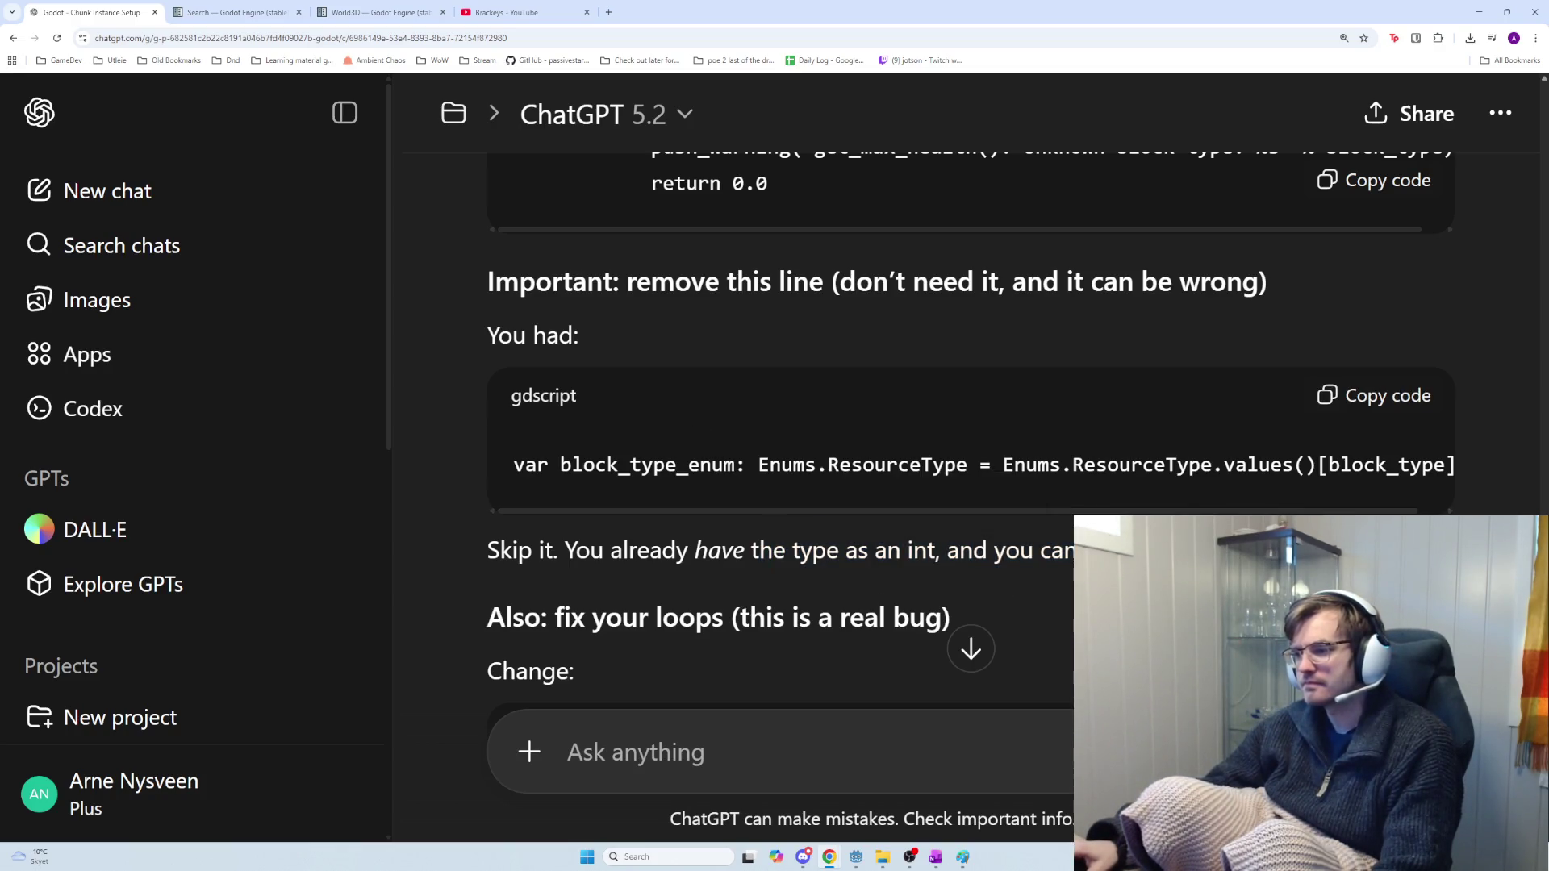
drag(942, 552, 1081, 551)
click(741, 474)
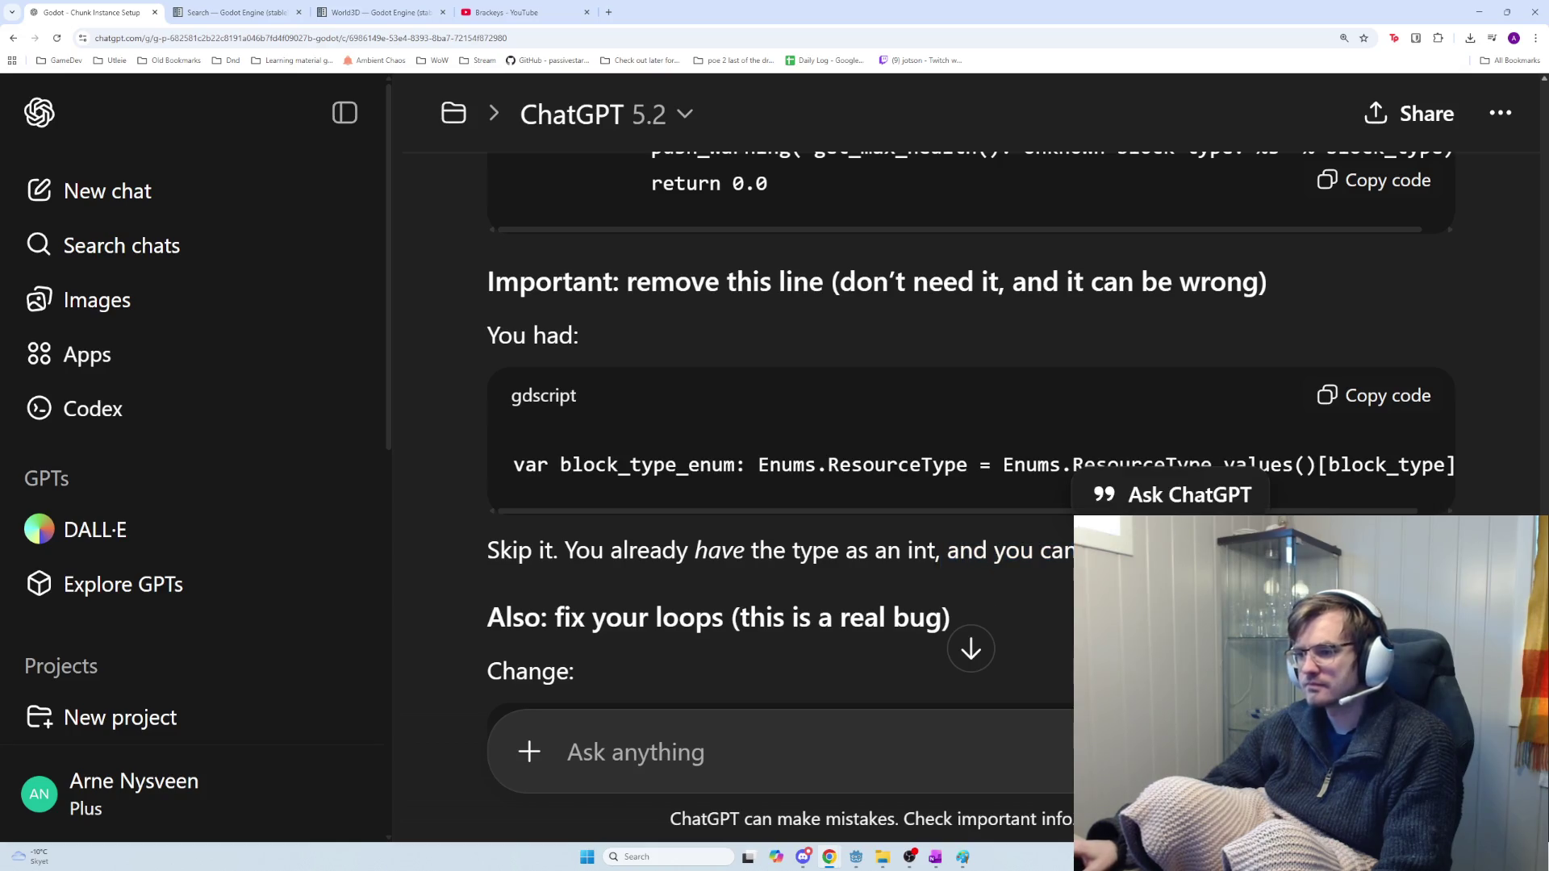
drag(757, 465, 976, 468)
click(979, 472)
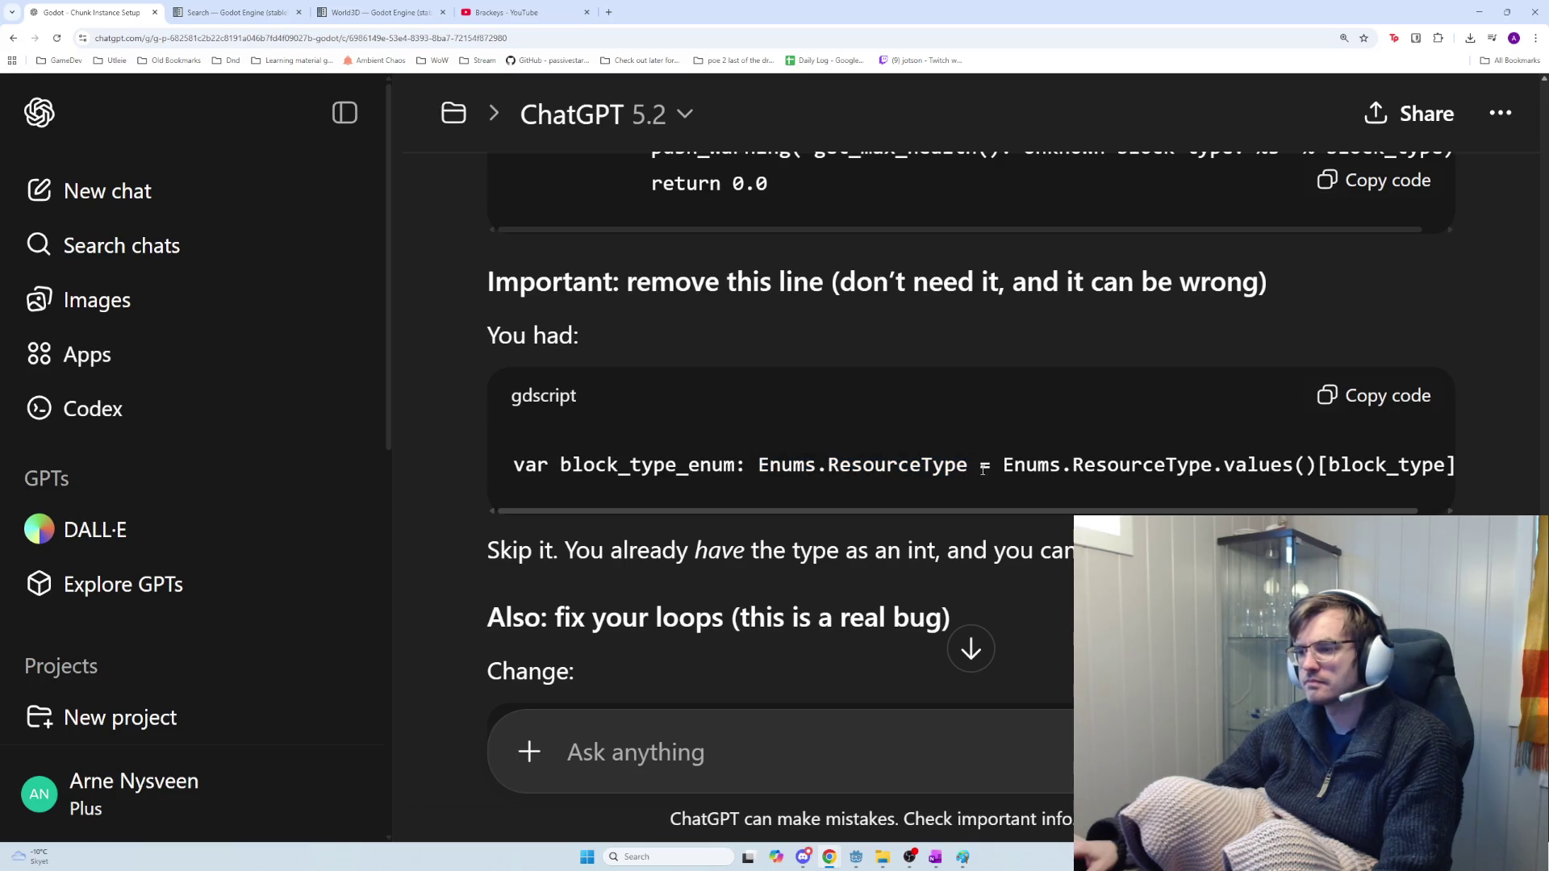
key(alt+Tab)
Search the script for Enums.ResourceType.values()[block_type], trimming the pasted declaration prefix
key(ctrl+v)
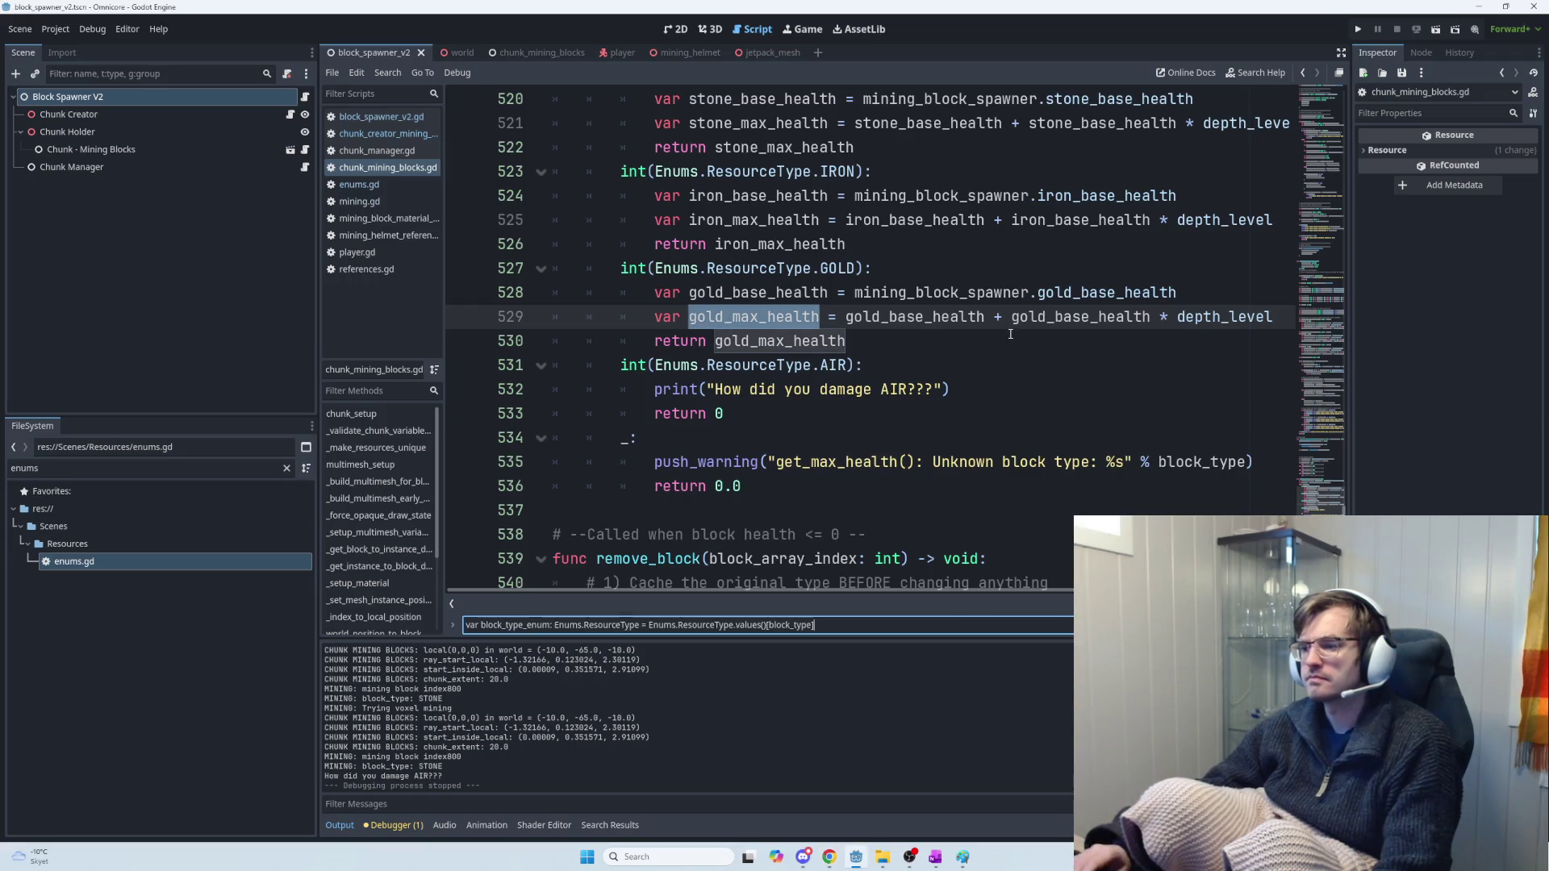
key(ctrl+a)
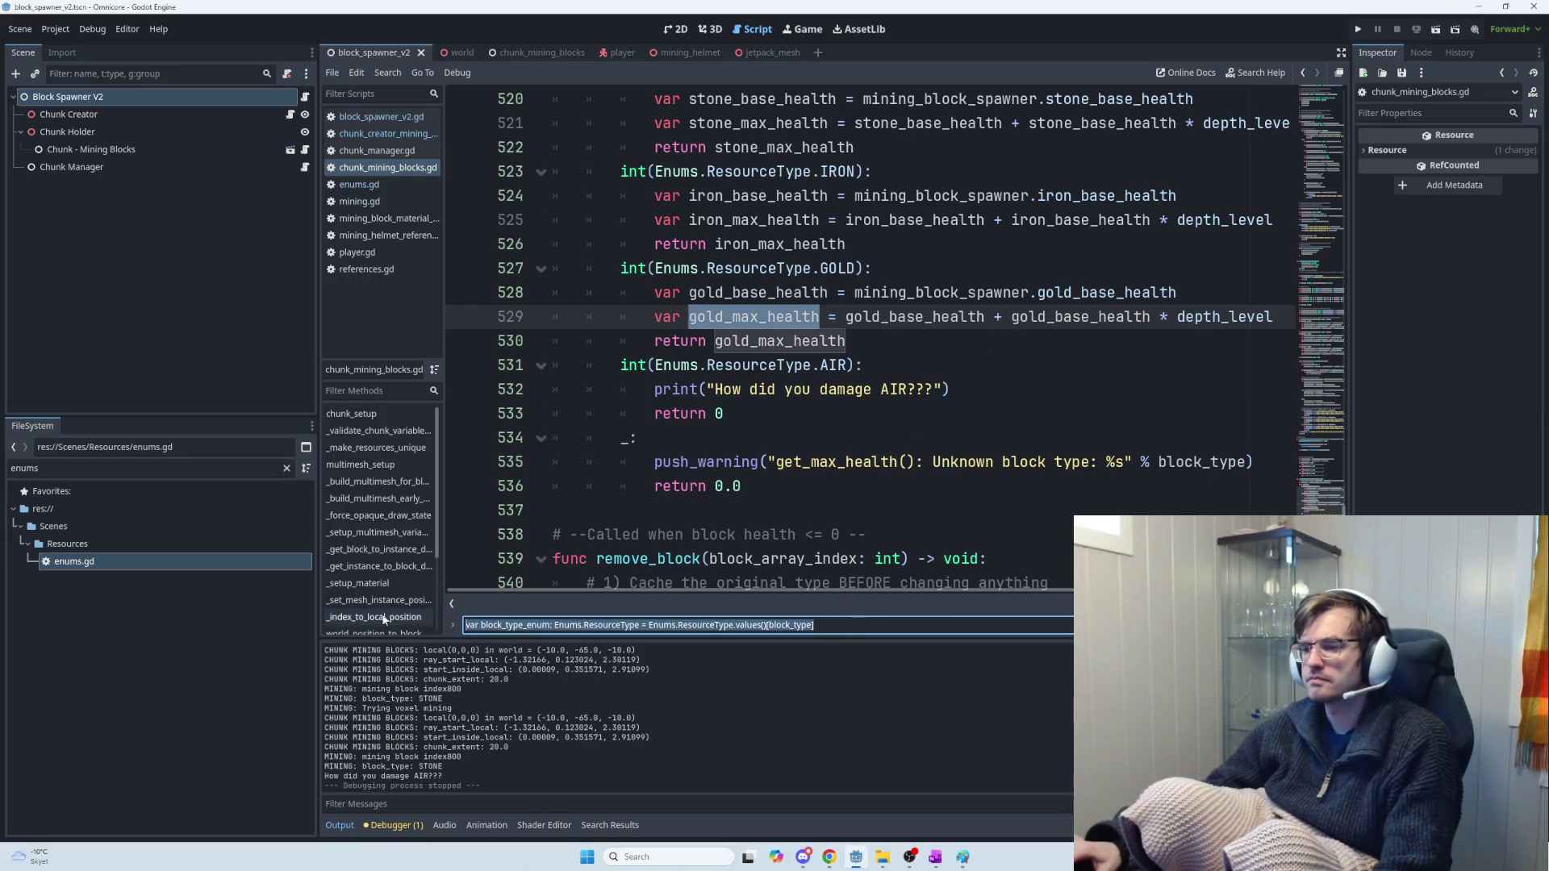
click(819, 629)
drag(649, 628, 466, 626)
key(BackSpace)
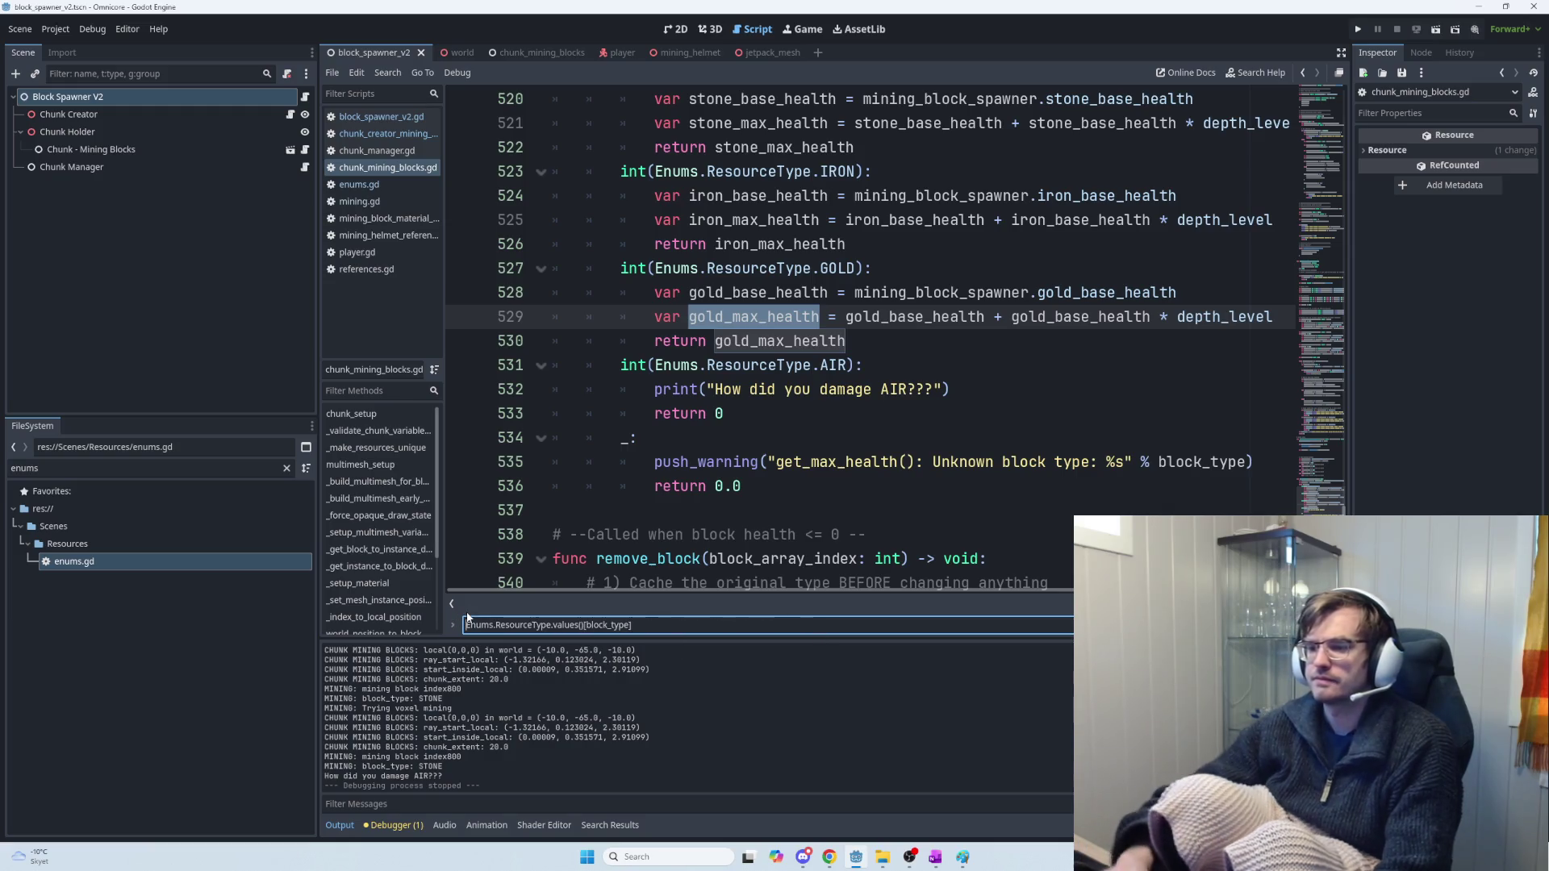
key(ctrl+a)
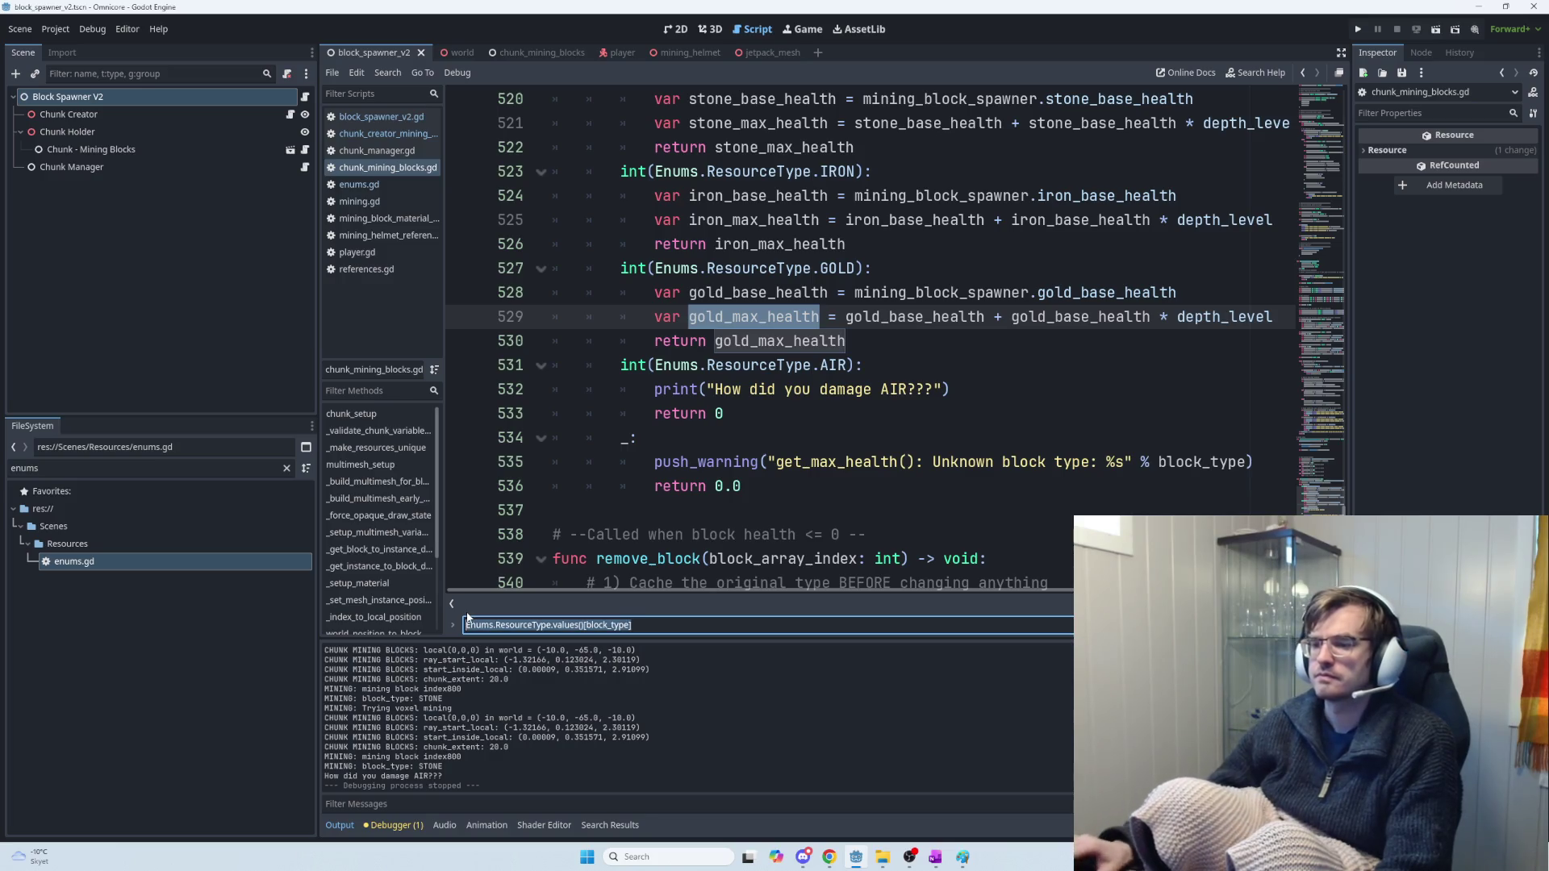
key(alt+Tab)
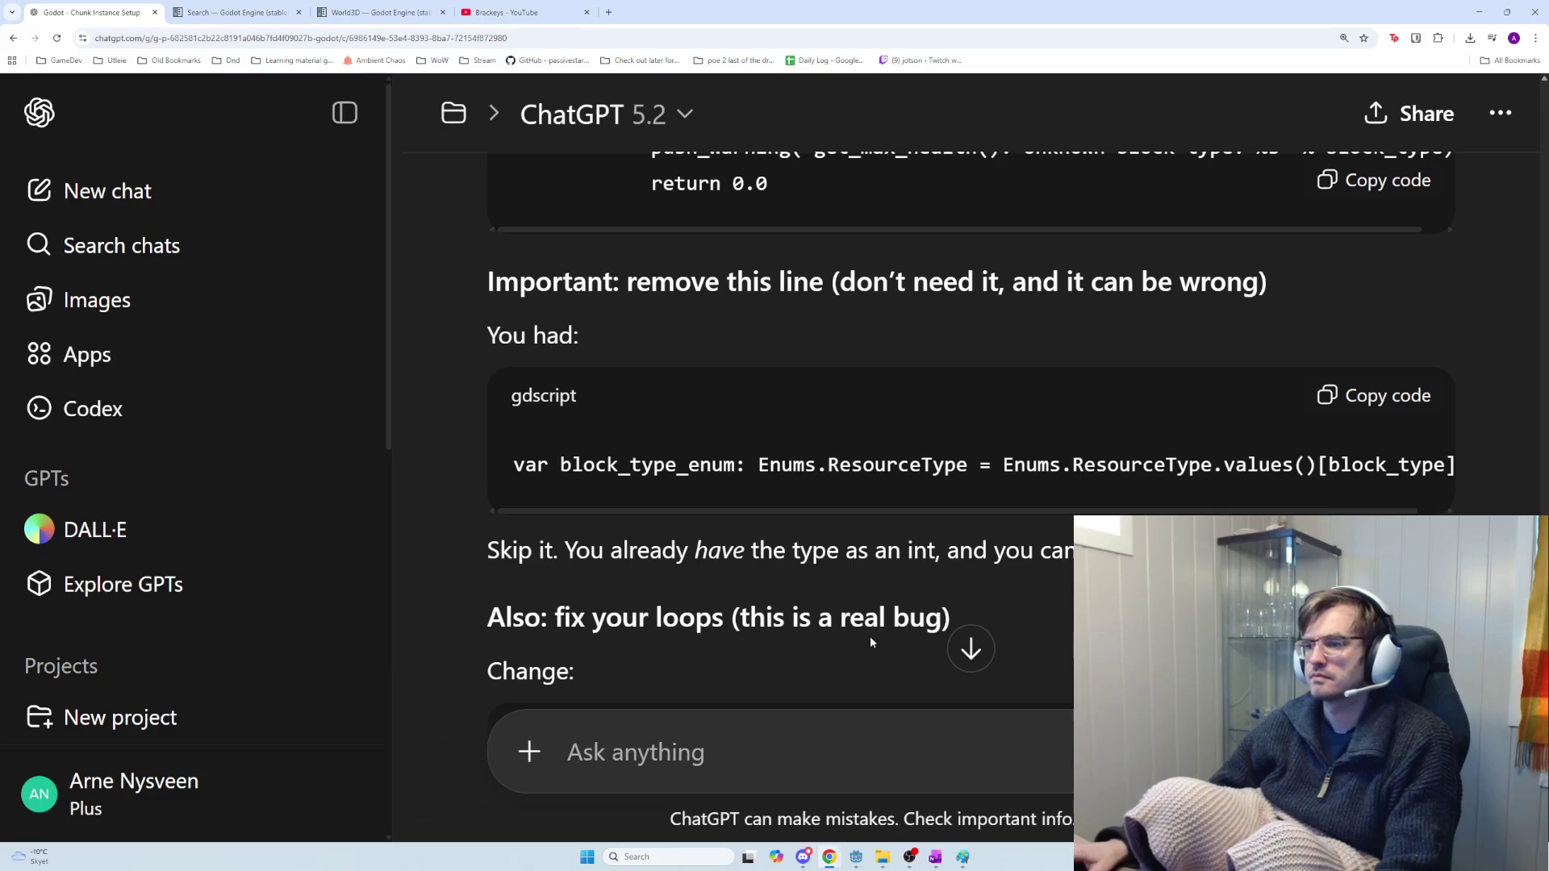
Search Godot's script for the copied 'var block_type_enum: Enums.ResourceType' declaration
drag(747, 512, 901, 522)
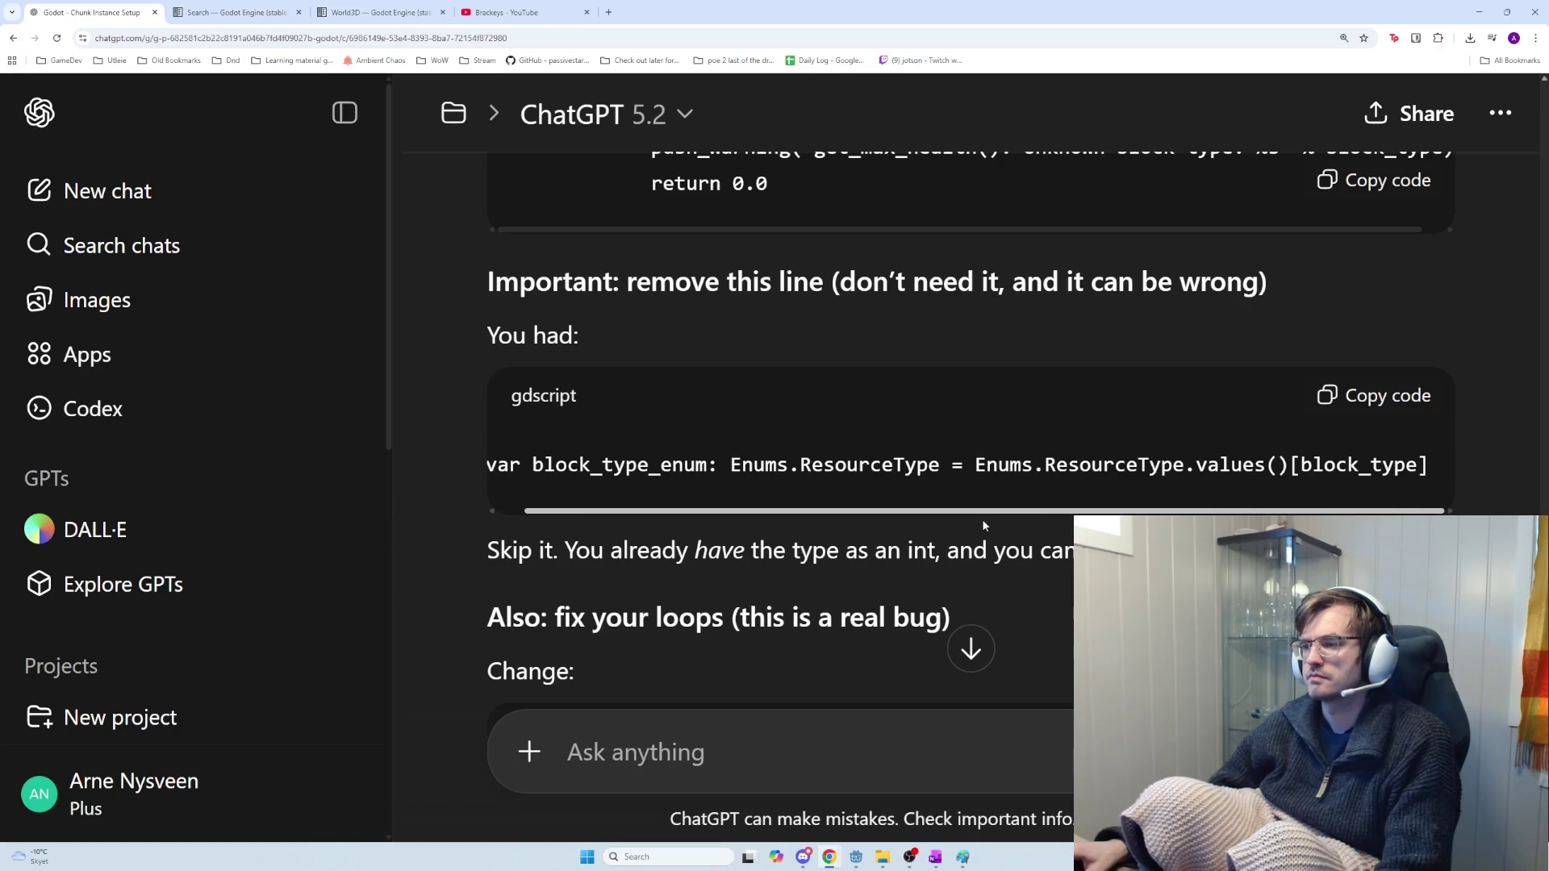
mouse_move(980, 520)
mouse_down()
mouse_move(831, 518)
mouse_move(912, 496)
mouse_move(398, 449)
mouse_move(464, 456)
mouse_up()
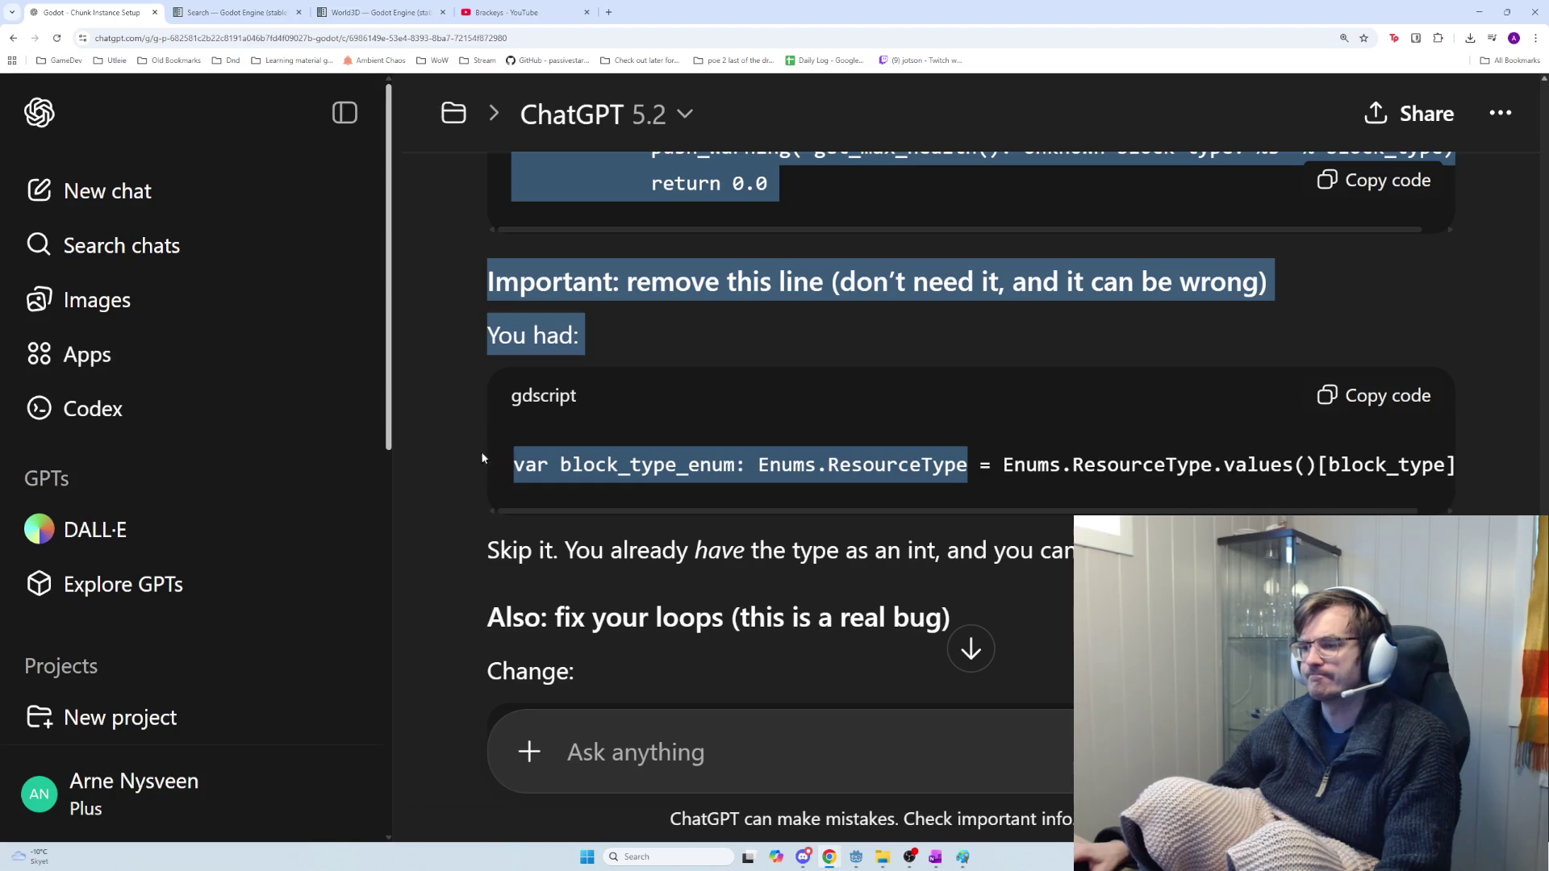
drag(966, 466, 522, 464)
key(ctrl+c)
key(alt+Tab)
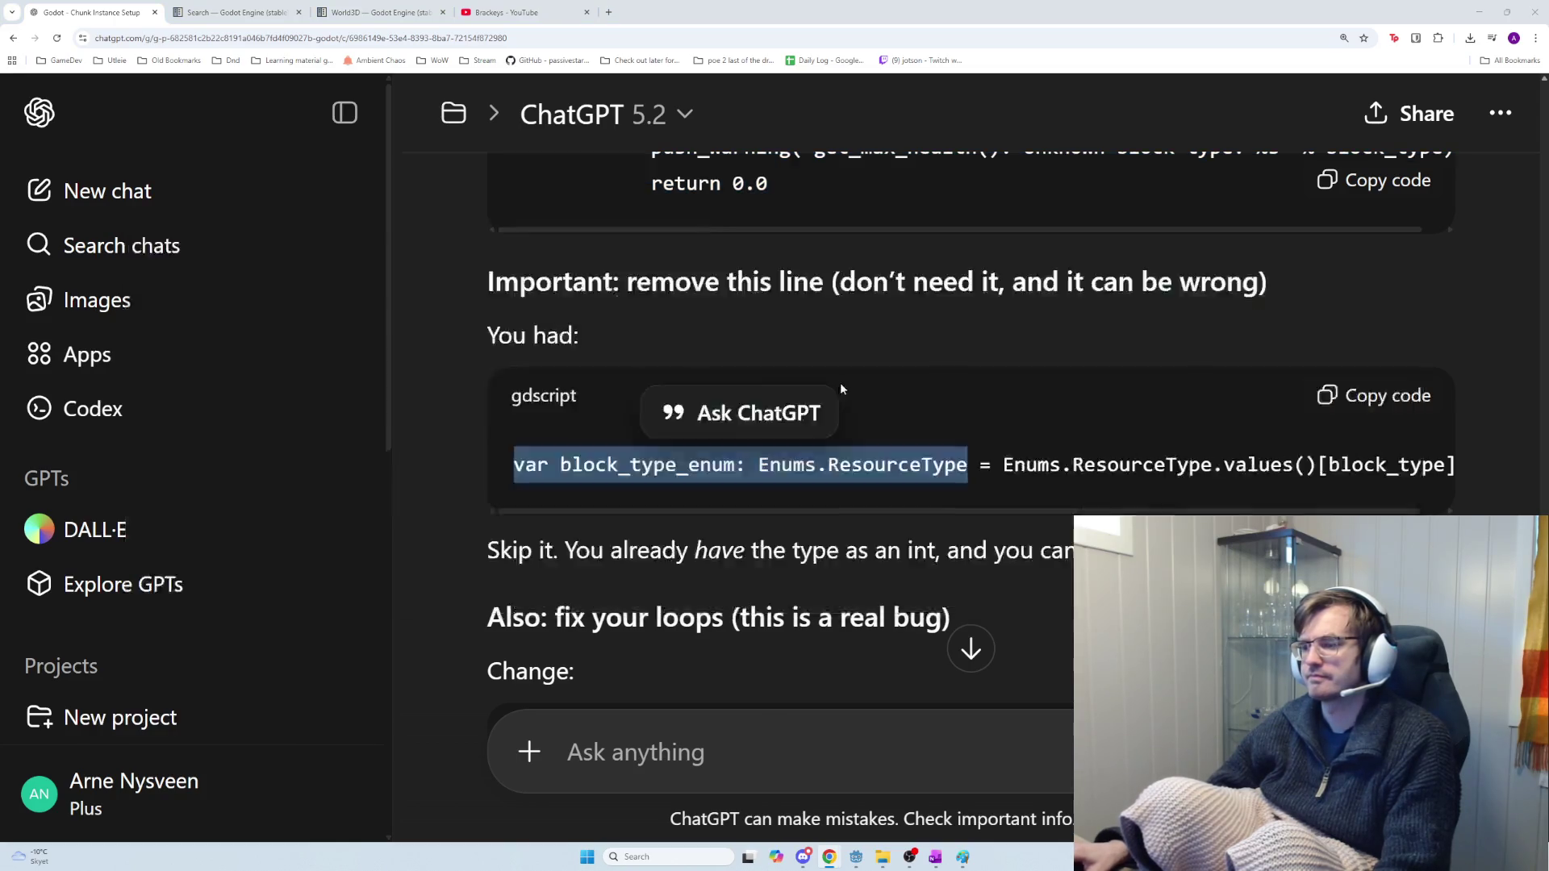
key(ctrl+v)
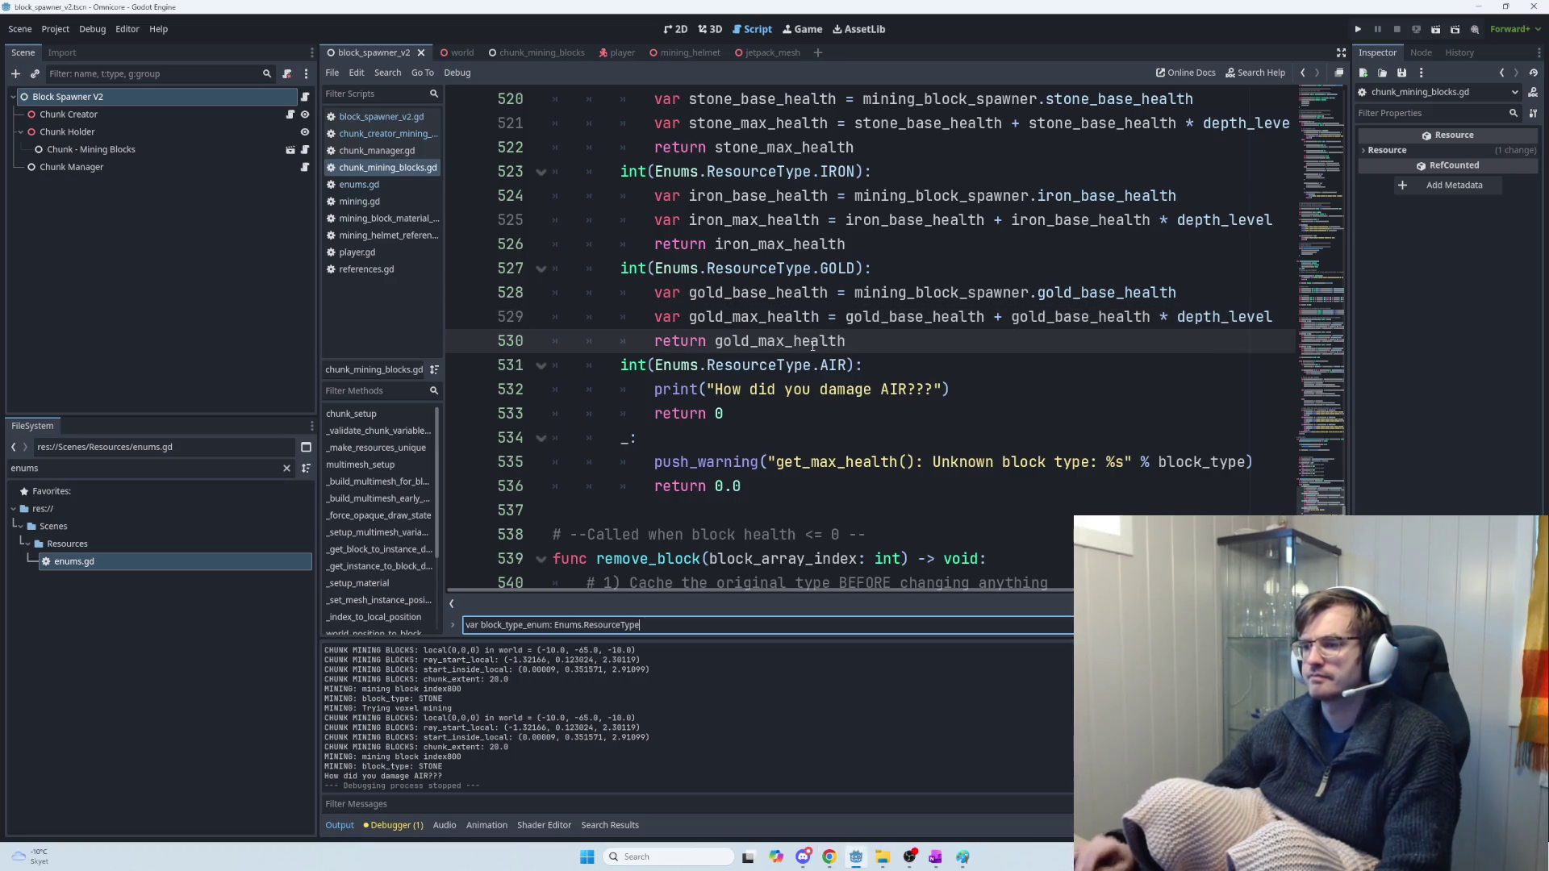
key(alt+Tab)
Narrow the search to 'block_type_enum: Enums.ResourceType', then scroll to the reply's loop fix
click(888, 456)
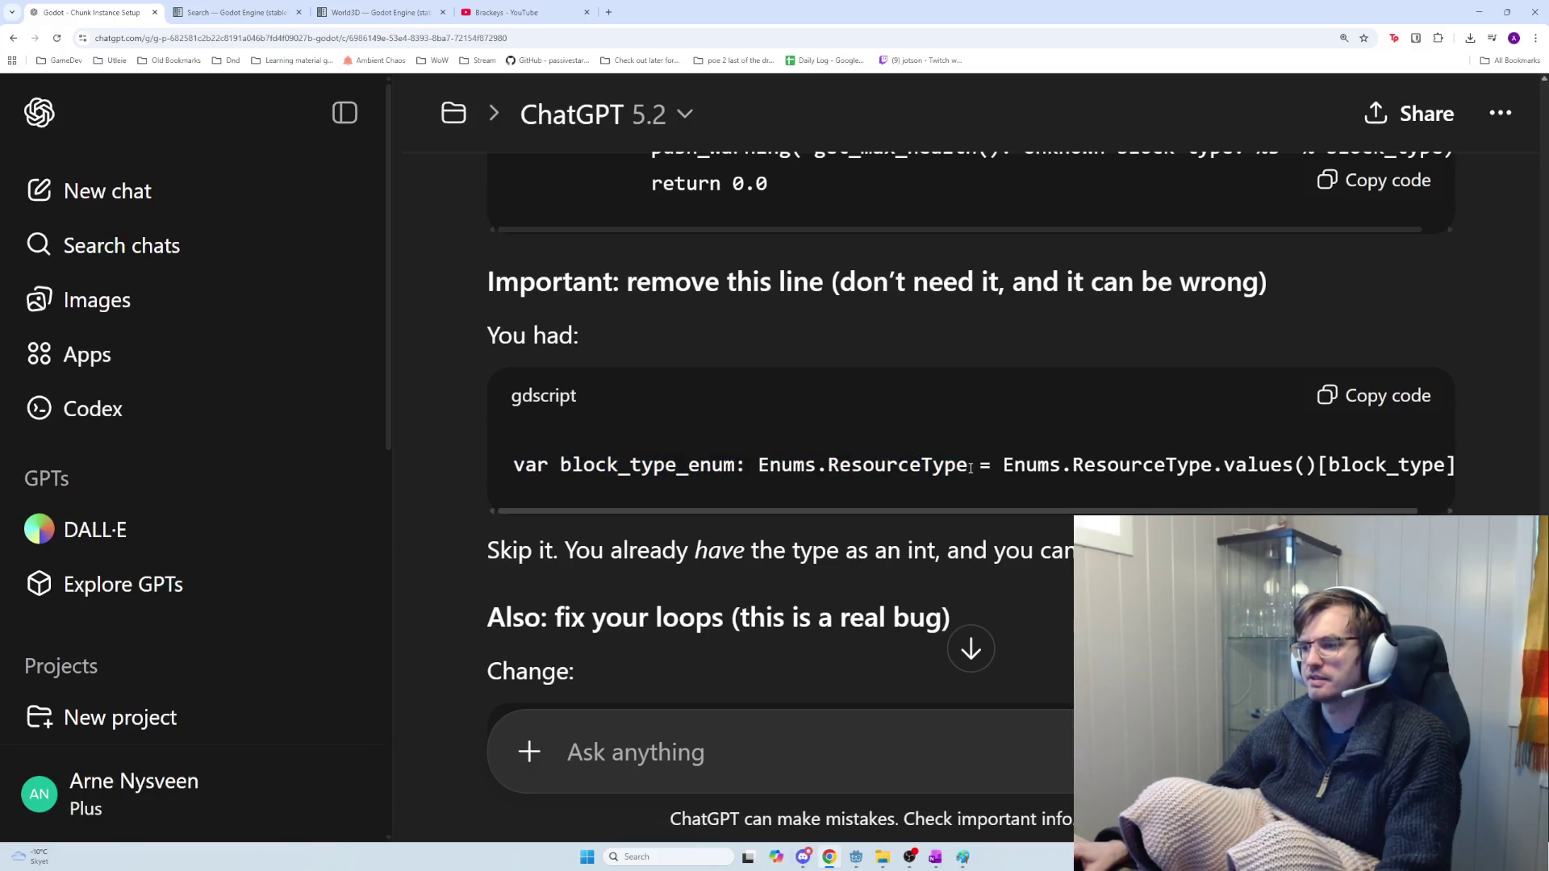
mouse_move(967, 466)
mouse_down()
mouse_move(525, 466)
mouse_move(560, 466)
mouse_up()
key(ctrl+c)
key(alt+Tab)
key(ctrl+f)
key(ctrl+v)
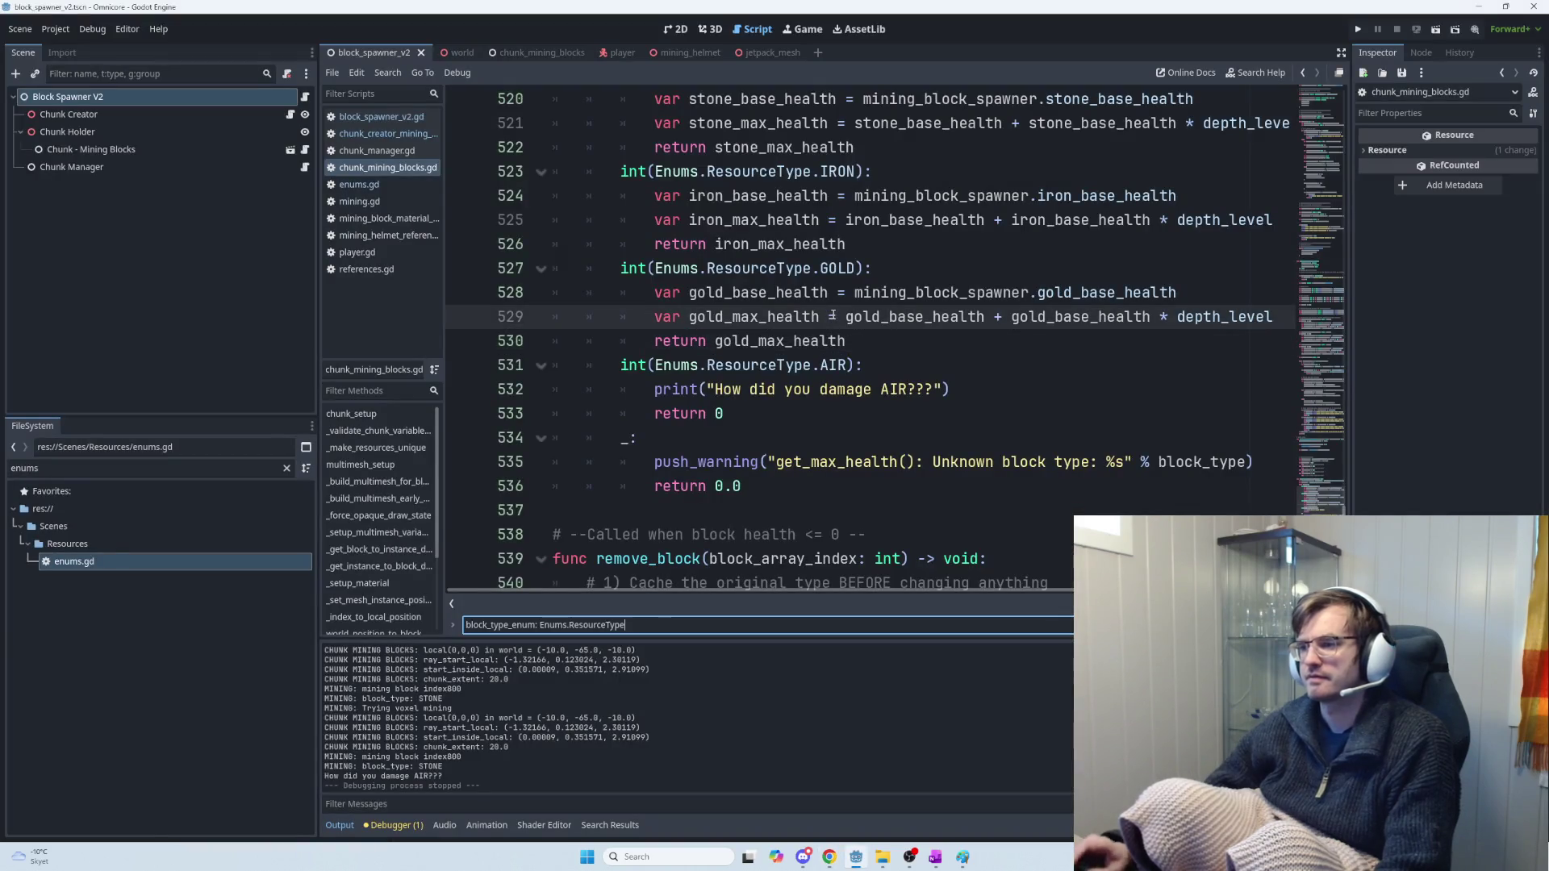
key(alt+Tab)
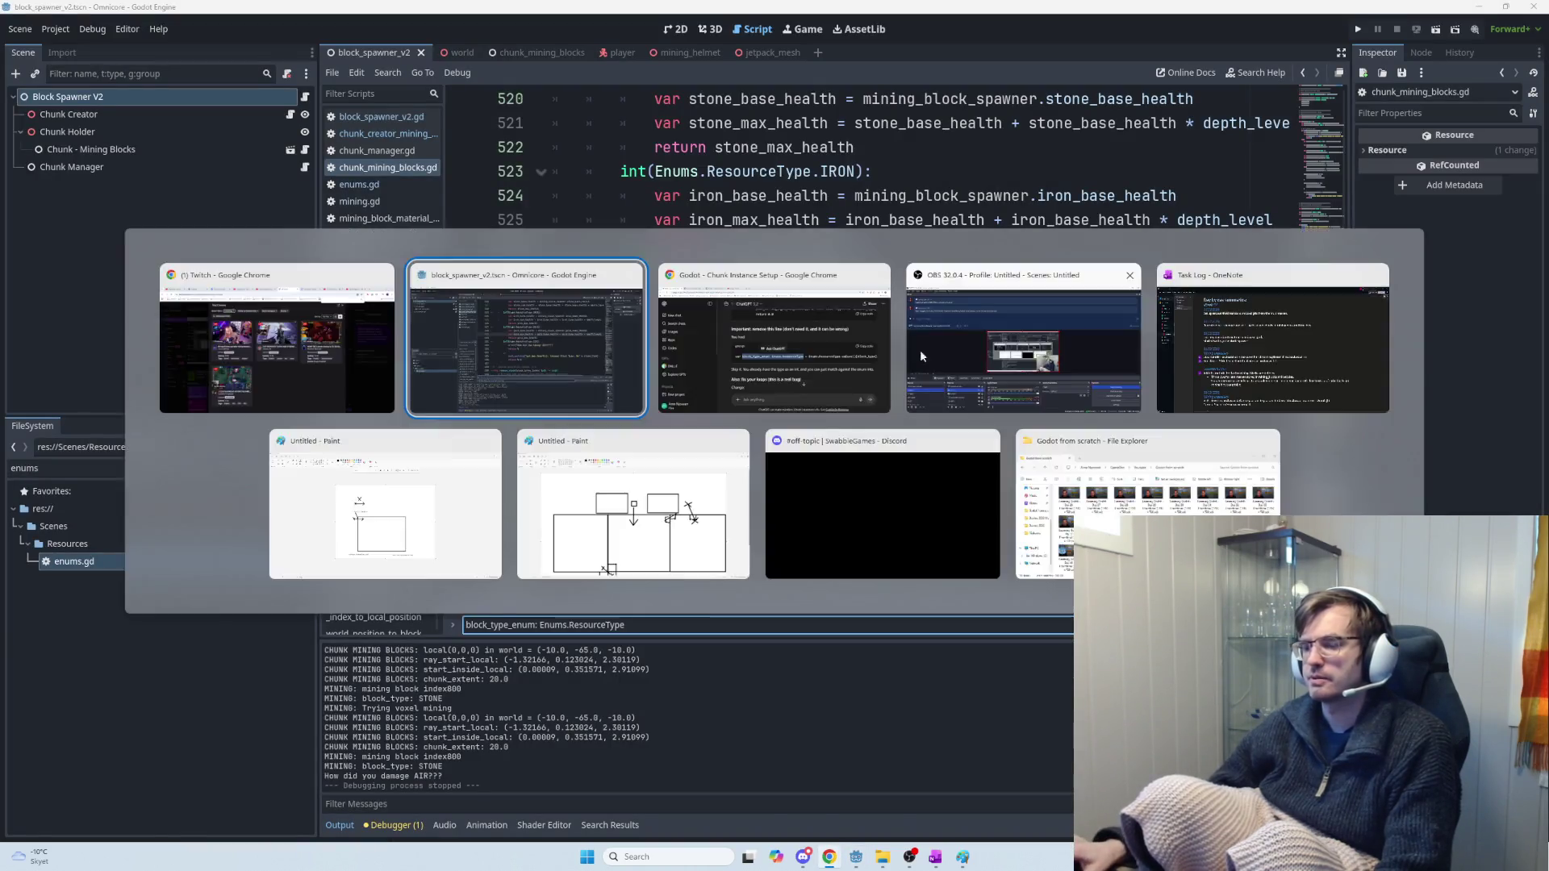
scroll(1029, 462, down, 3)
scroll(1029, 462, down, 1)
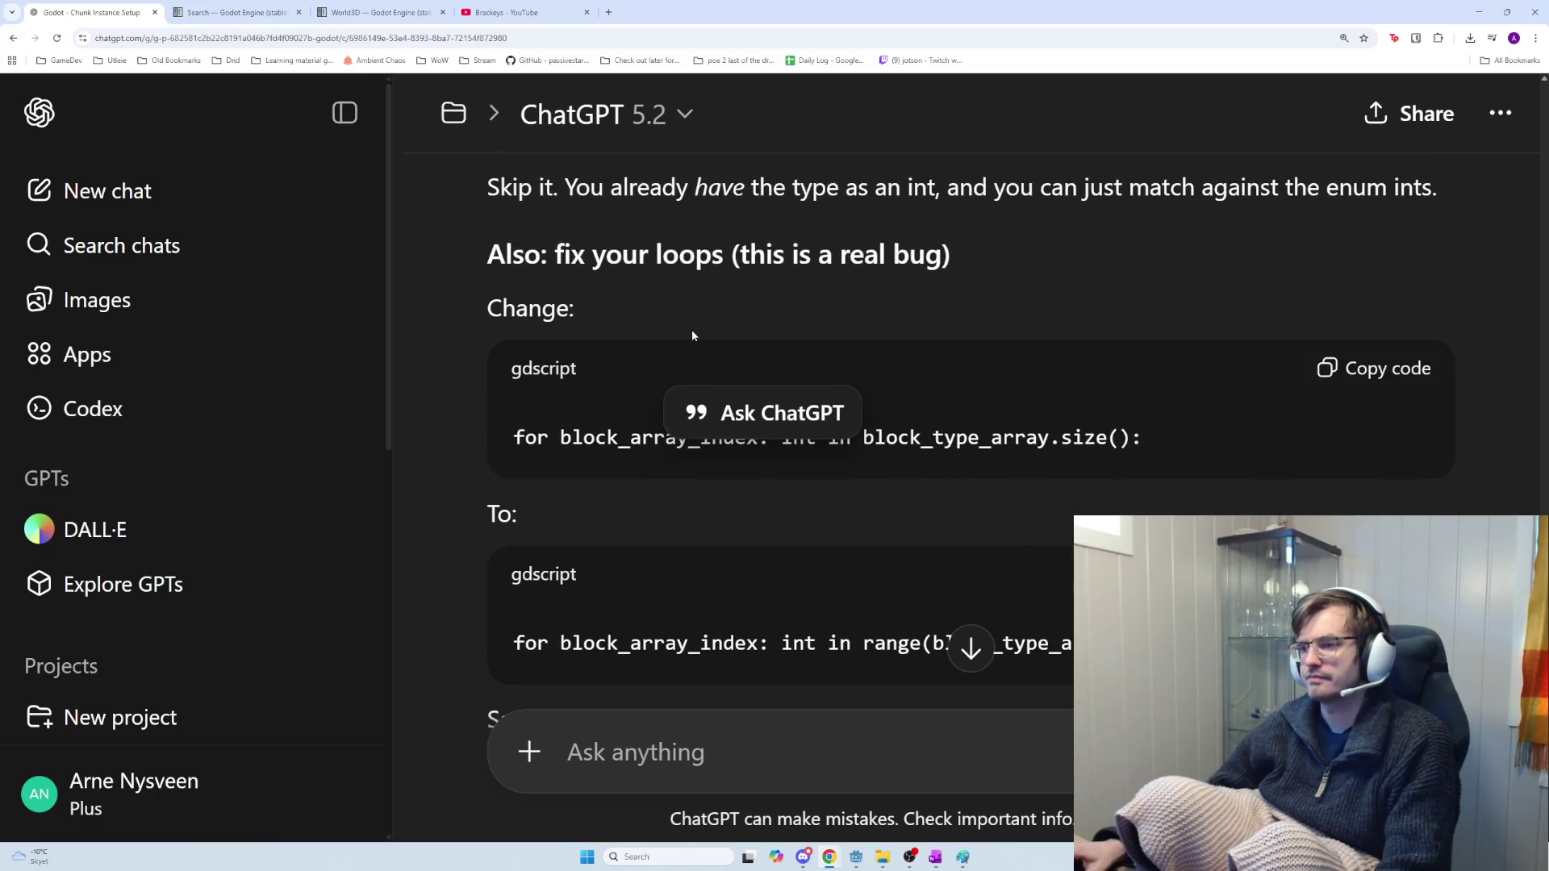
click(669, 318)
mouse_move(563, 439)
mouse_down()
mouse_move(1143, 439)
mouse_move(499, 443)
mouse_up()
scroll(839, 510, down, 3)
scroll(886, 514, up, 4)
scroll(1023, 470, up, 7)
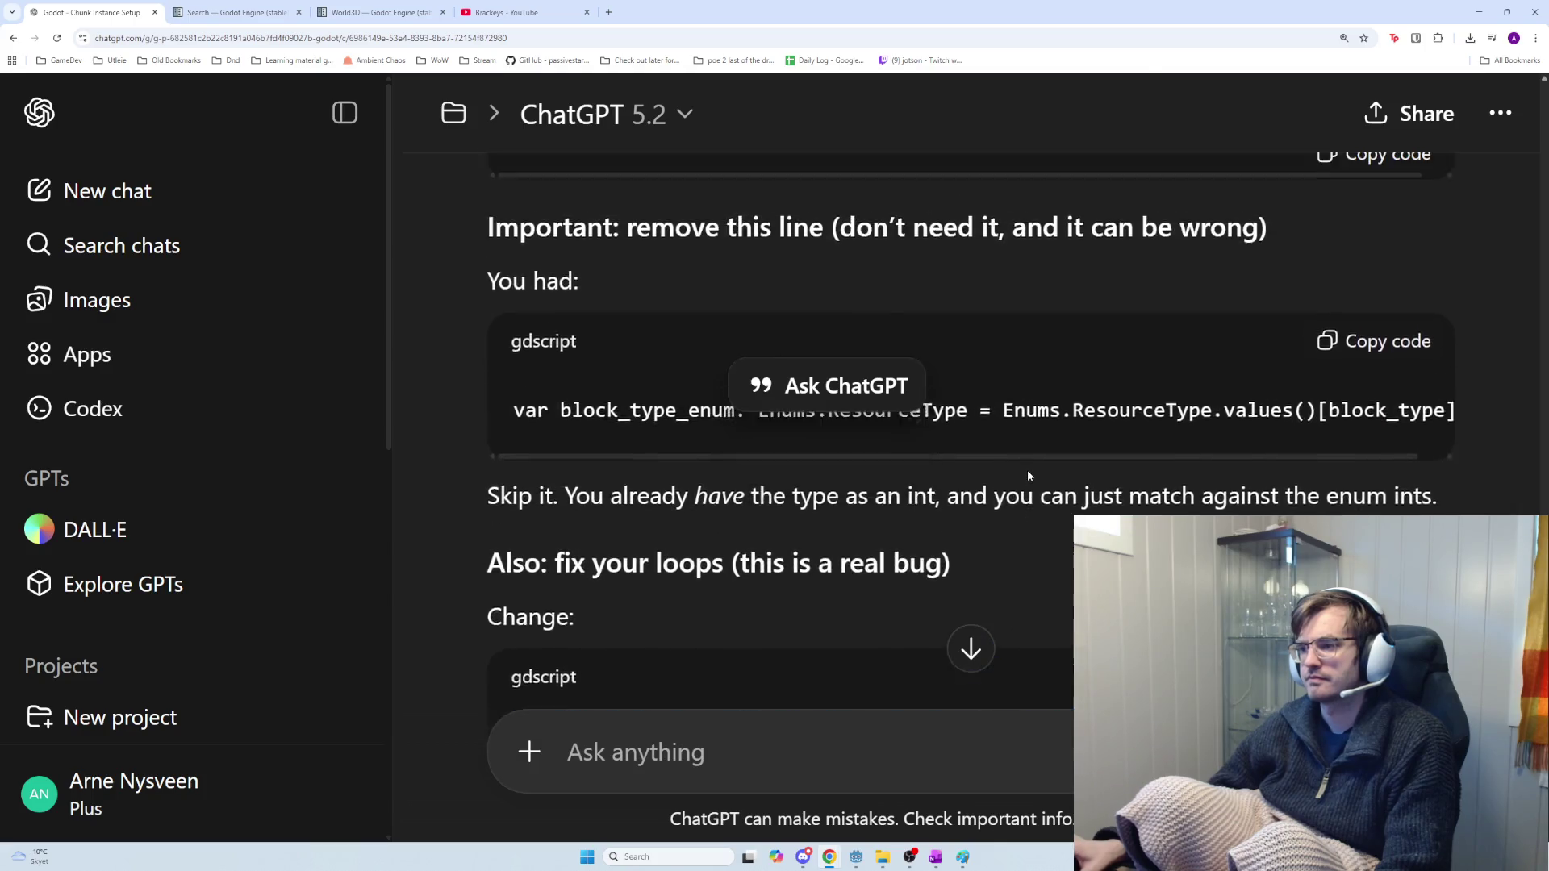
scroll(1020, 492, up, 7)
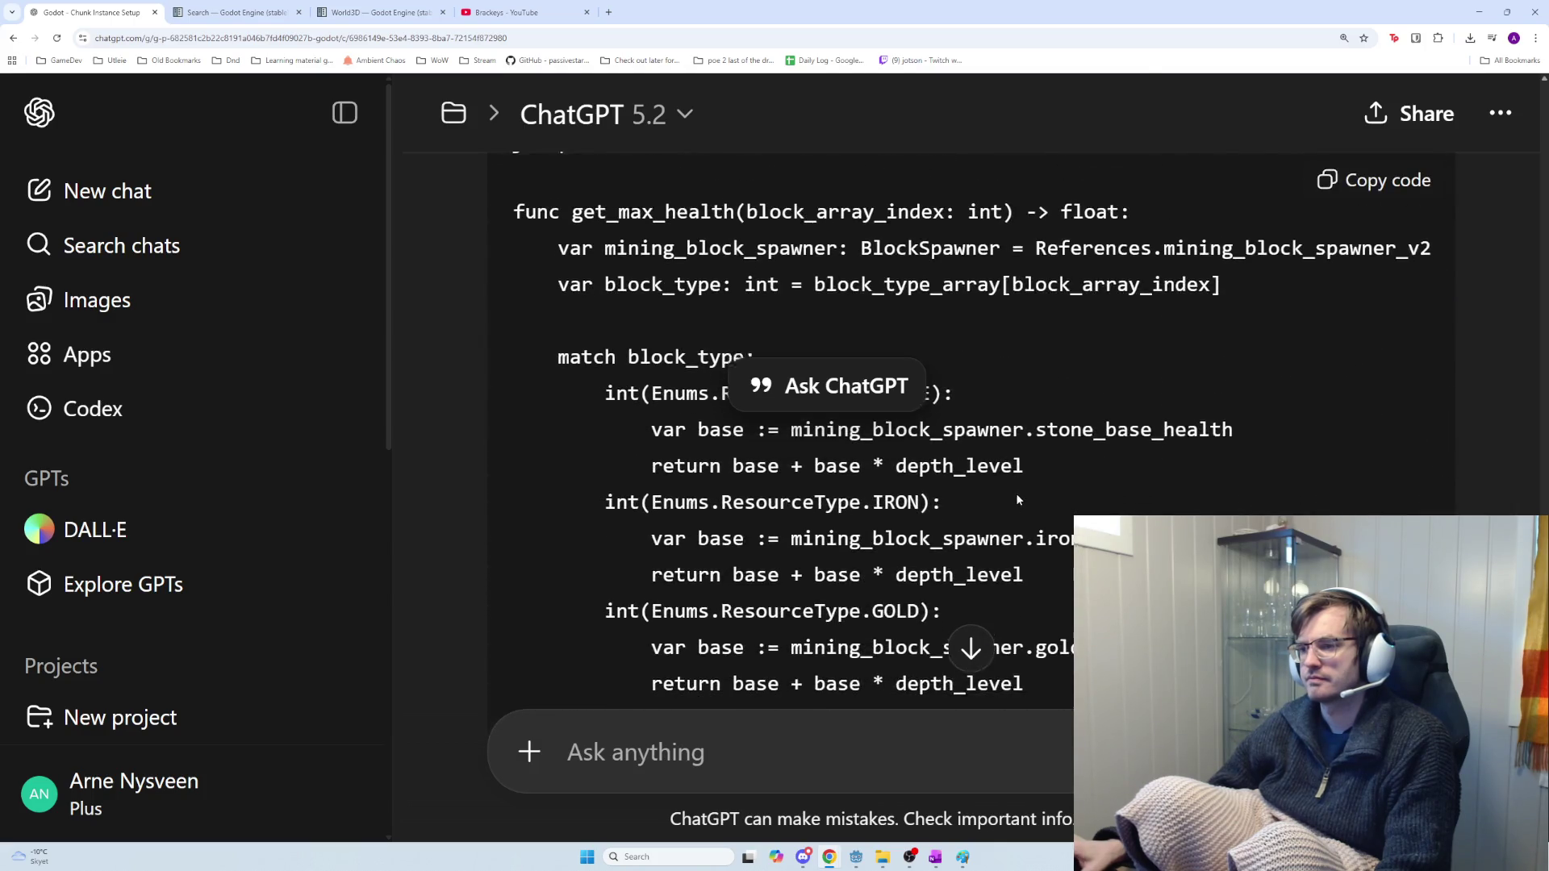
scroll(1019, 491, up, 5)
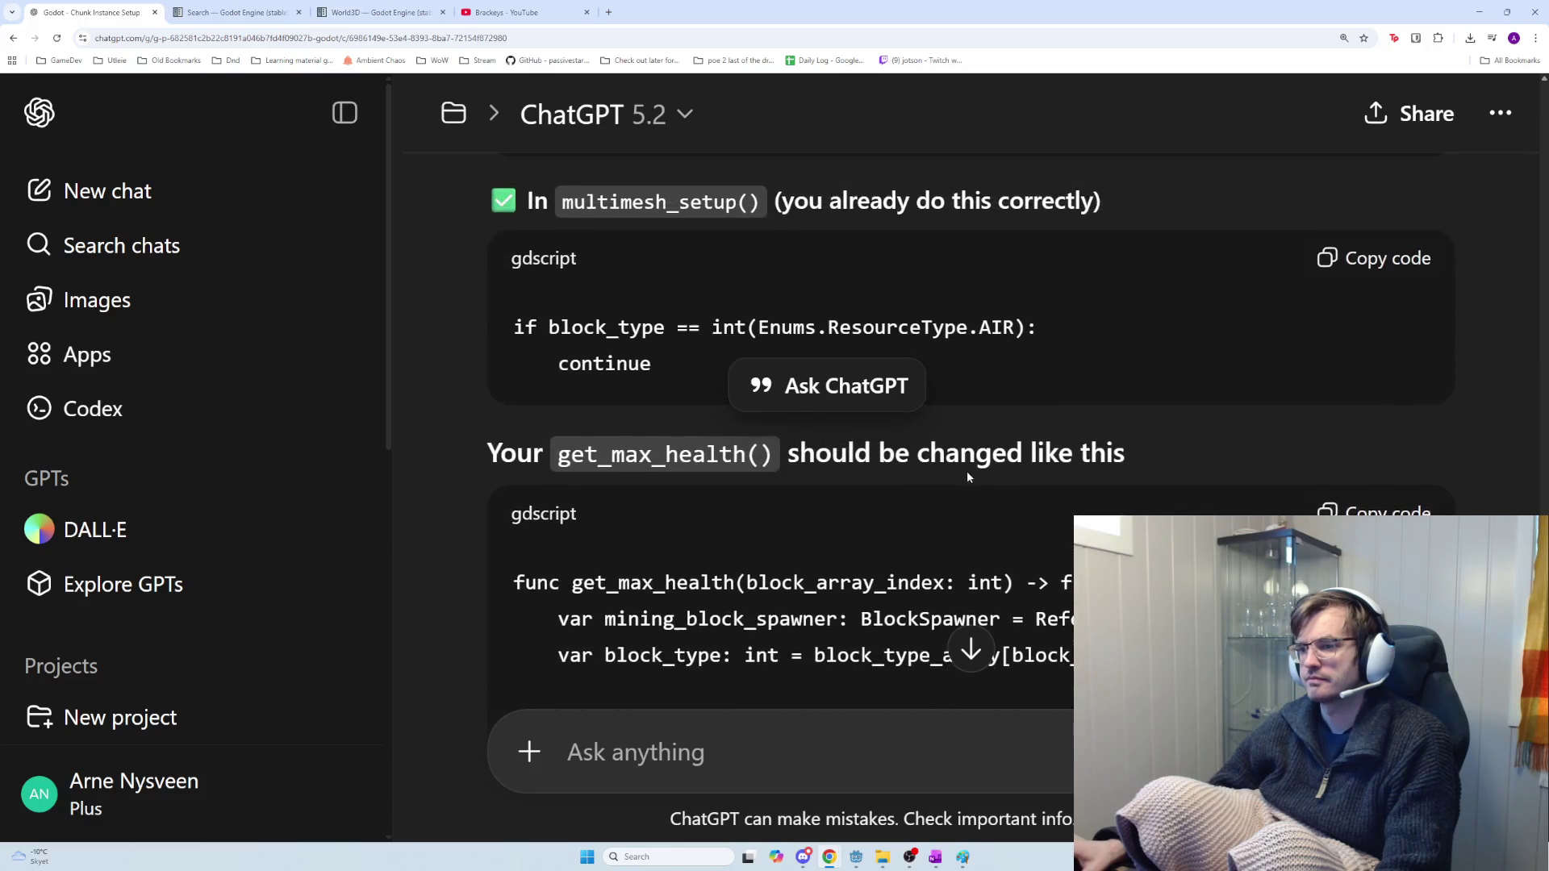
drag(704, 600, 502, 549)
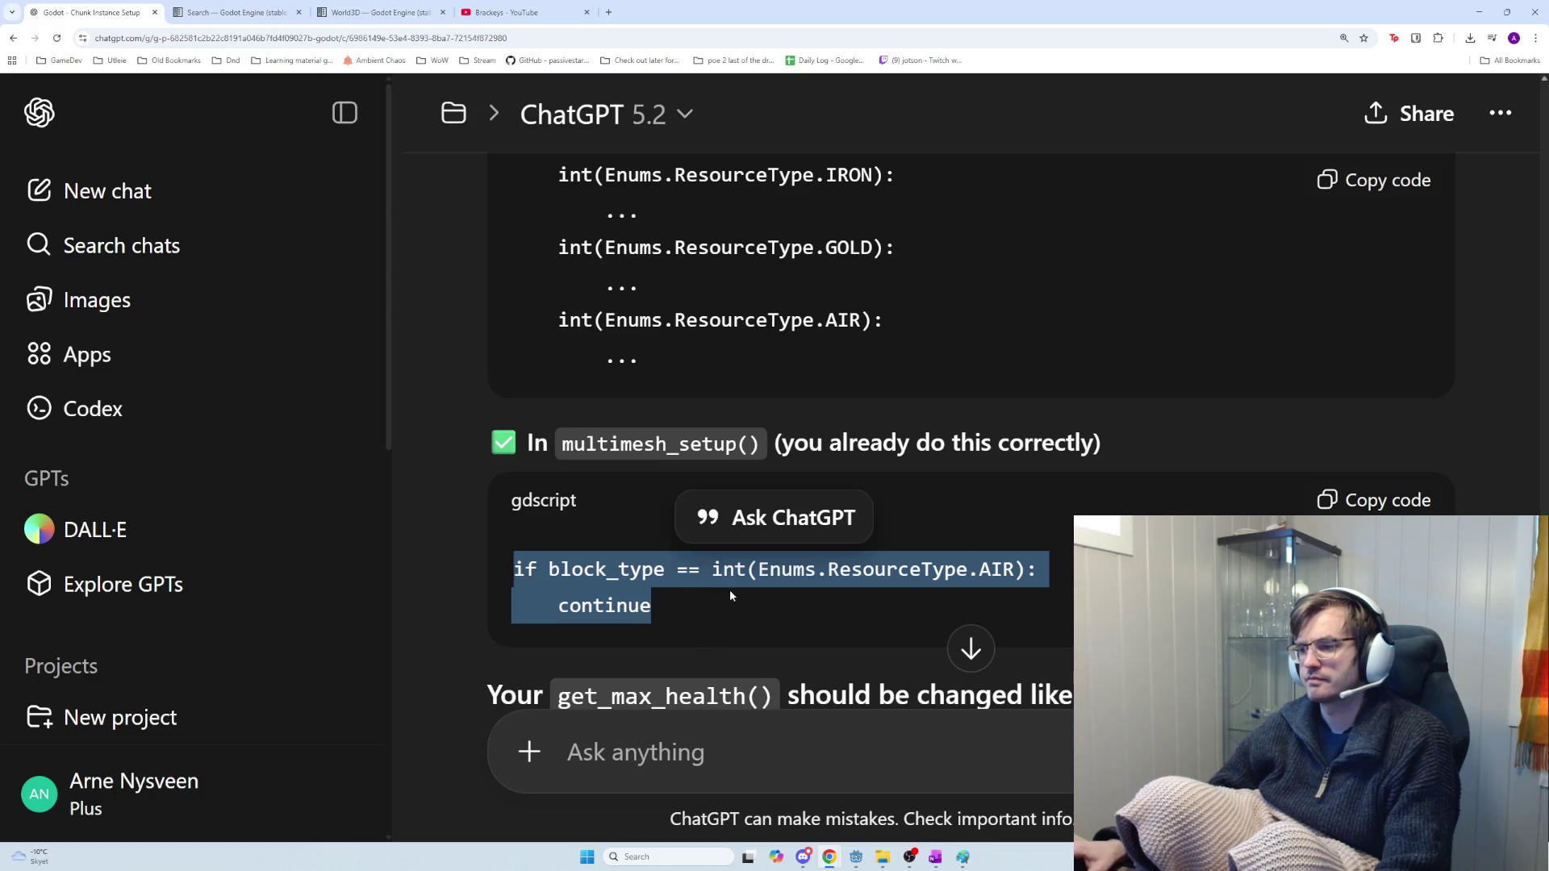
scroll(751, 589, up, 3)
scroll(946, 476, up, 1)
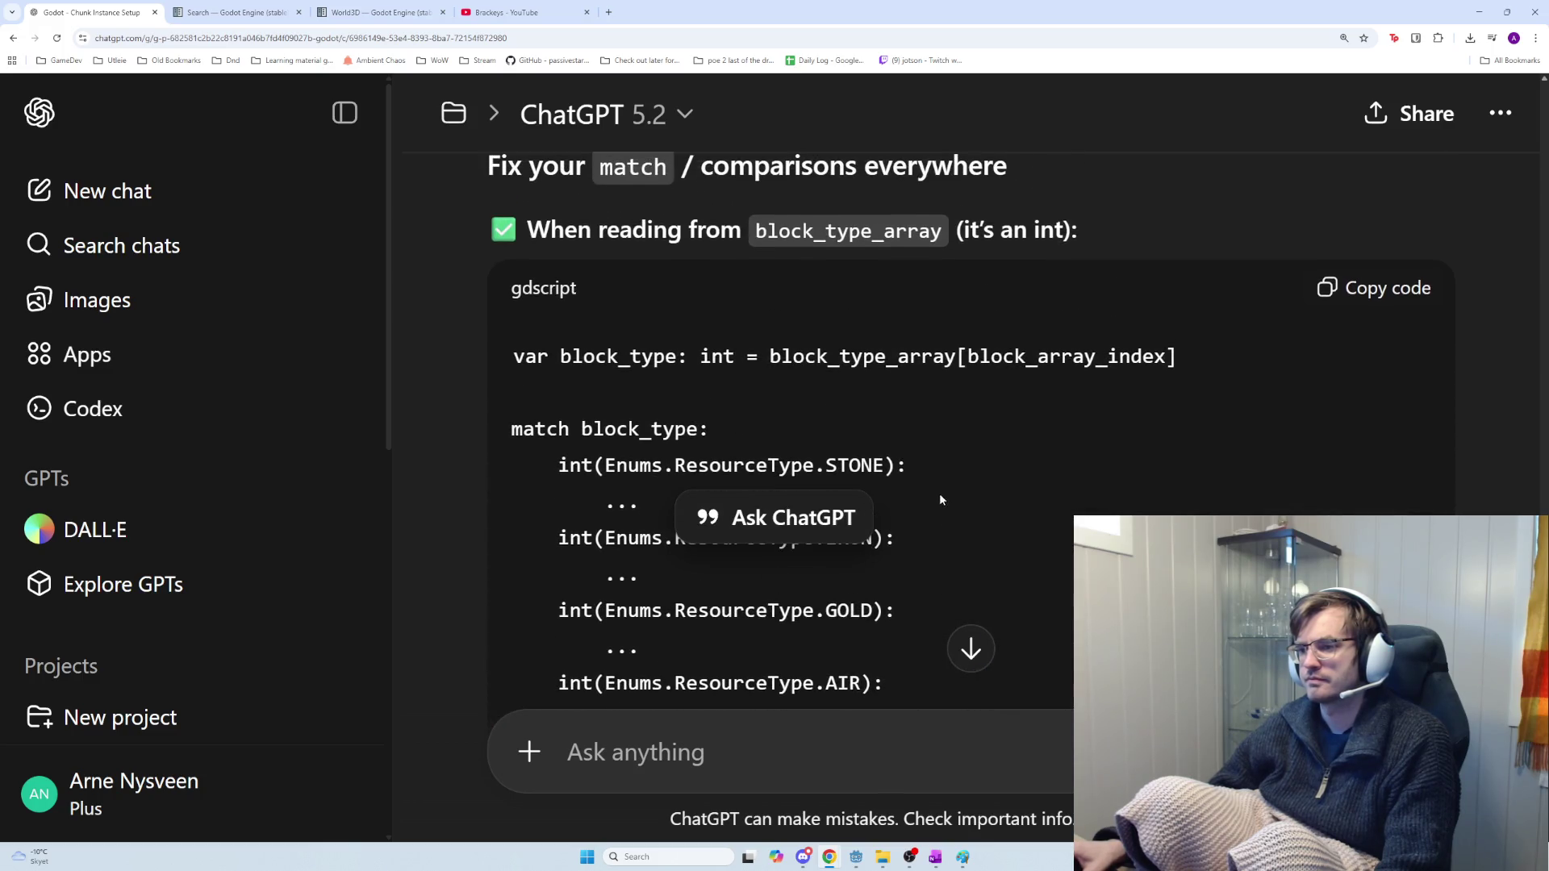
scroll(894, 528, up, 3)
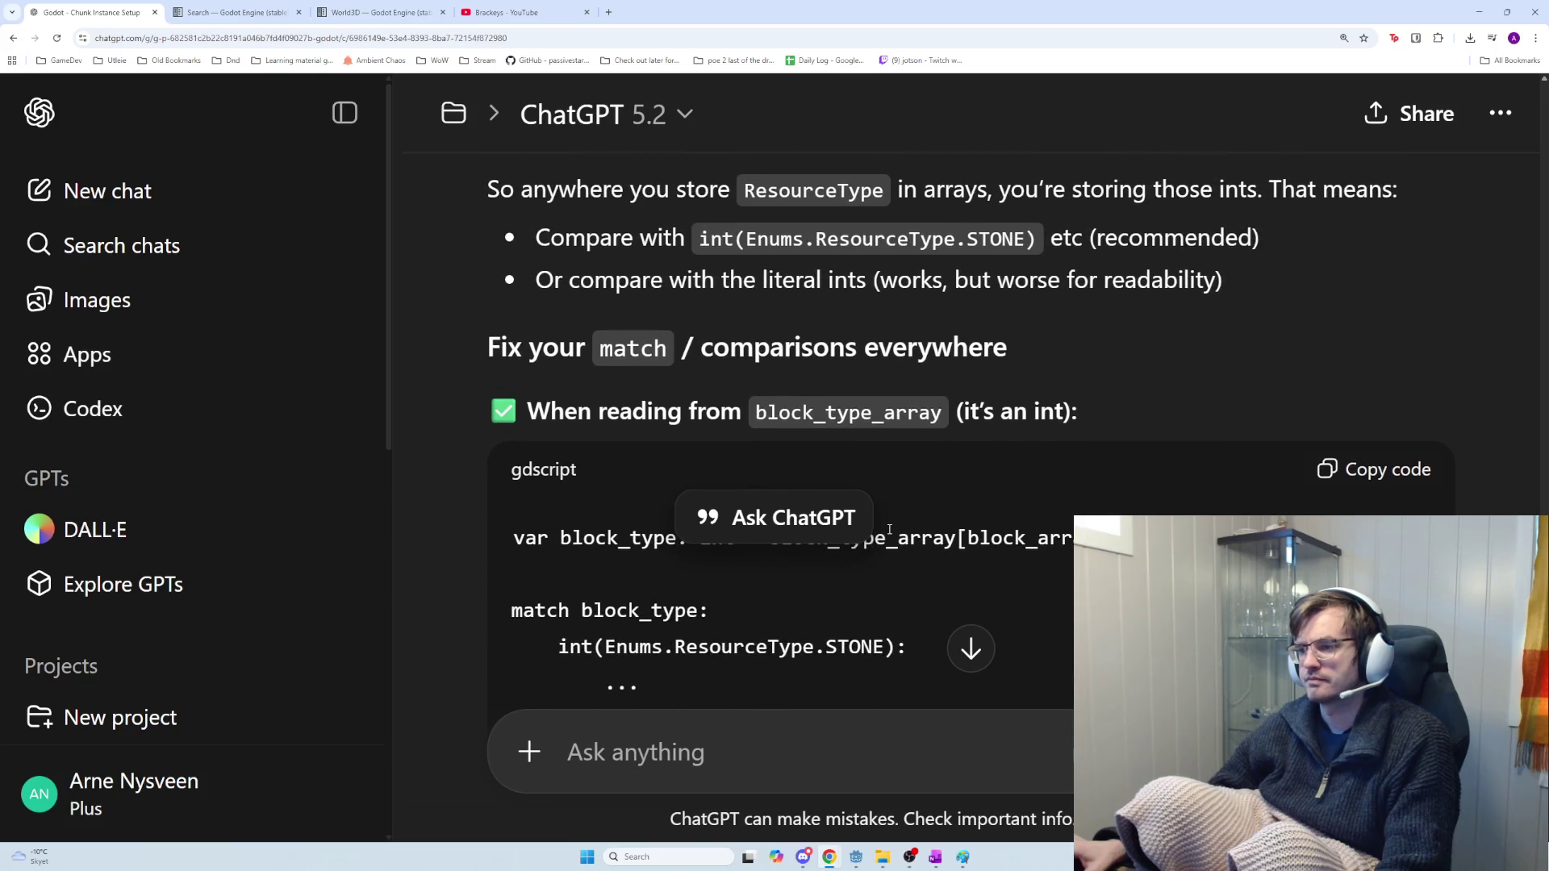
scroll(889, 537, down, 1)
scroll(889, 536, up, 4)
scroll(889, 536, up, 2)
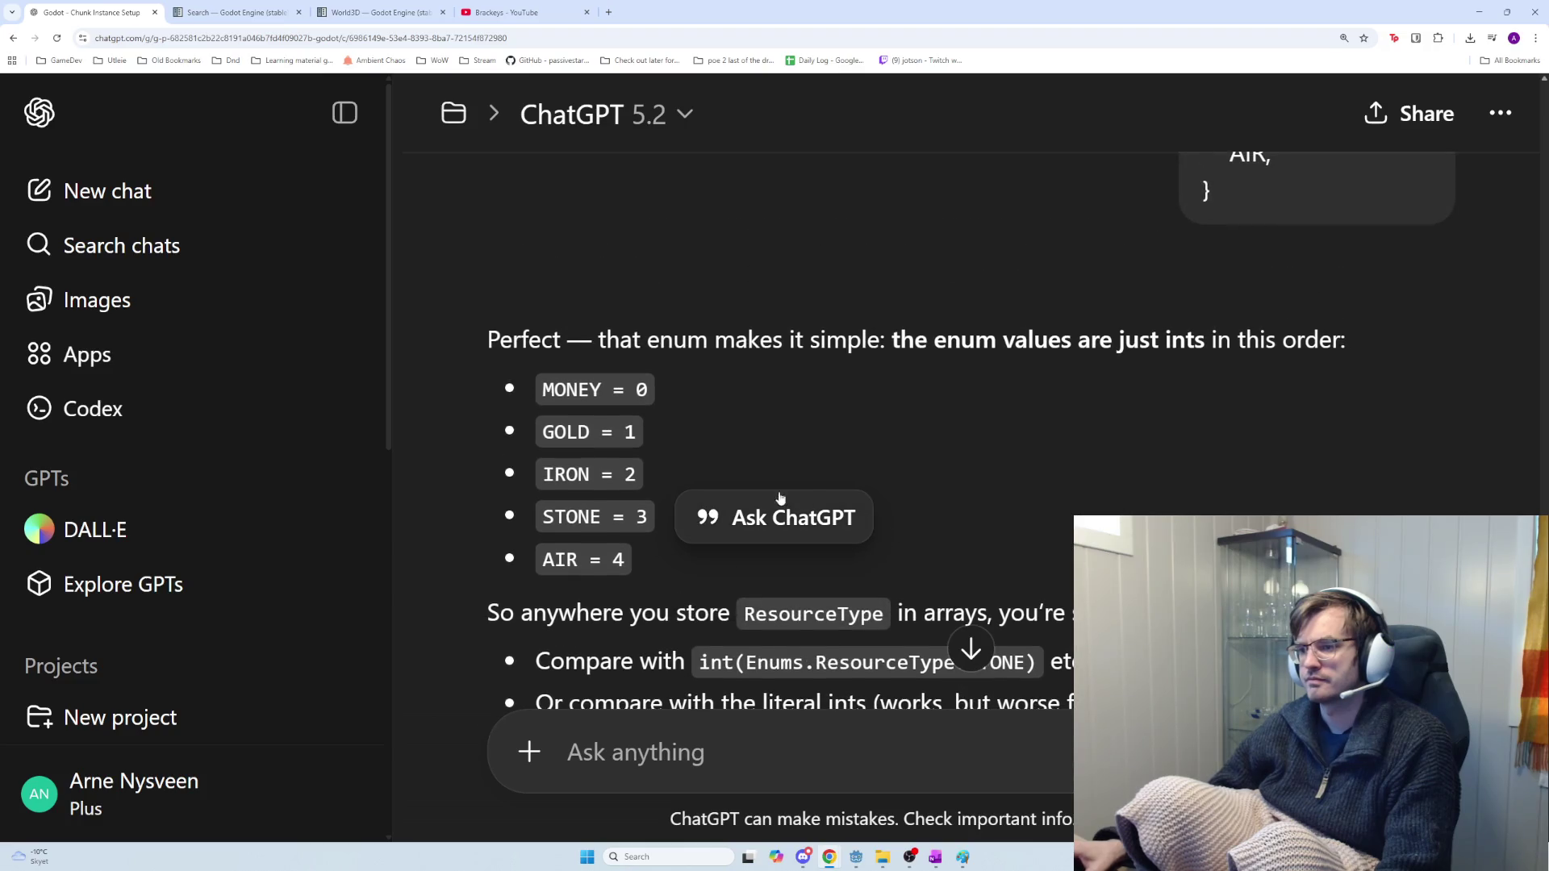
drag(623, 557, 534, 389)
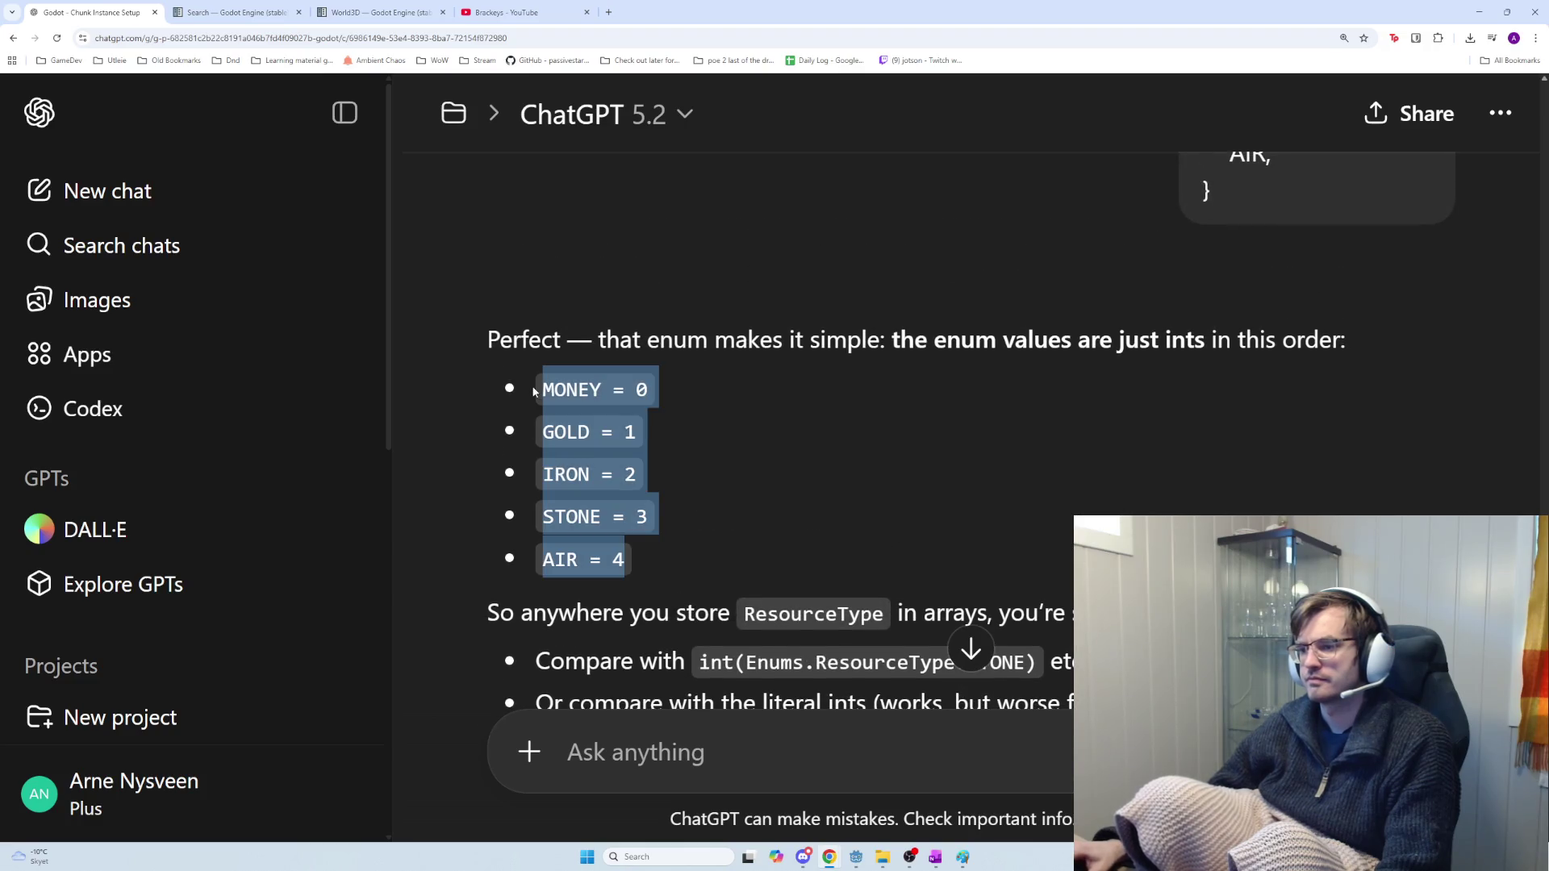
click(840, 510)
drag(991, 327, 654, 390)
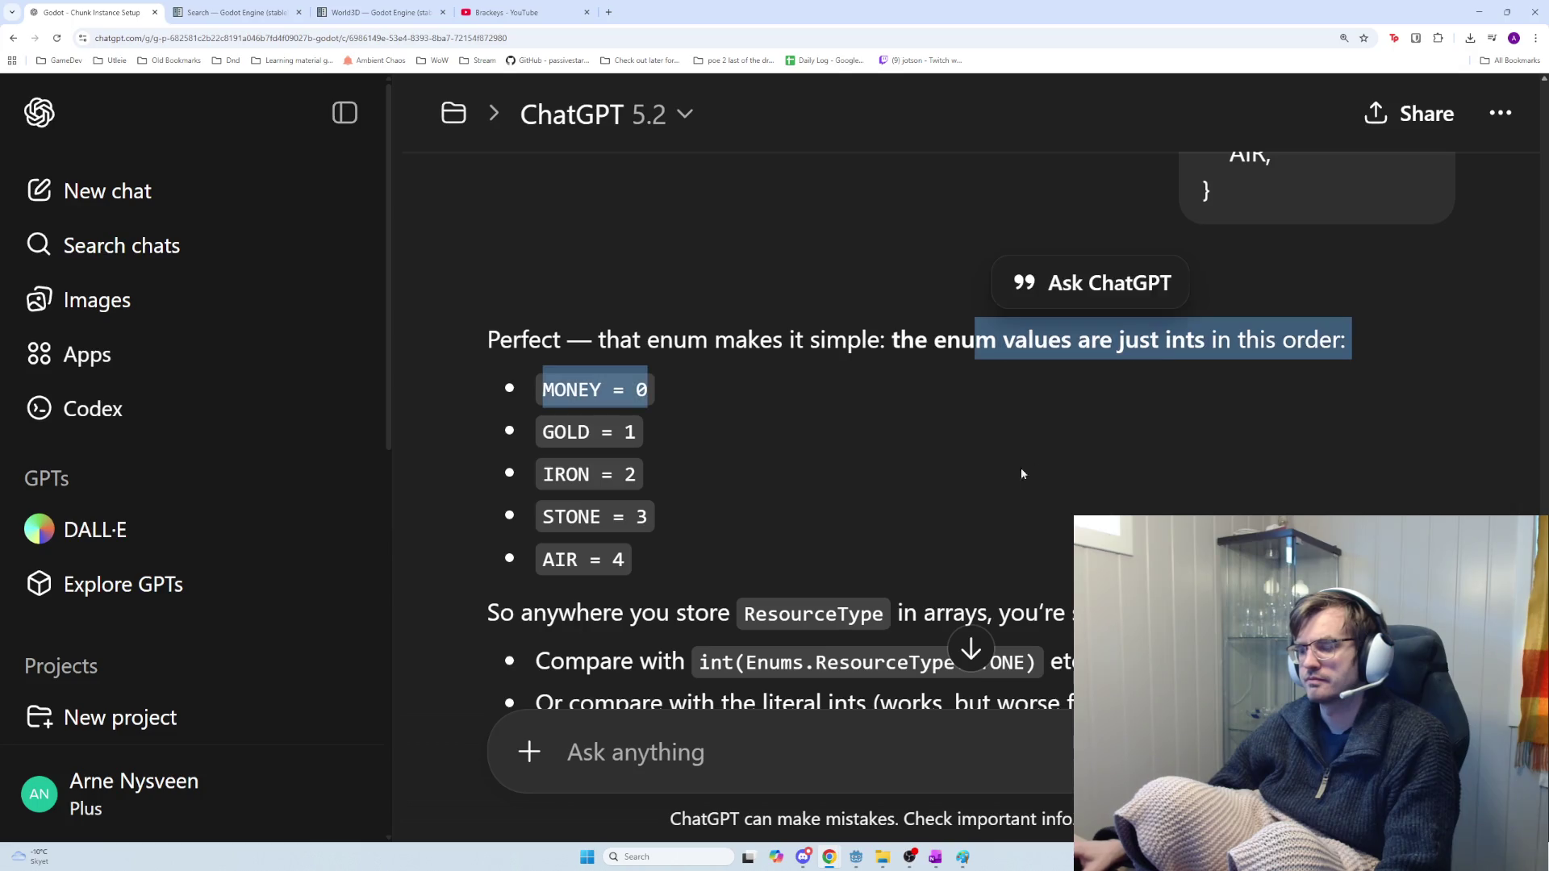
scroll(790, 513, down, 2)
mouse_move(633, 442)
mouse_down()
mouse_move(525, 353)
mouse_move(484, 277)
mouse_up()
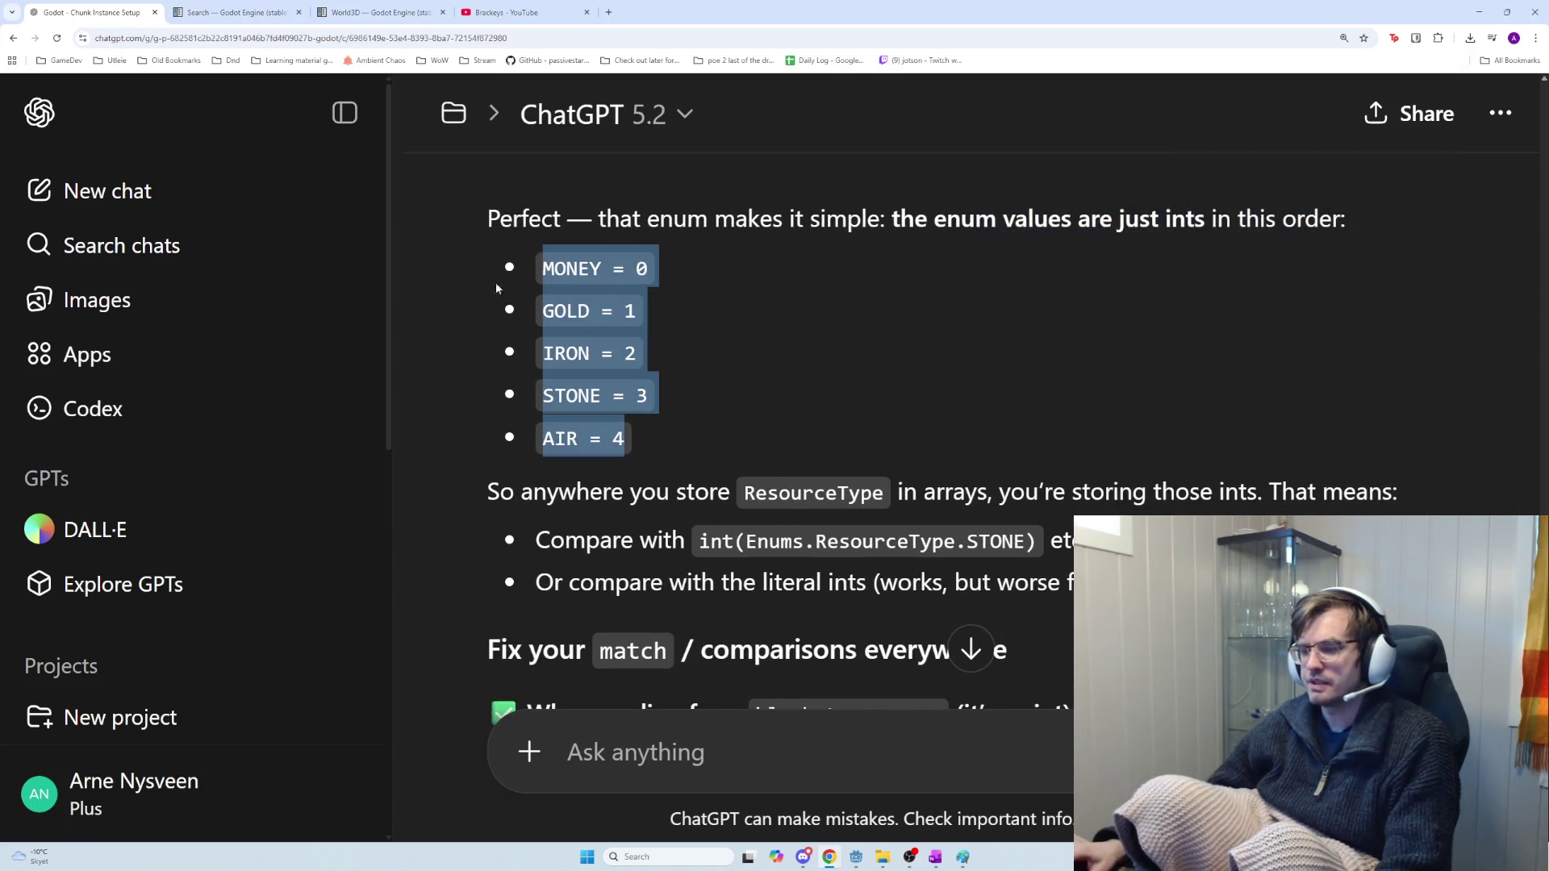
click(753, 463)
scroll(1164, 413, down, 3)
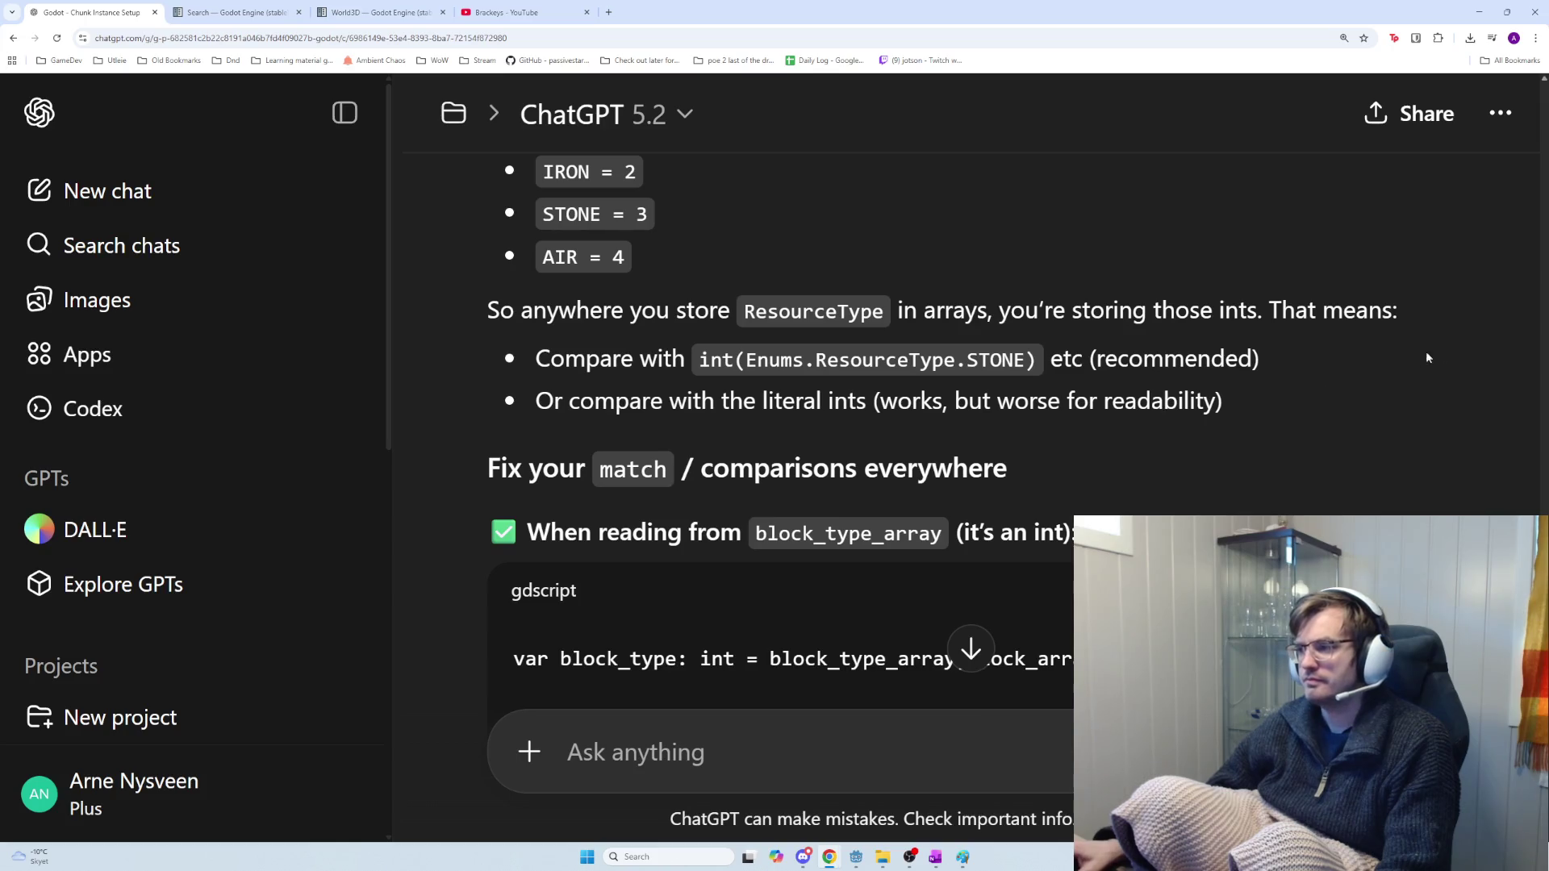
scroll(1544, 125, down, 15)
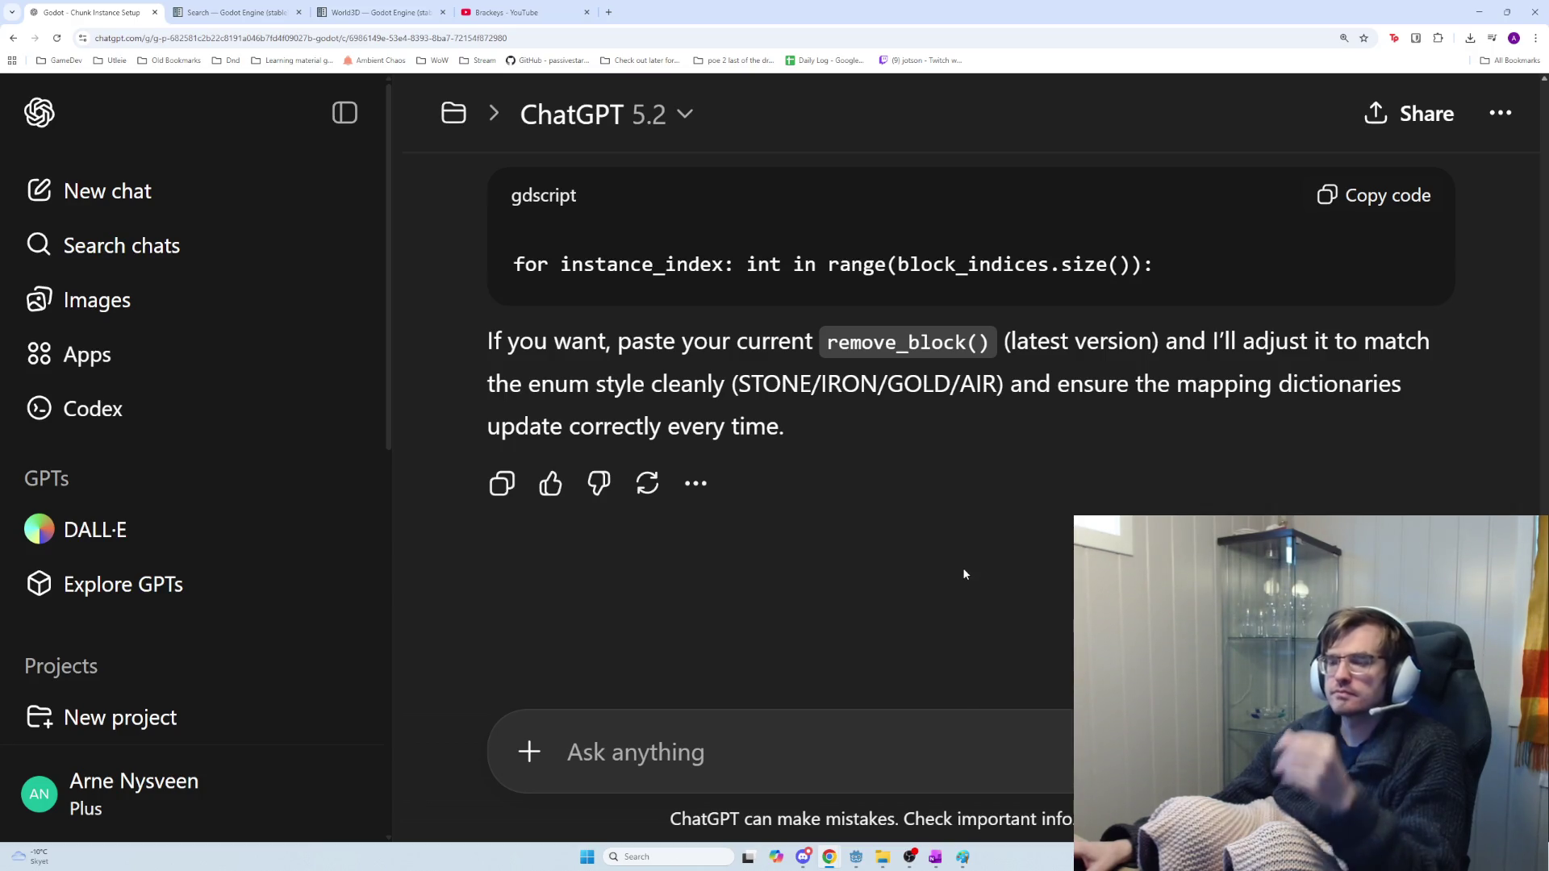
key(alt+Tab)
Leave the ChatGPT reply for the get_max_health match cases in chunk_mining_blocks.gd
key(alt+shift+Tab)
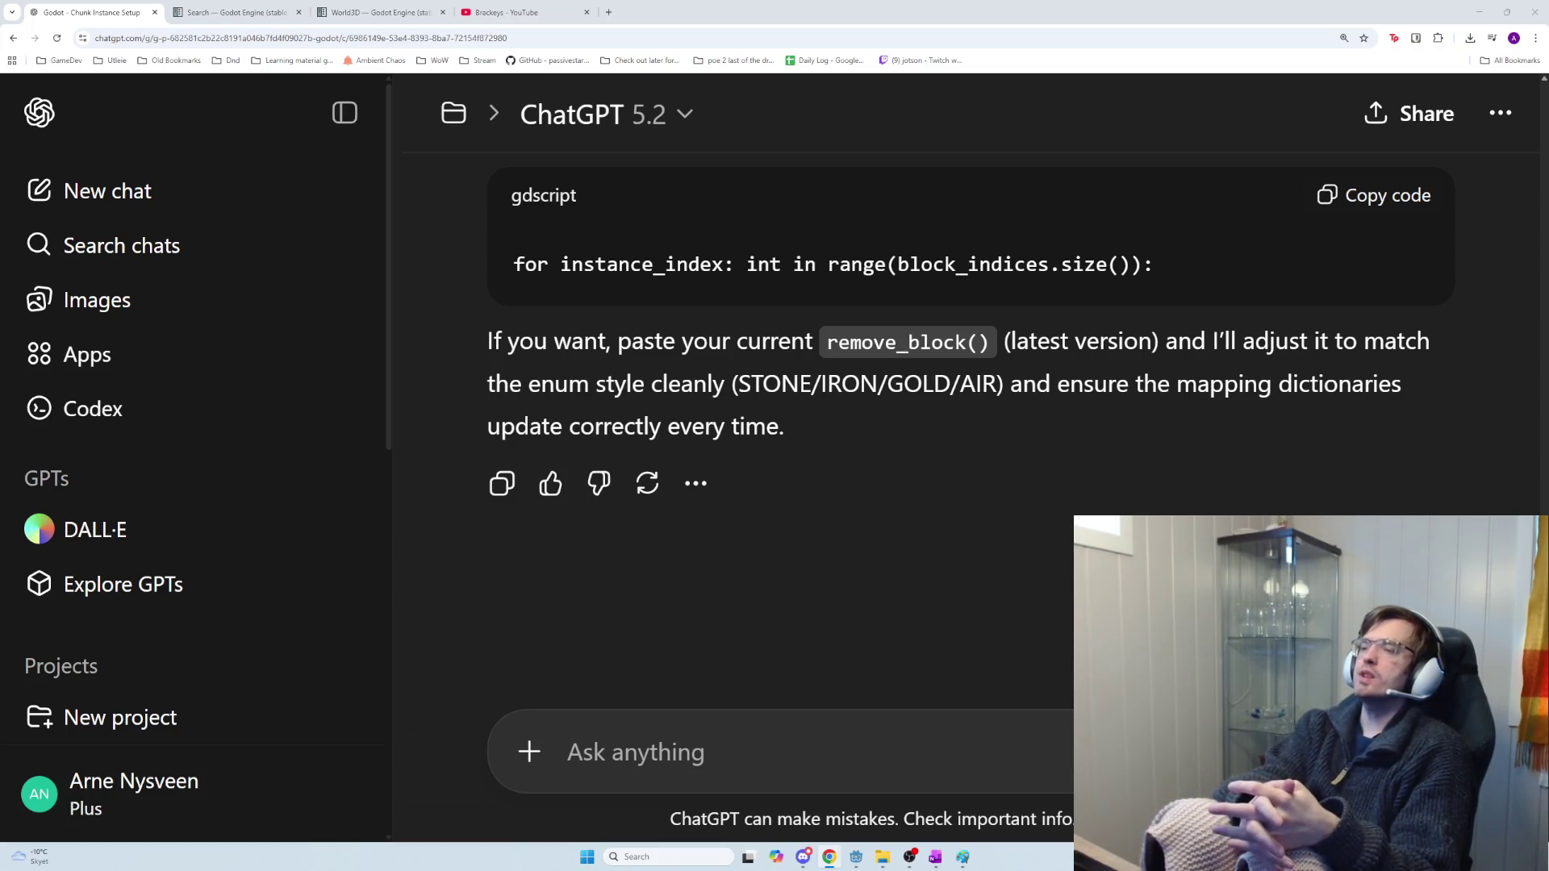
key(alt+Tab)
key(Tab)
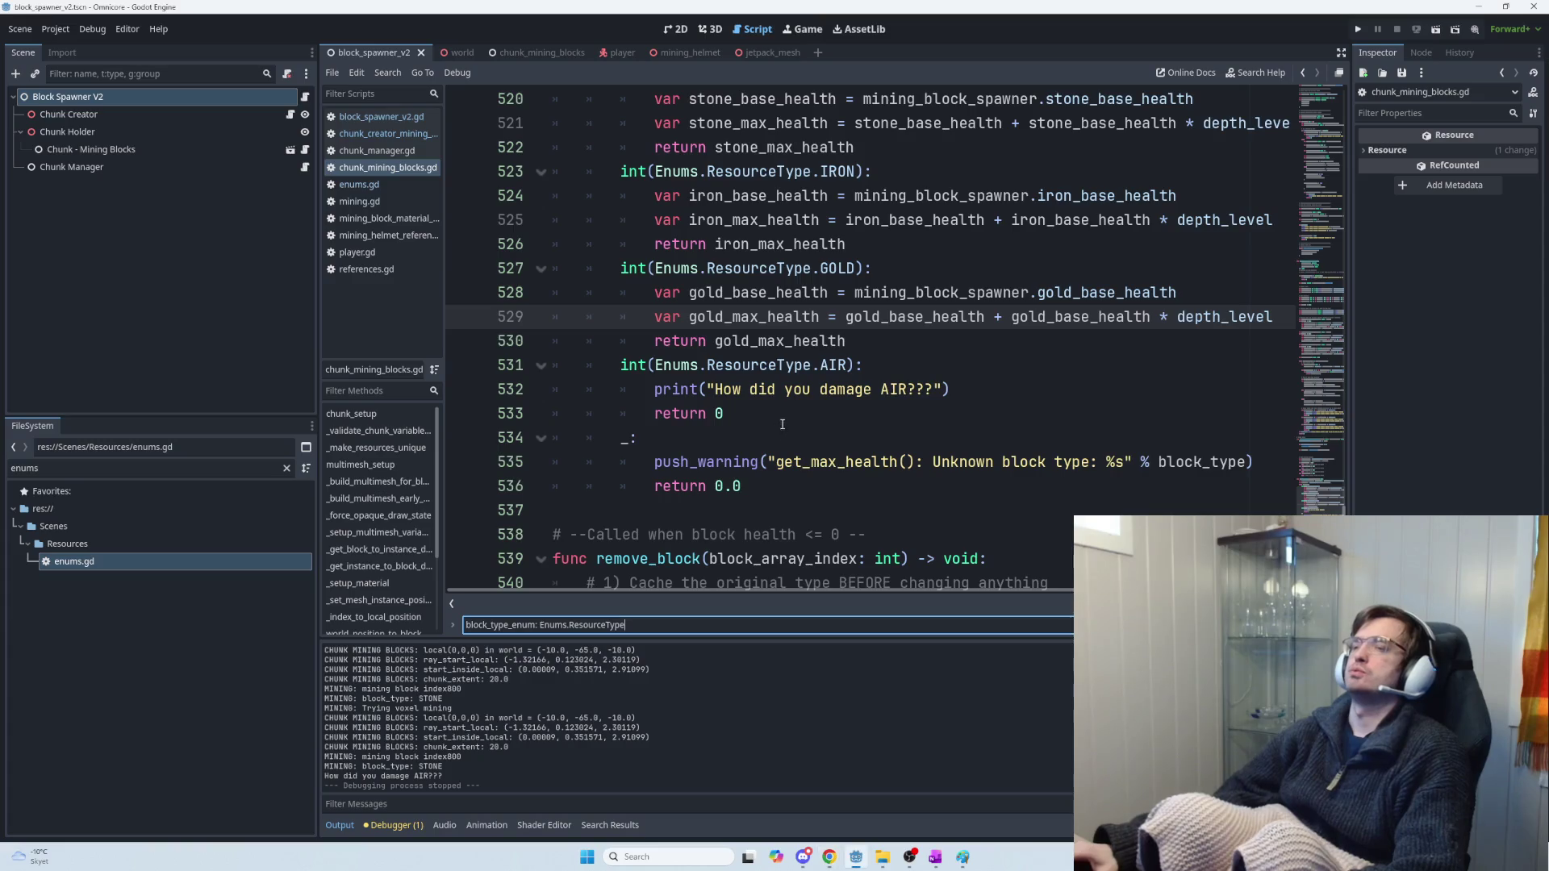
Open mining.gd at the drill and pickaxe apply_damage_to_block_array_index calls
scroll(871, 413, down, 3)
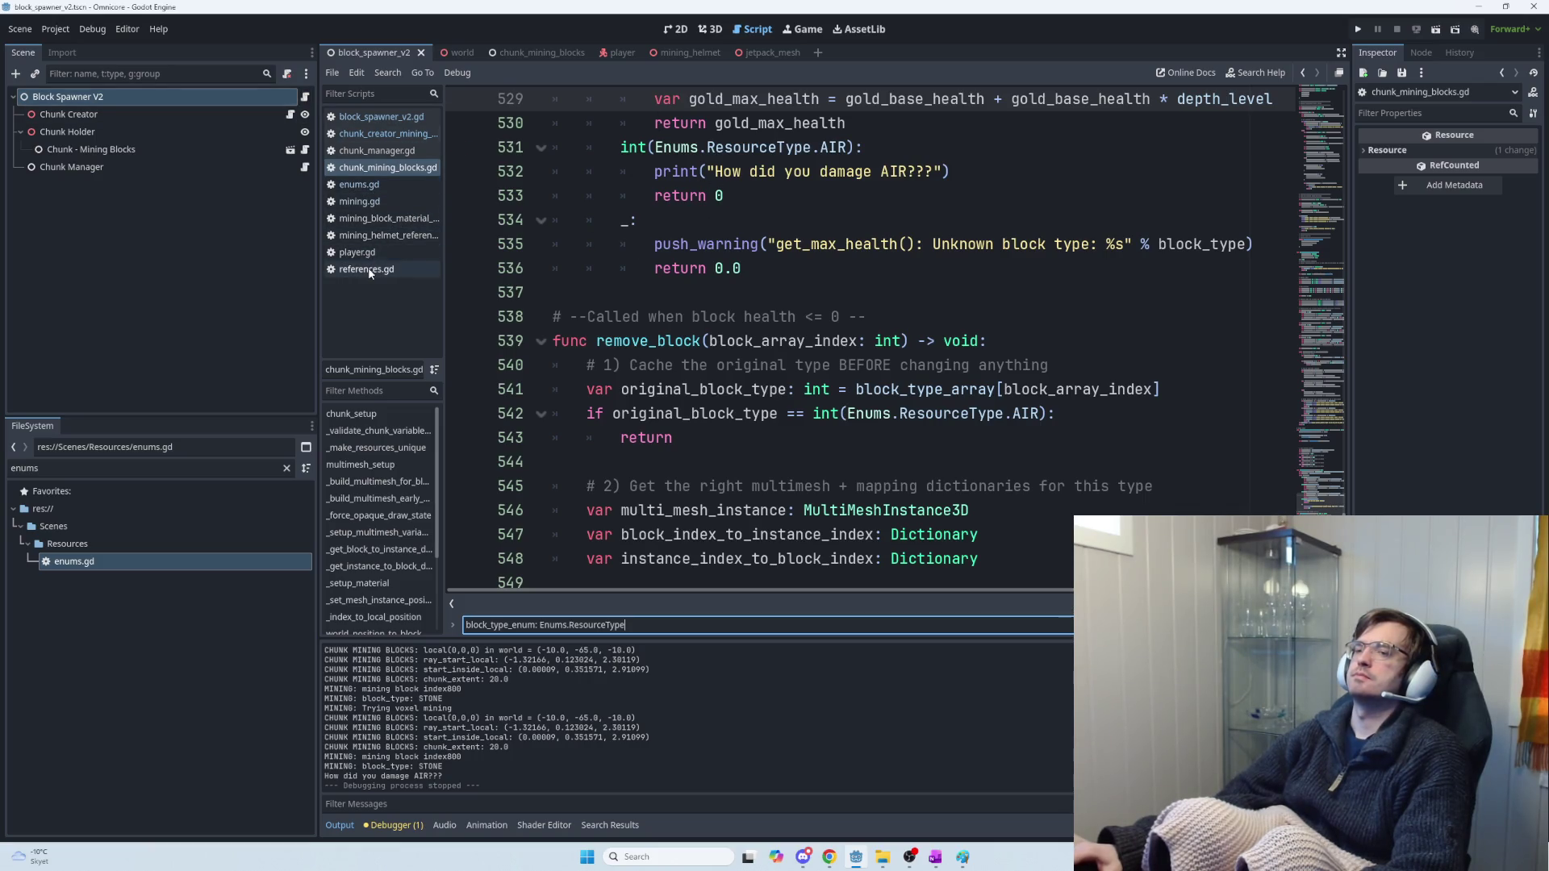
click(381, 201)
scroll(887, 389, down, 1)
scroll(887, 389, down, 2)
scroll(860, 373, up, 2)
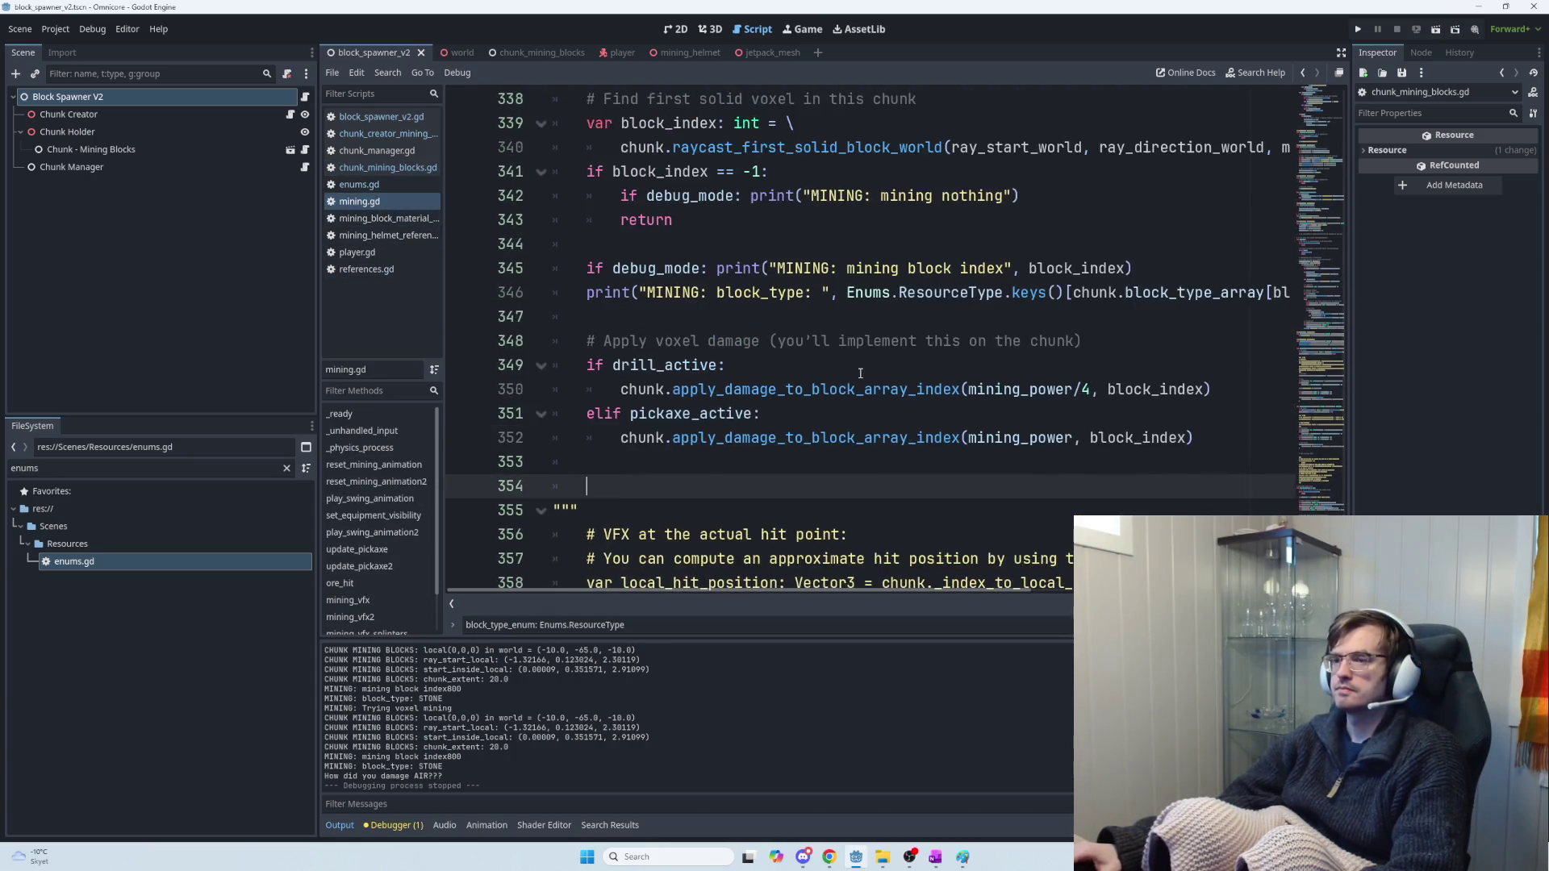
scroll(860, 372, up, 2)
scroll(860, 370, down, 3)
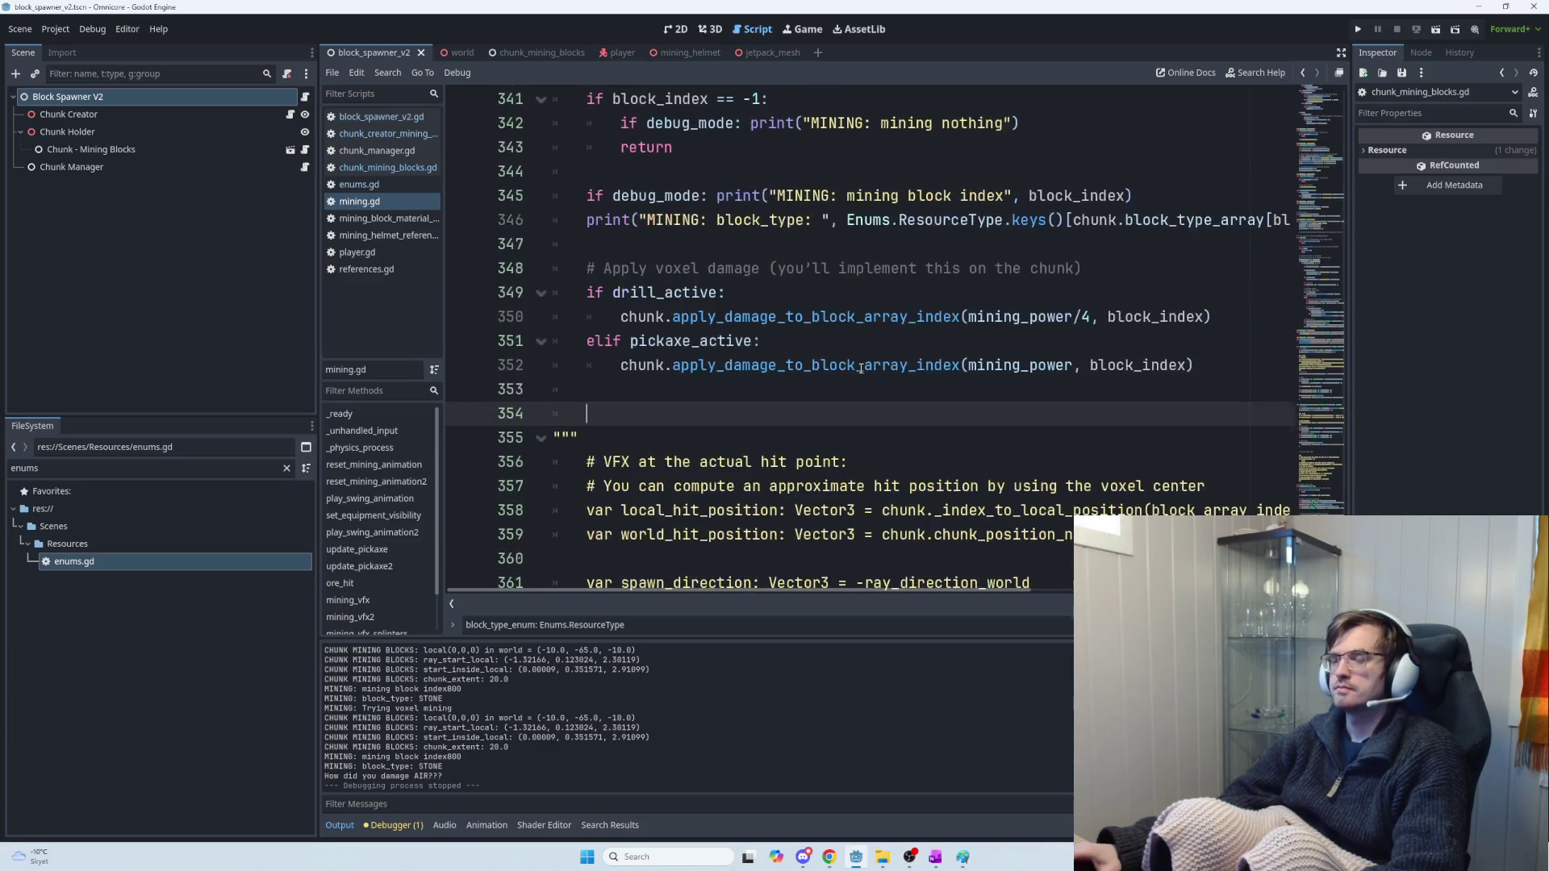
mouse_move(861, 368)
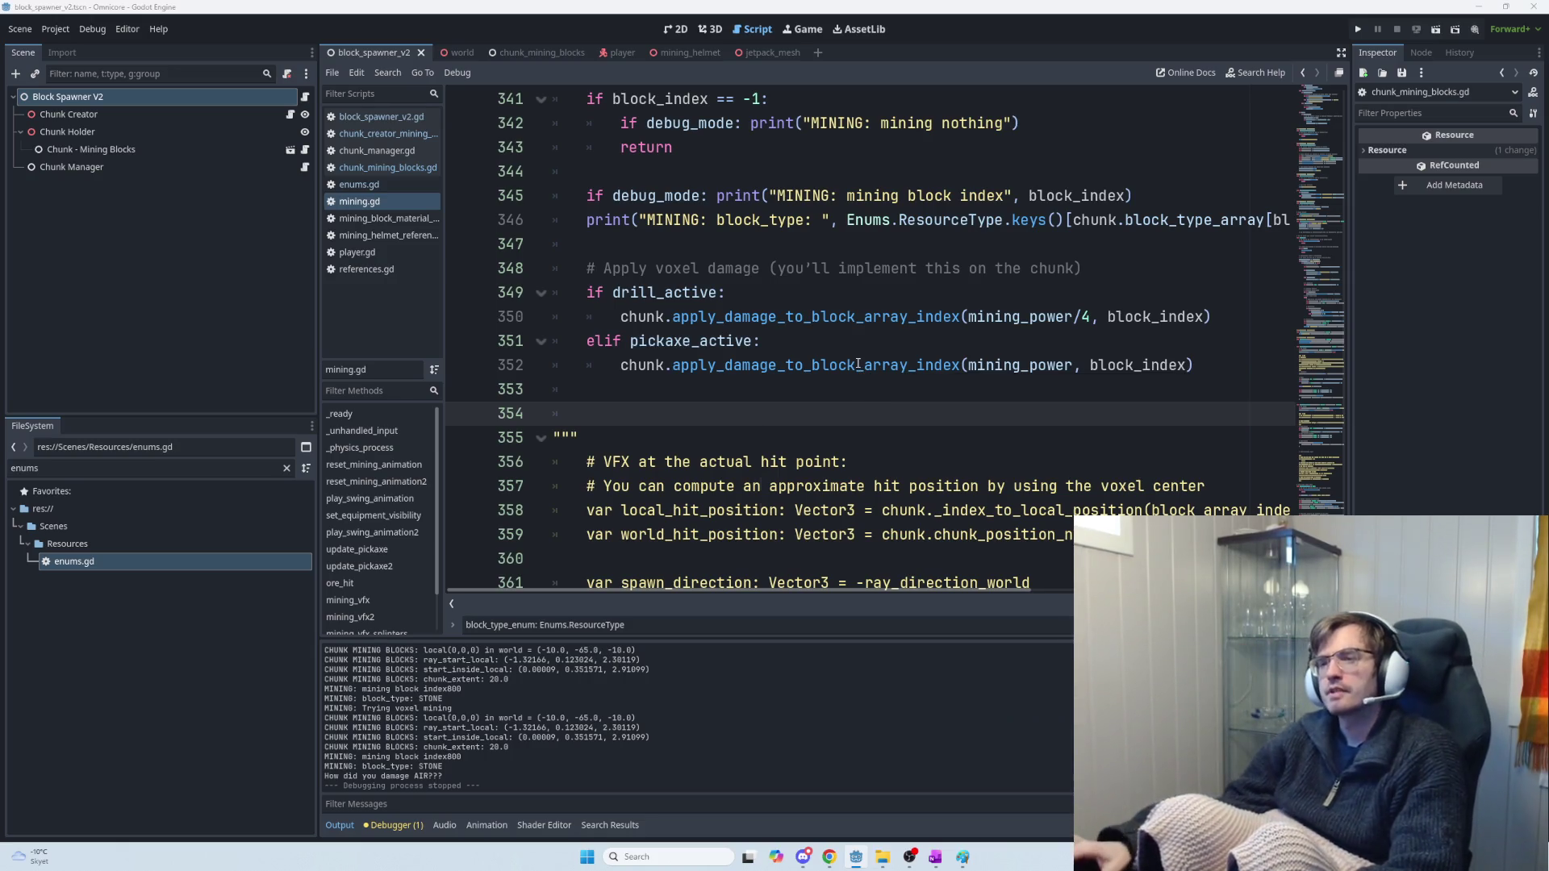
Close the stray File Explorer window showing the Videos folder
key(super+e)
click(764, 678)
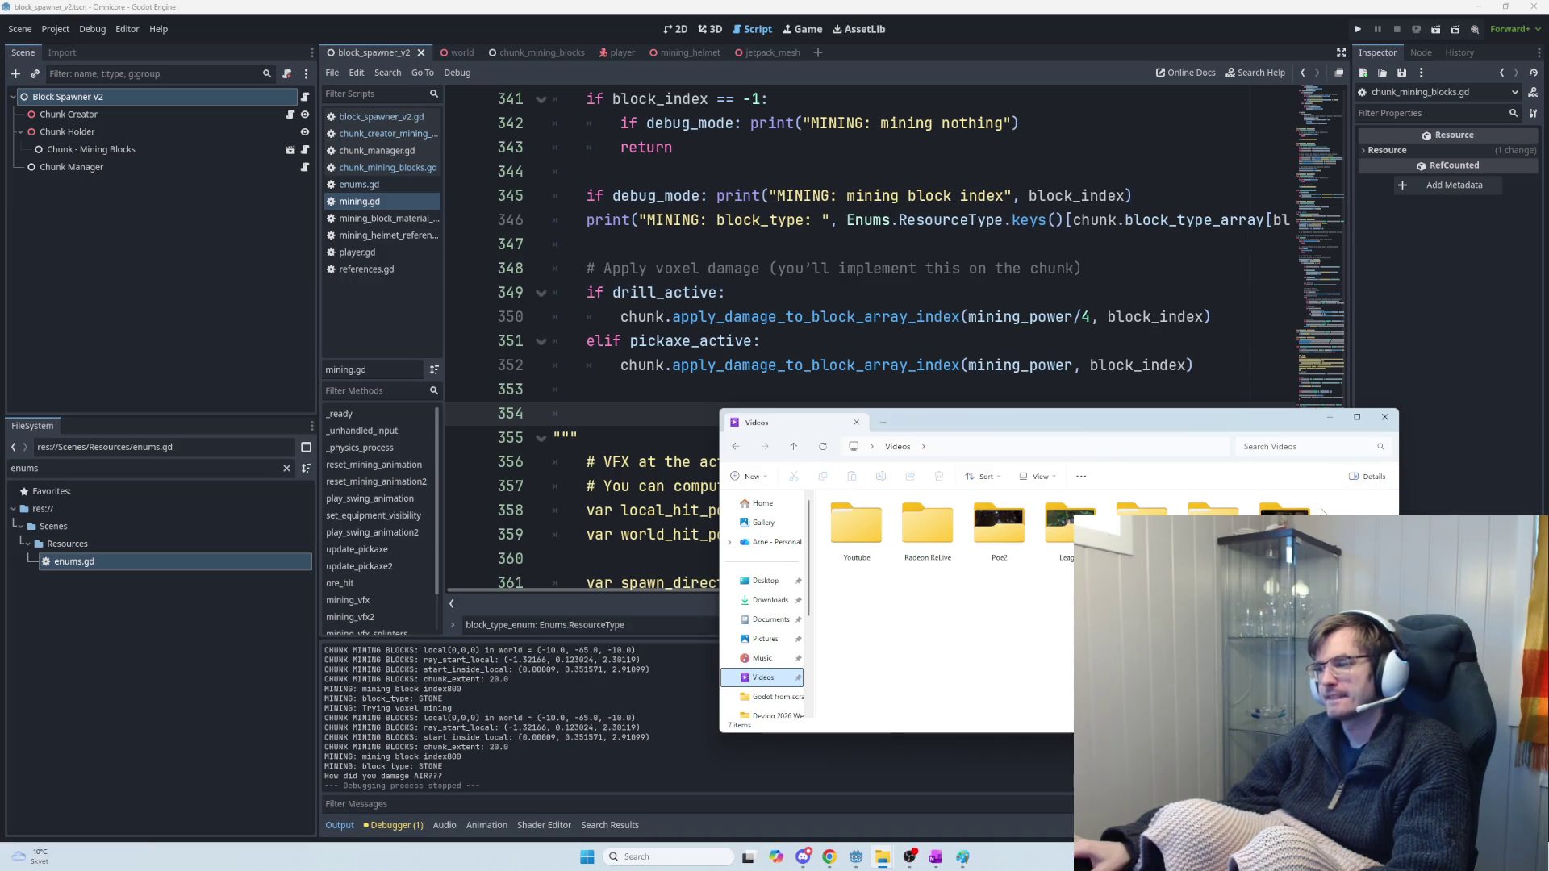
click(1385, 417)
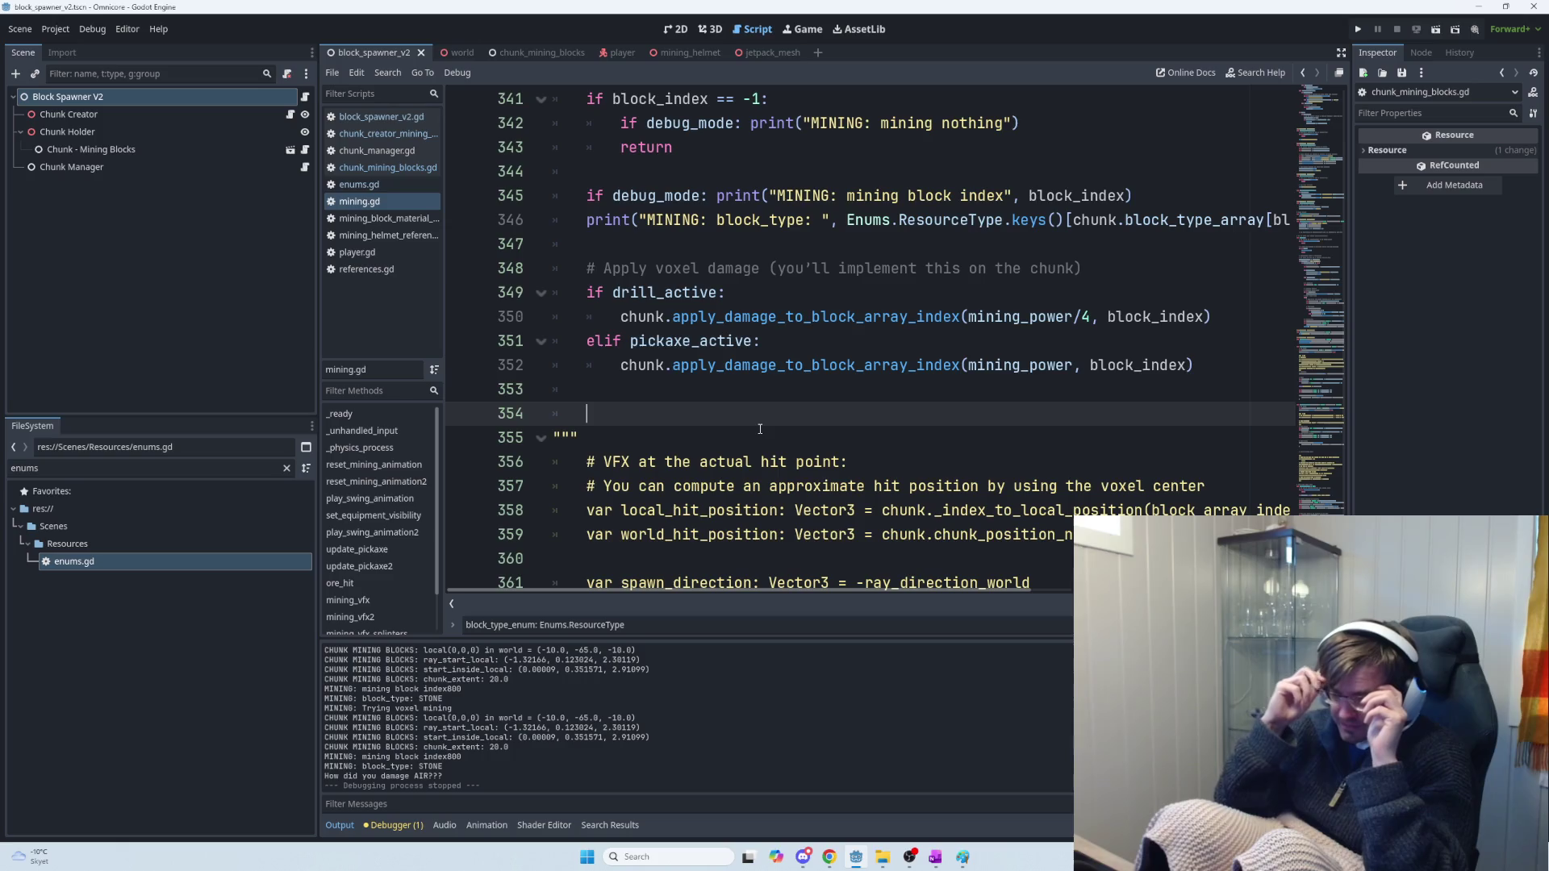
Open block_spawner_v2.gd and select the initial_cube call on line 24 in _ready
click(304, 97)
scroll(799, 424, down, 2)
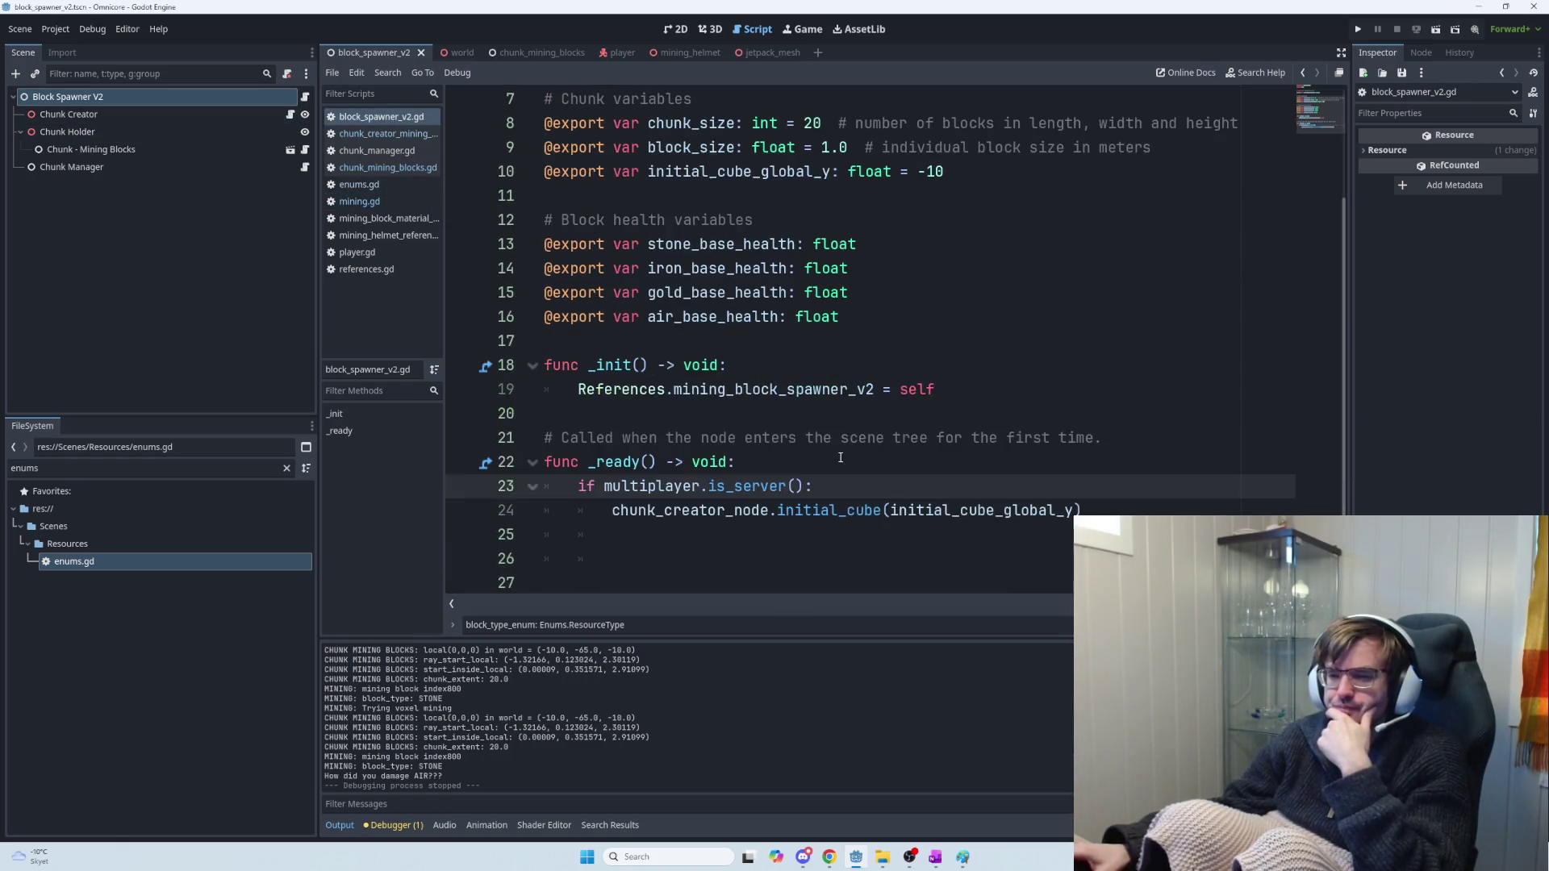
scroll(863, 488, up, 2)
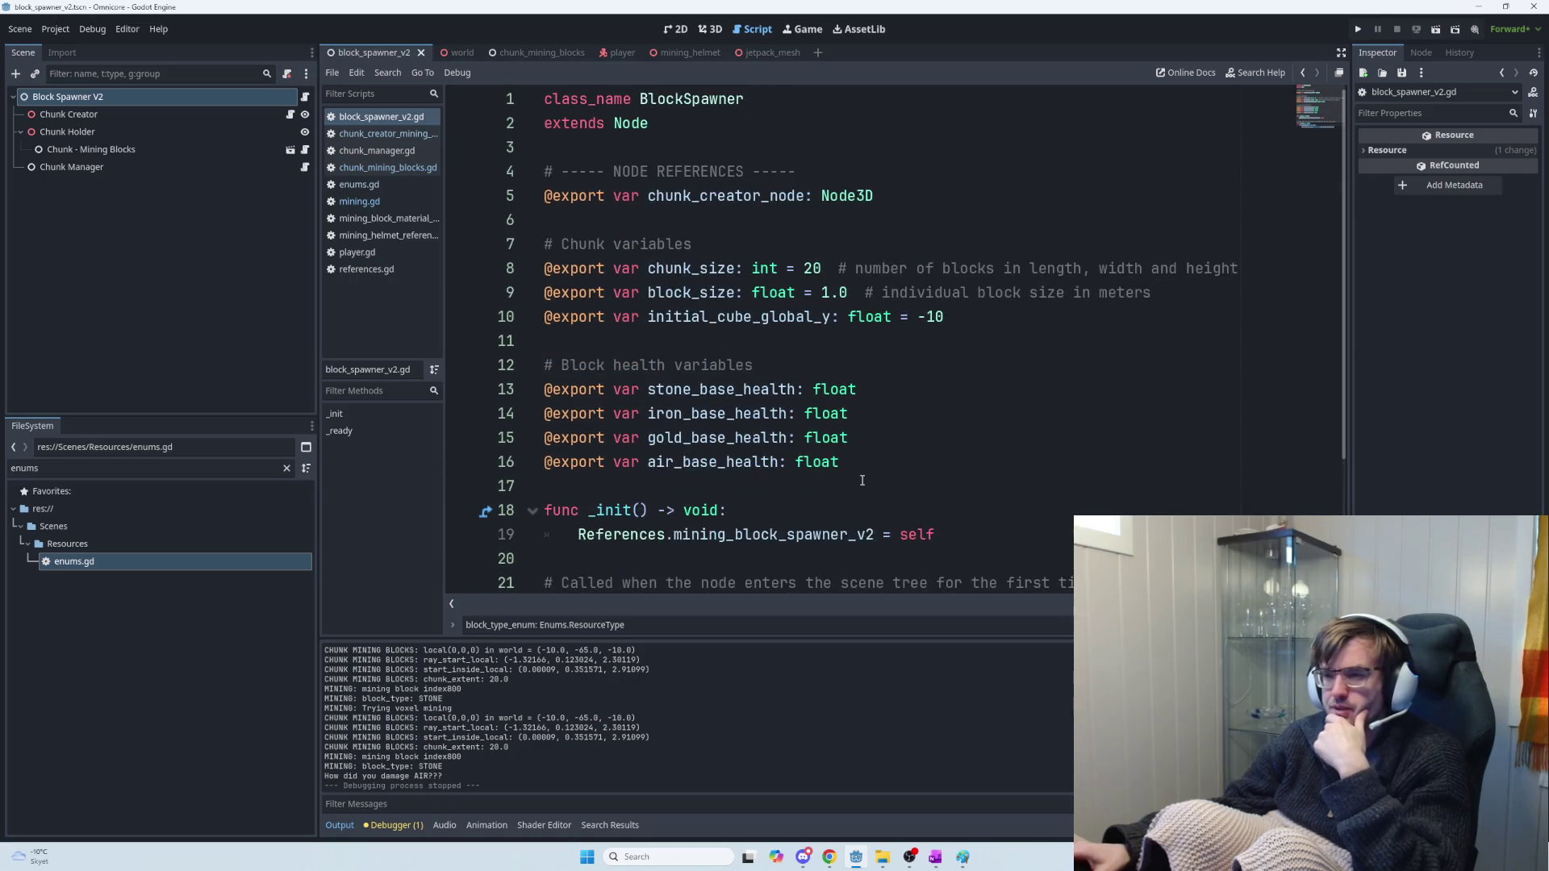
scroll(774, 507, down, 2)
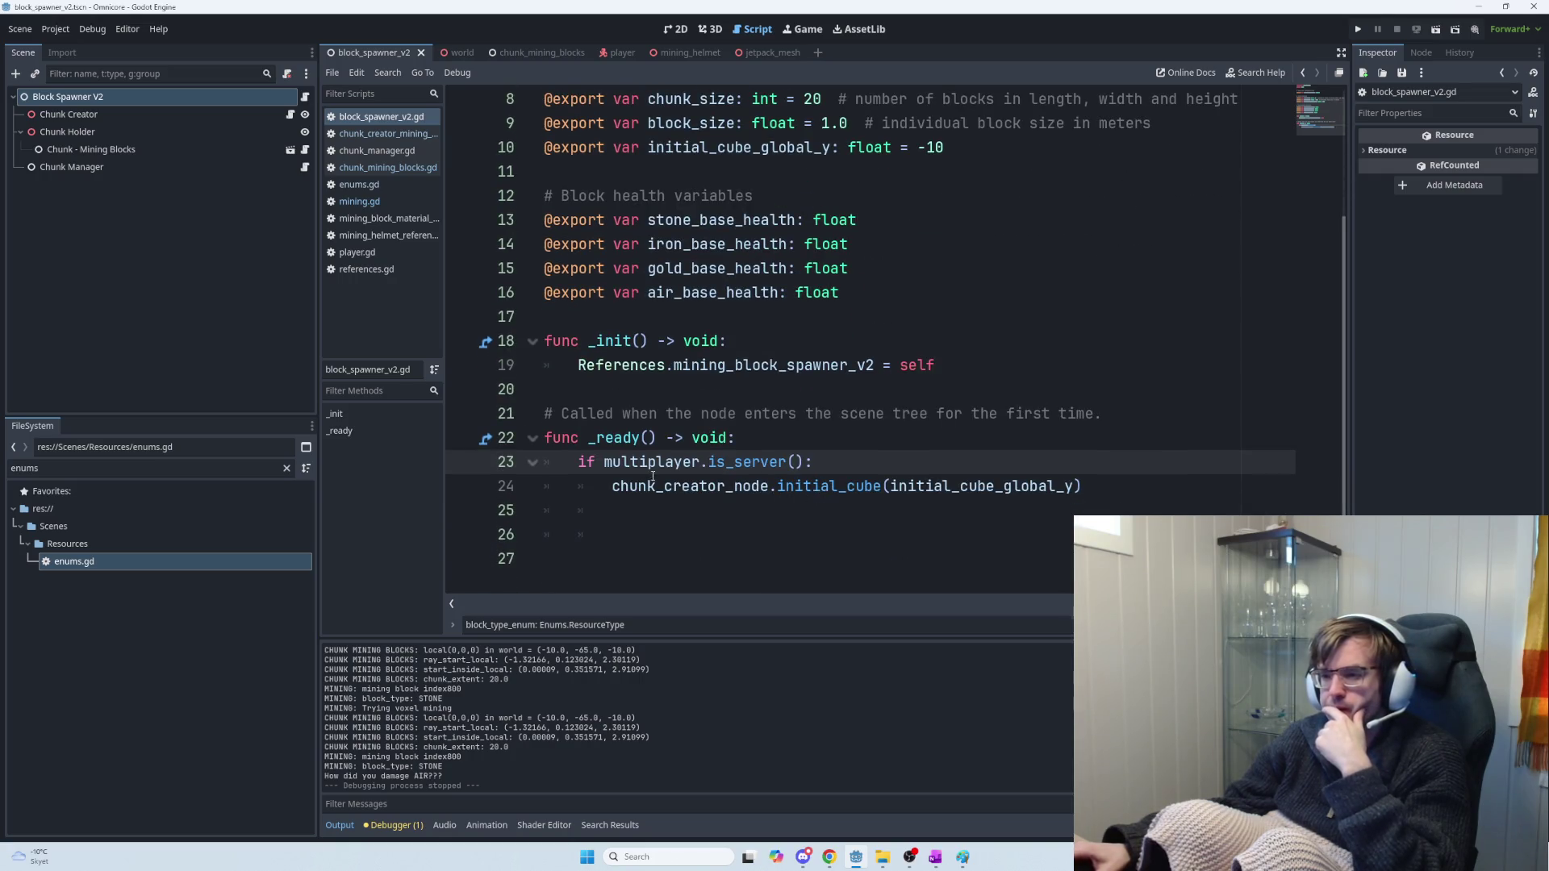
click(604, 485)
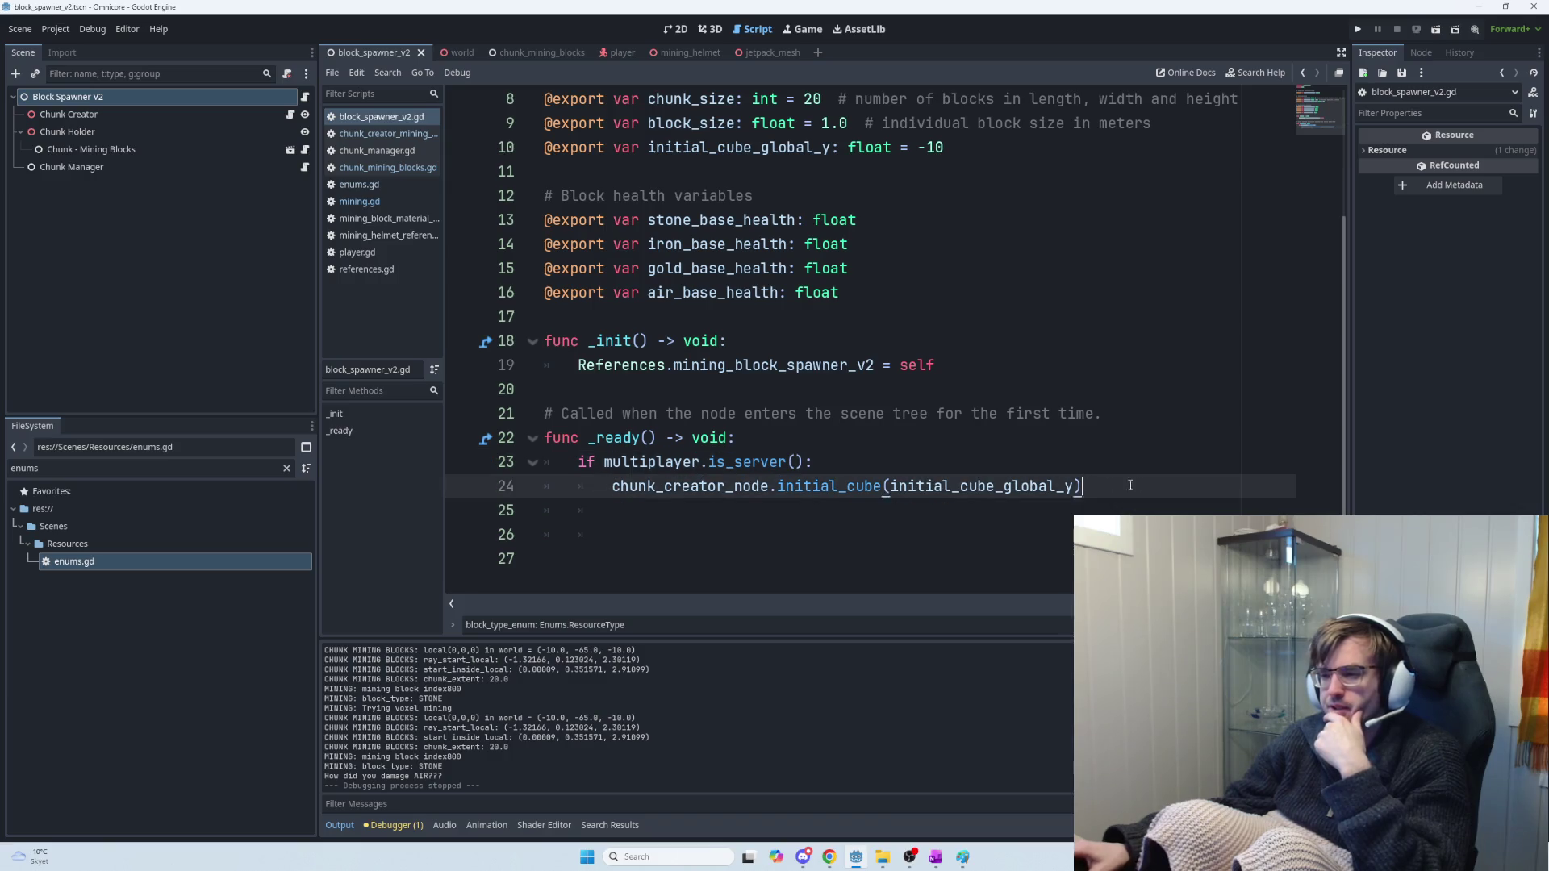
drag(1135, 484, 603, 486)
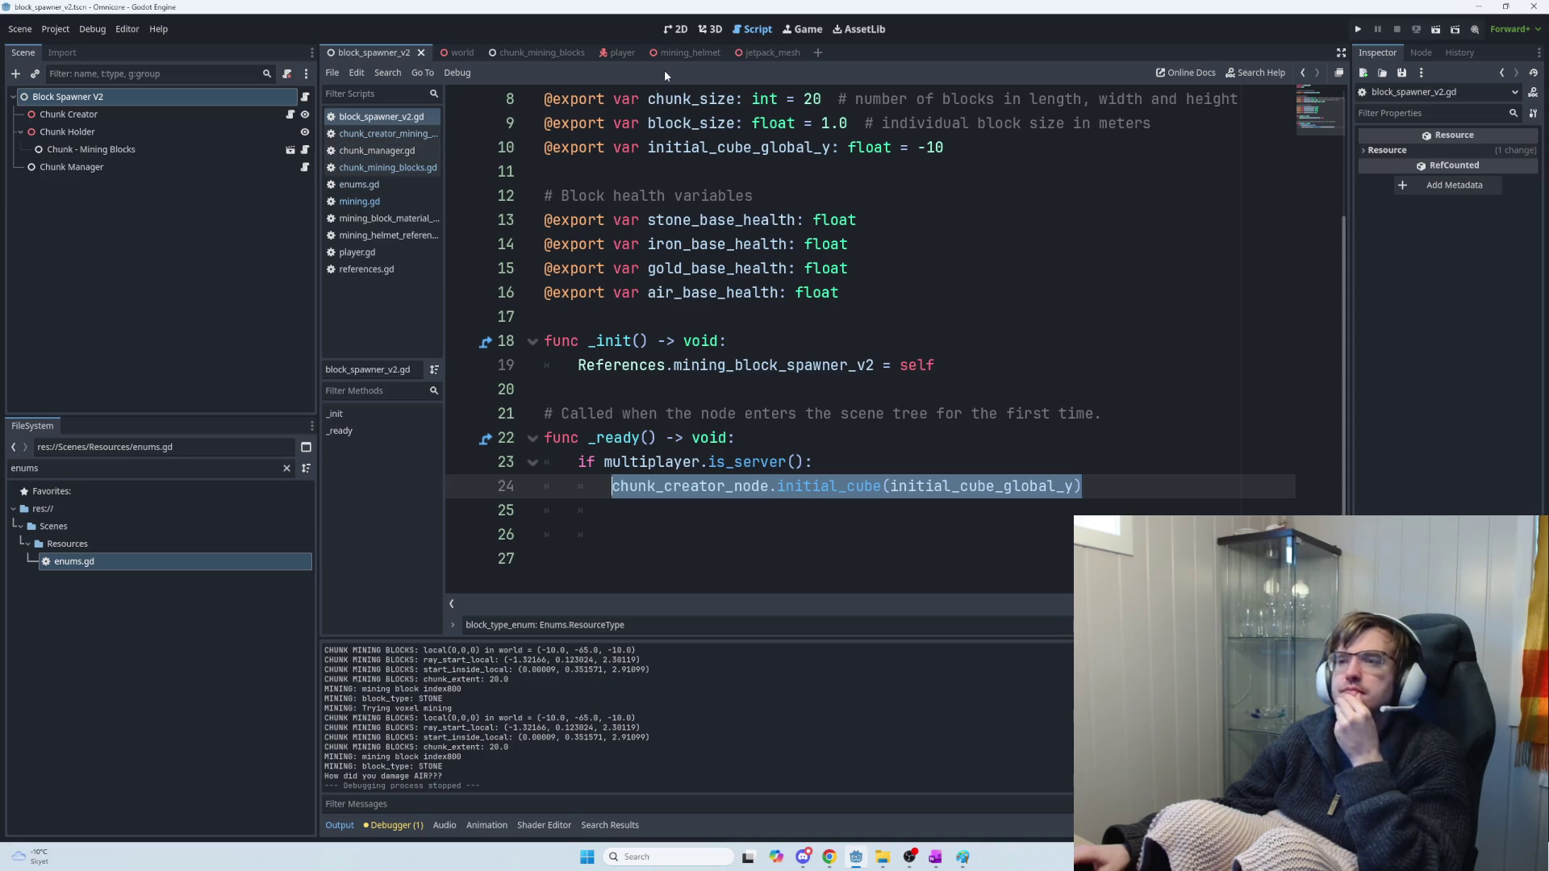
click(713, 30)
Run the game with F5, join as host, and fire two mining explosives at the blocks
key(F5)
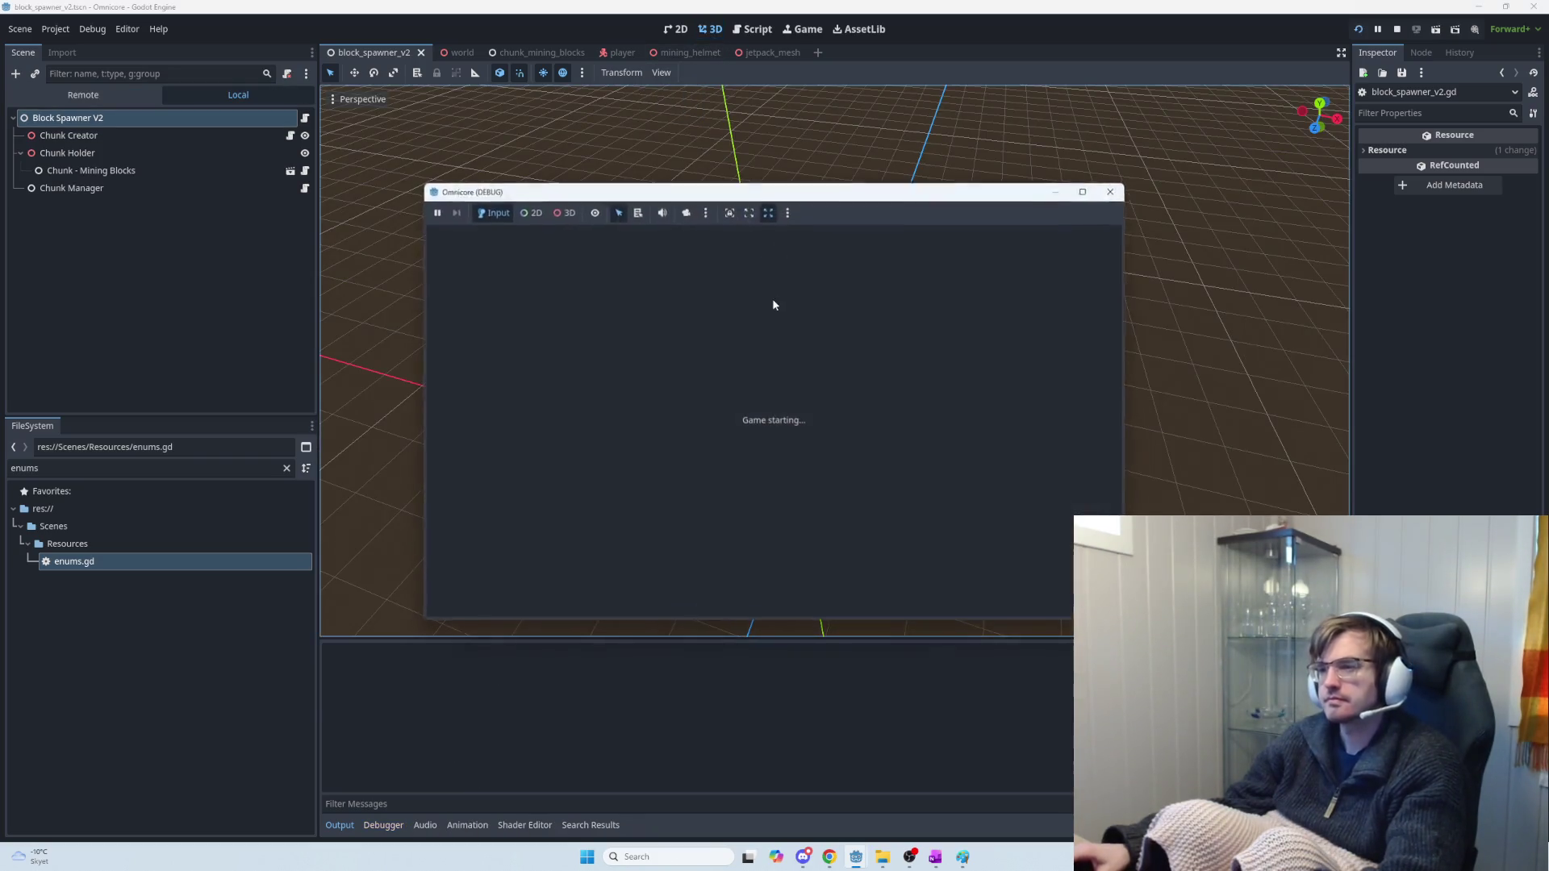
click(496, 239)
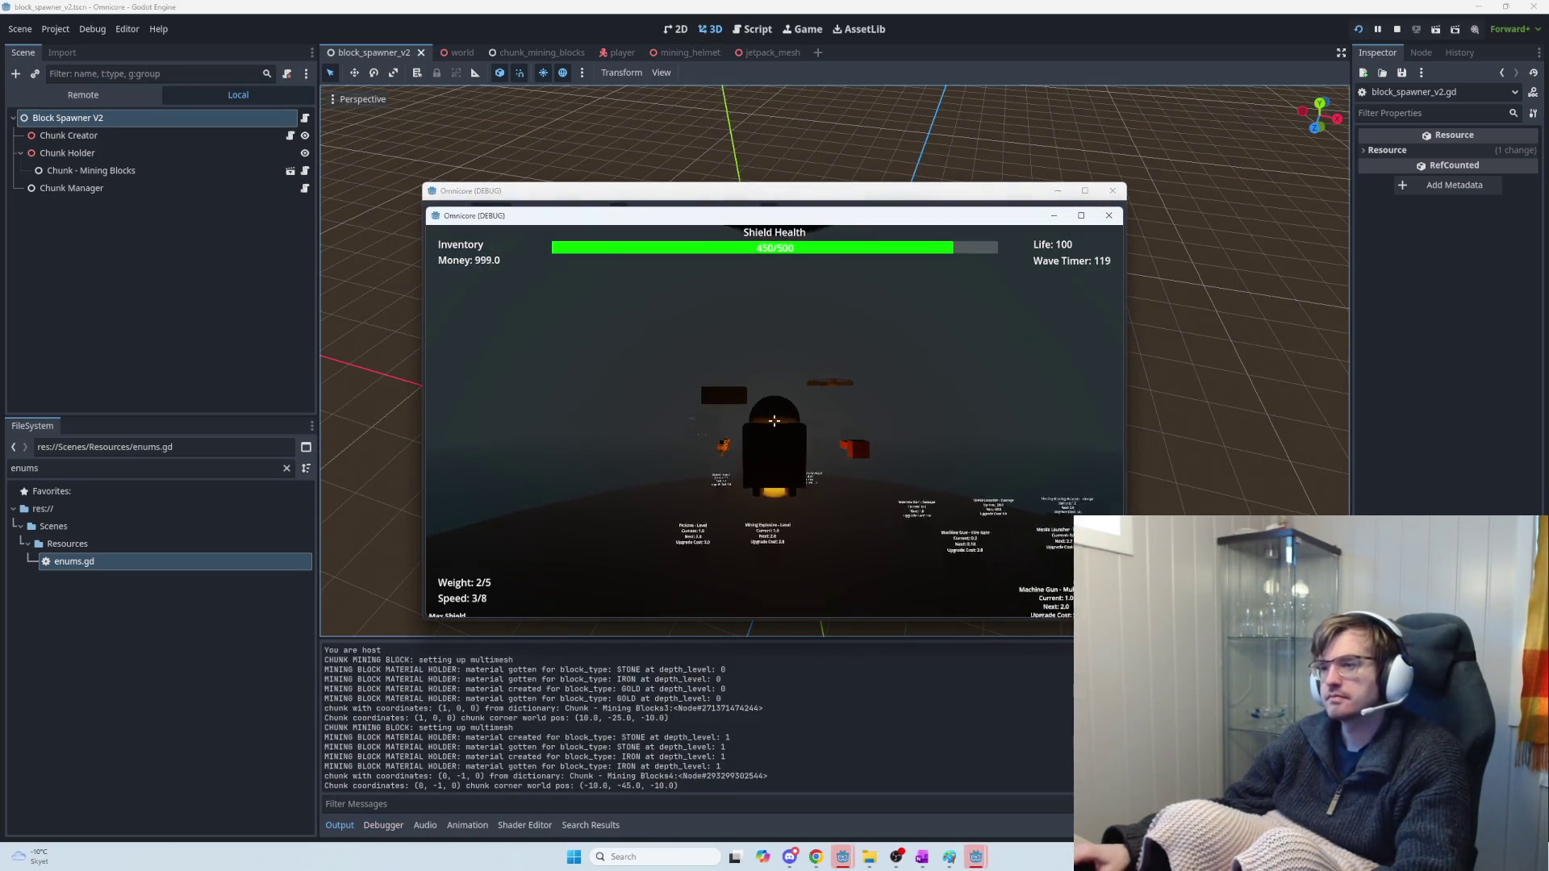
click(775, 421)
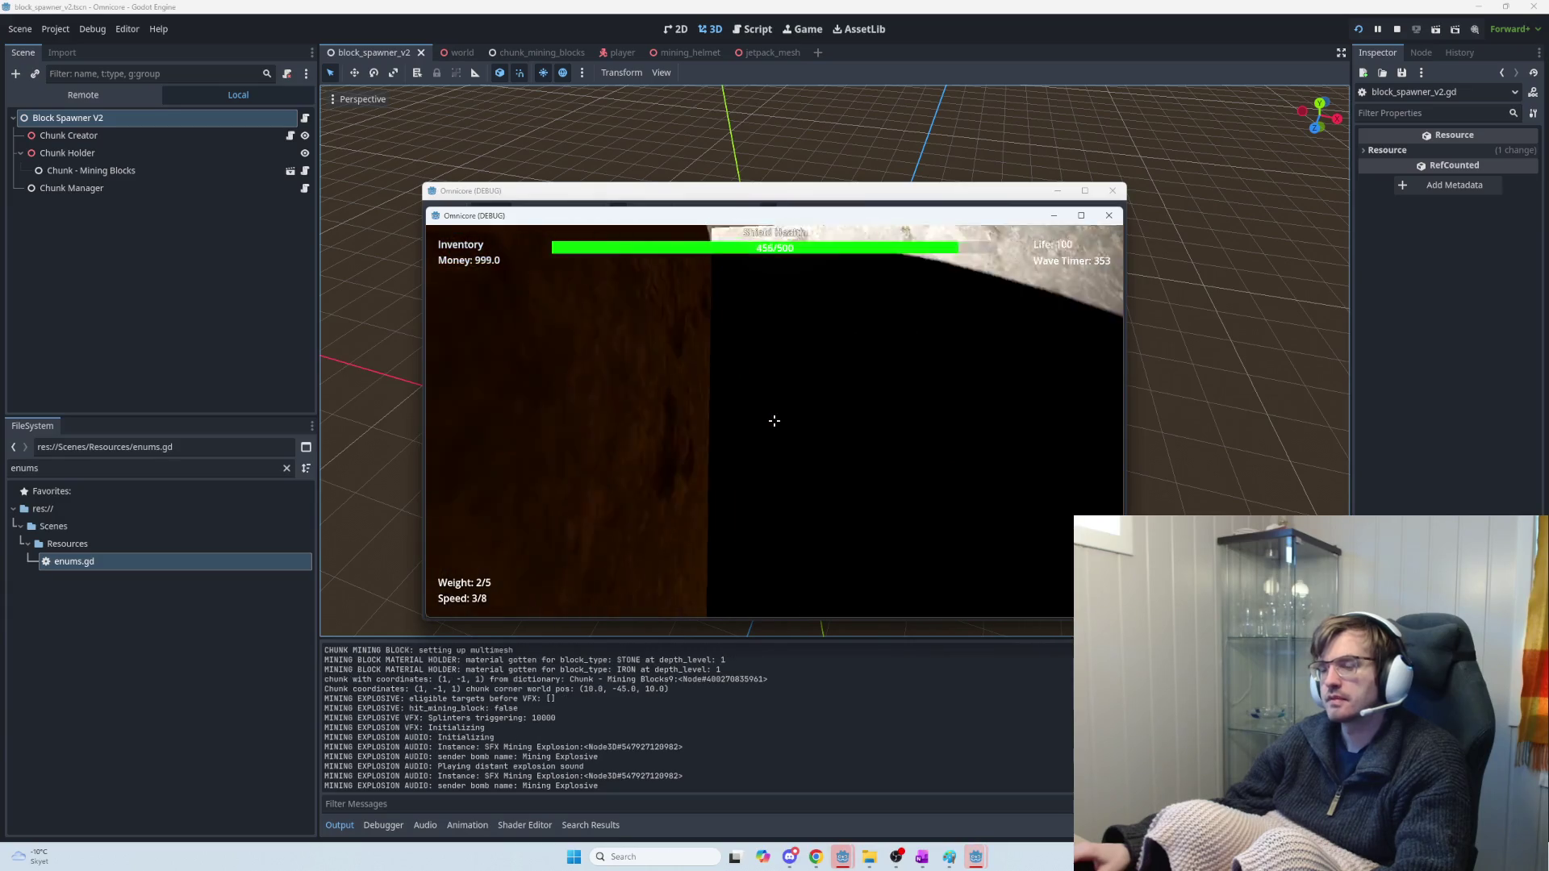
click(775, 420)
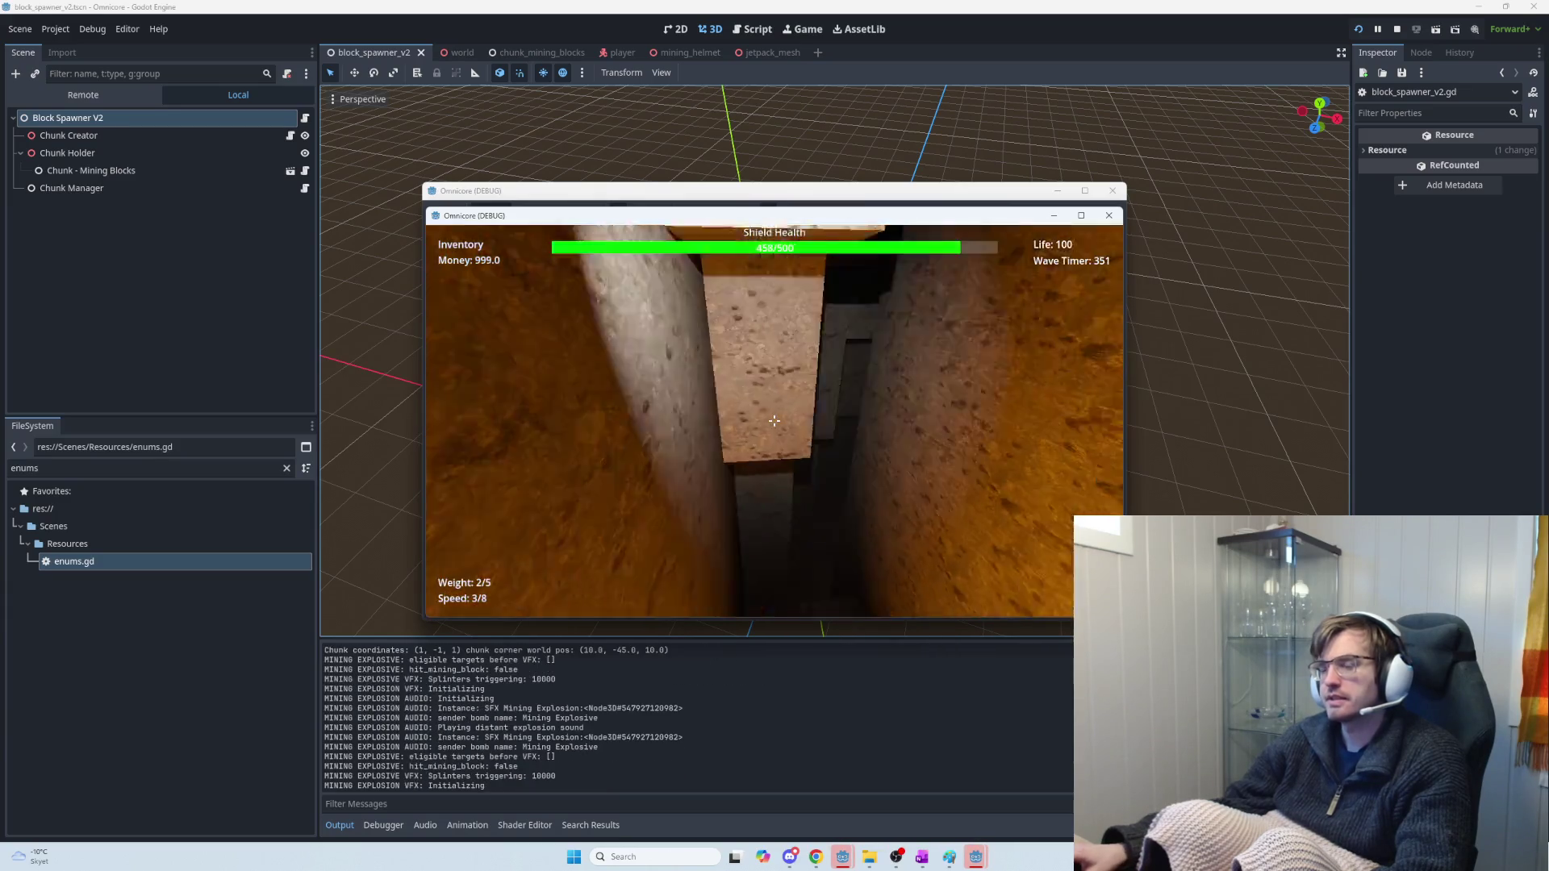
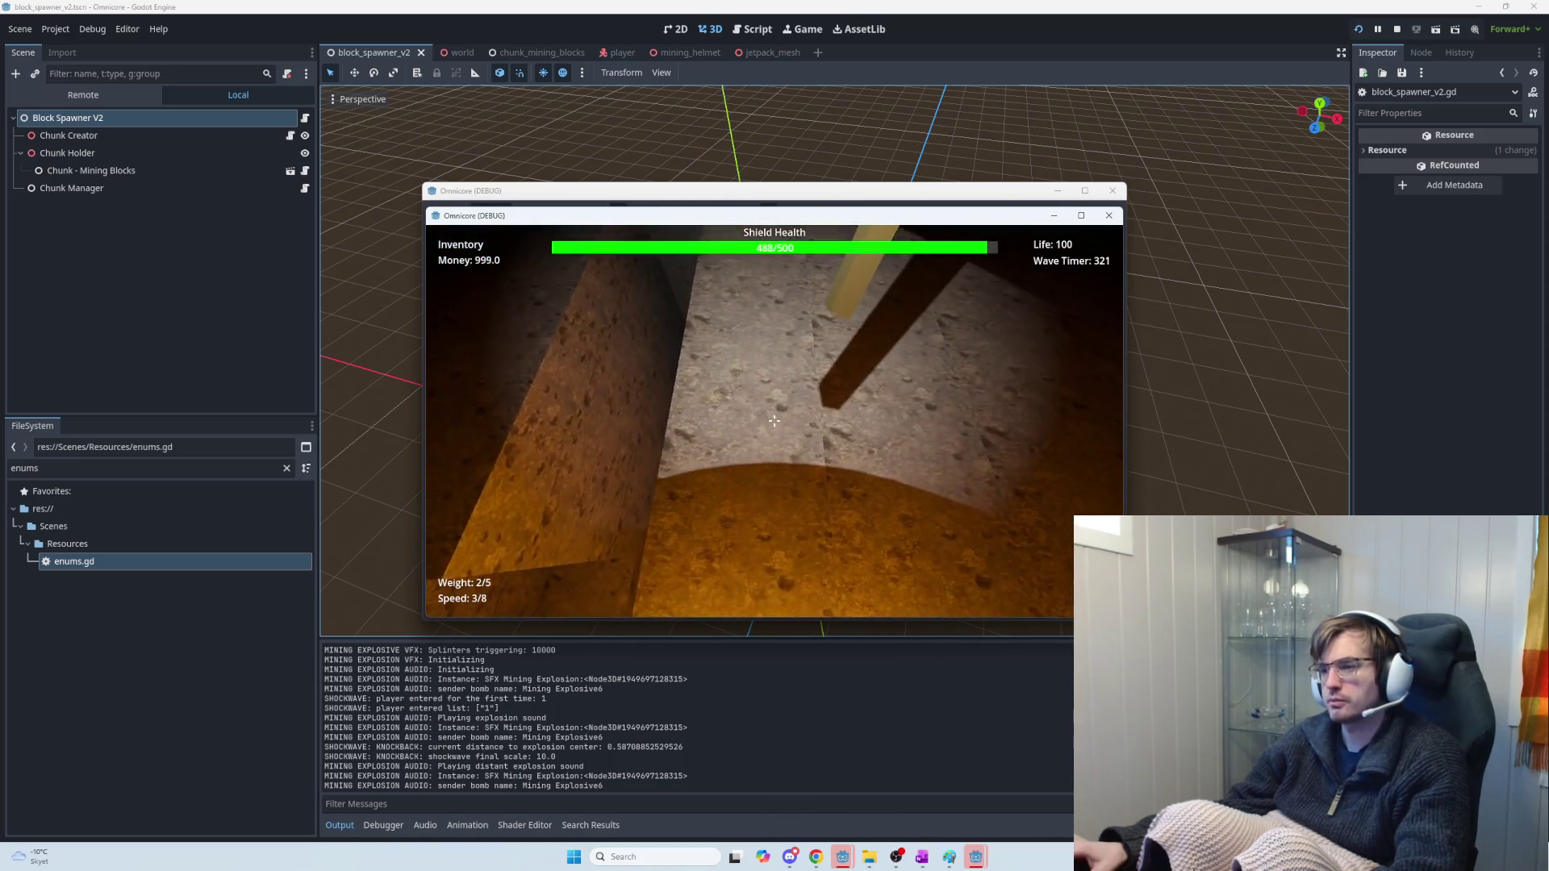
Mine a run of stone blocks ahead with the pickaxe while watching the Output log for warnings
click(774, 420)
click(774, 421)
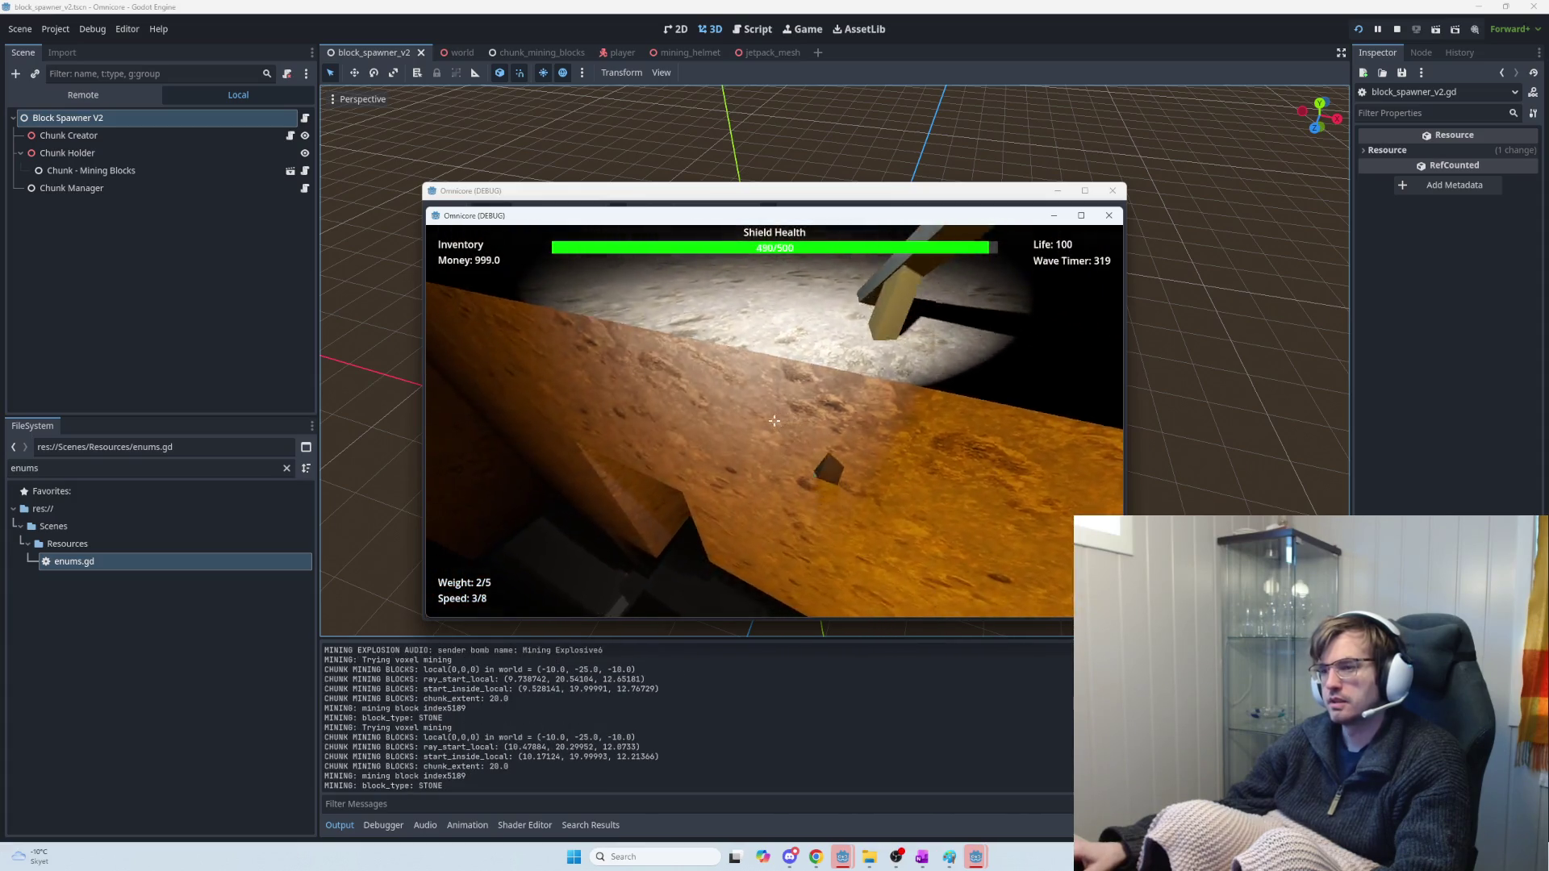
click(775, 420)
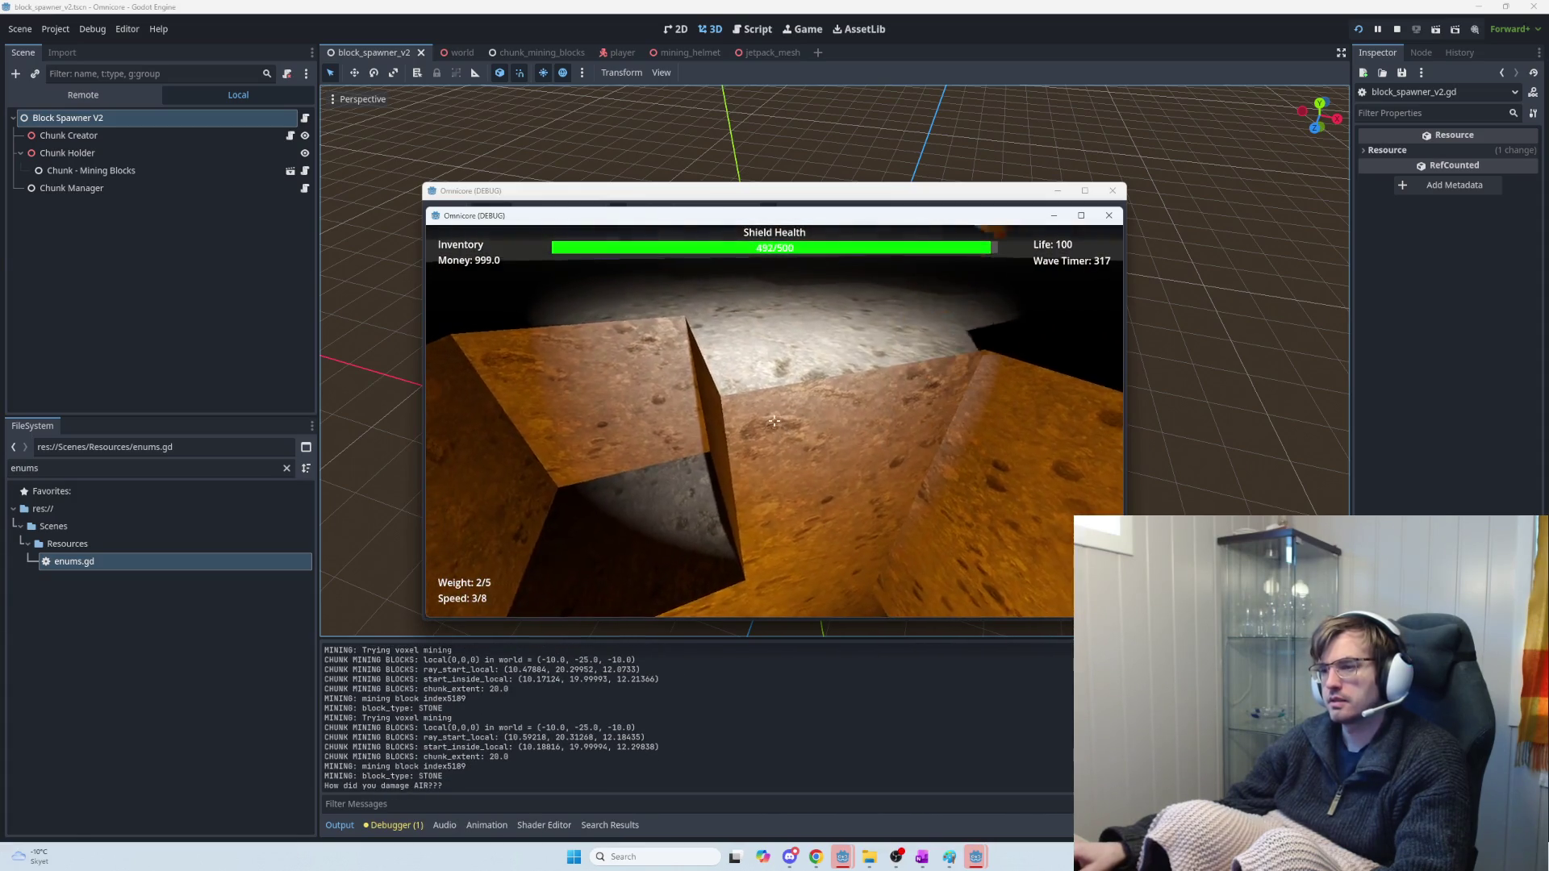
click(774, 420)
click(774, 421)
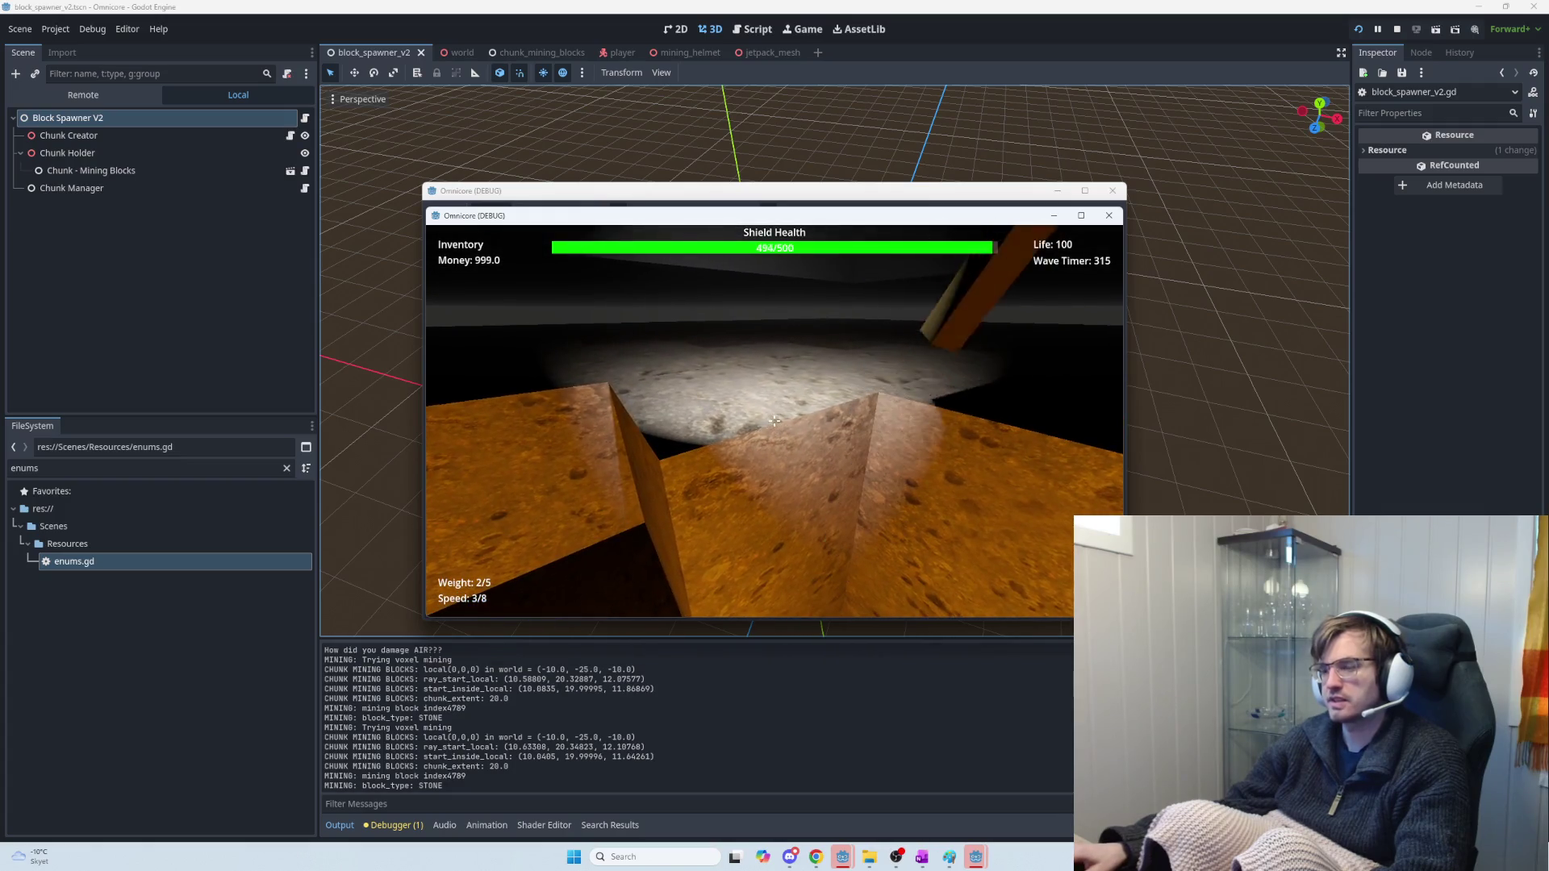
click(774, 420)
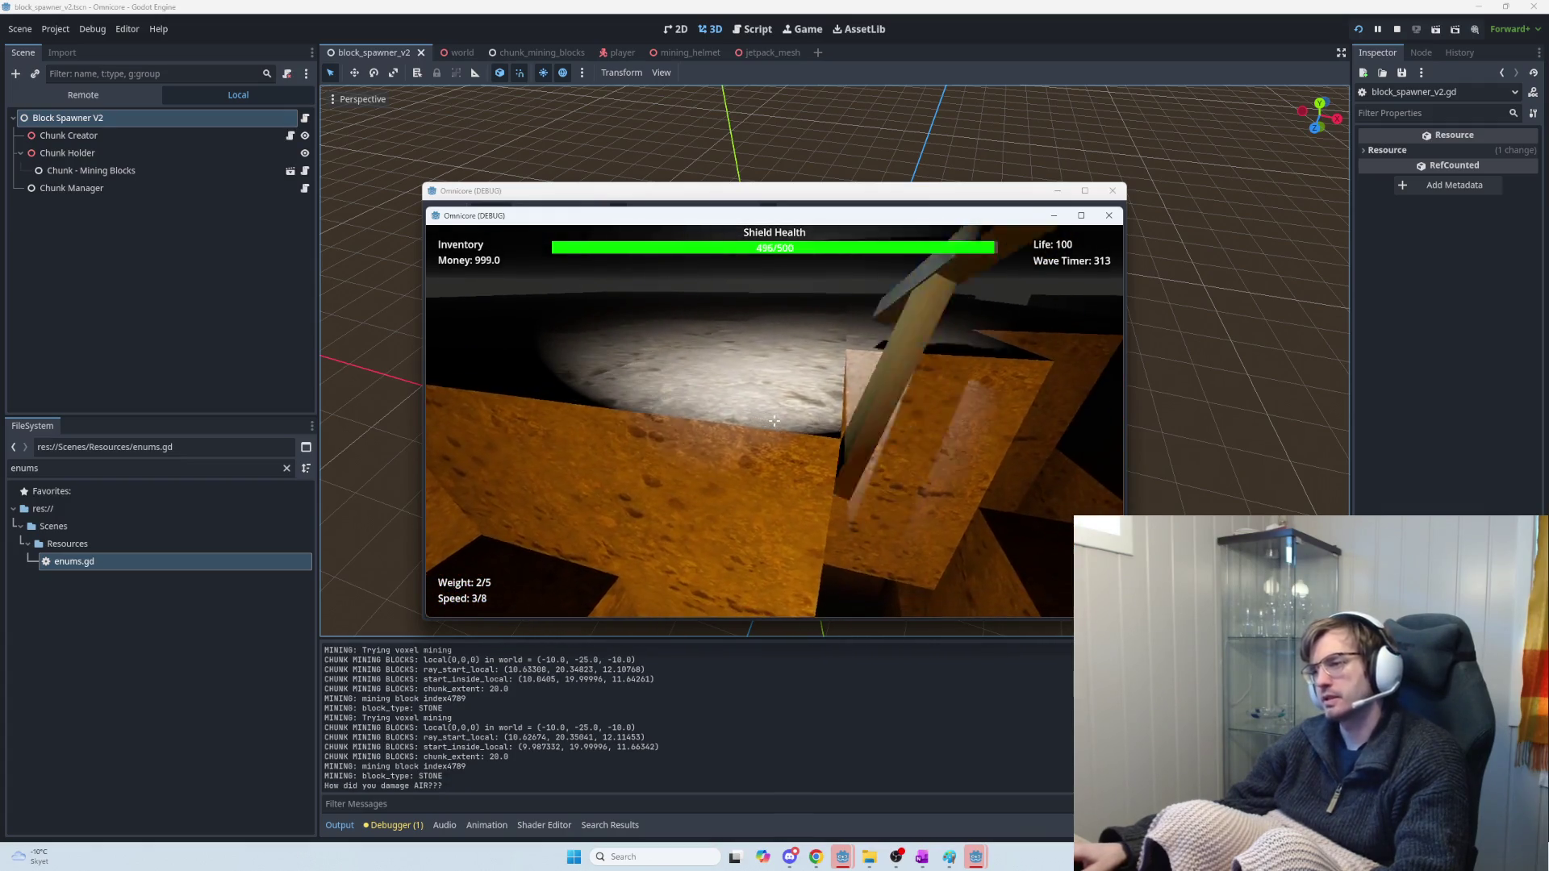
click(774, 420)
click(774, 420)
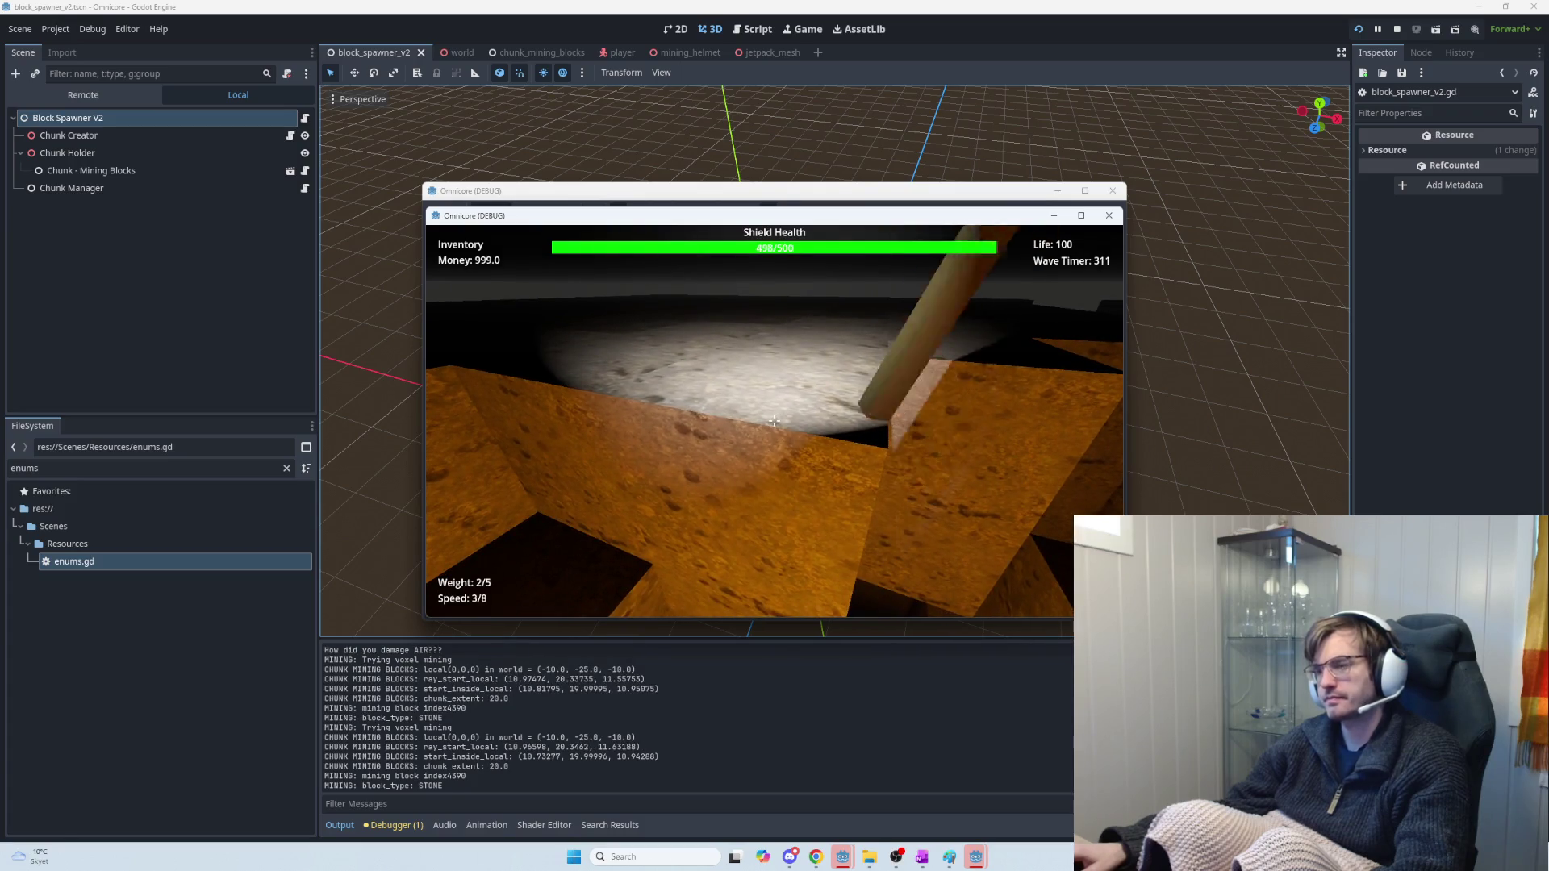
click(773, 420)
click(773, 420)
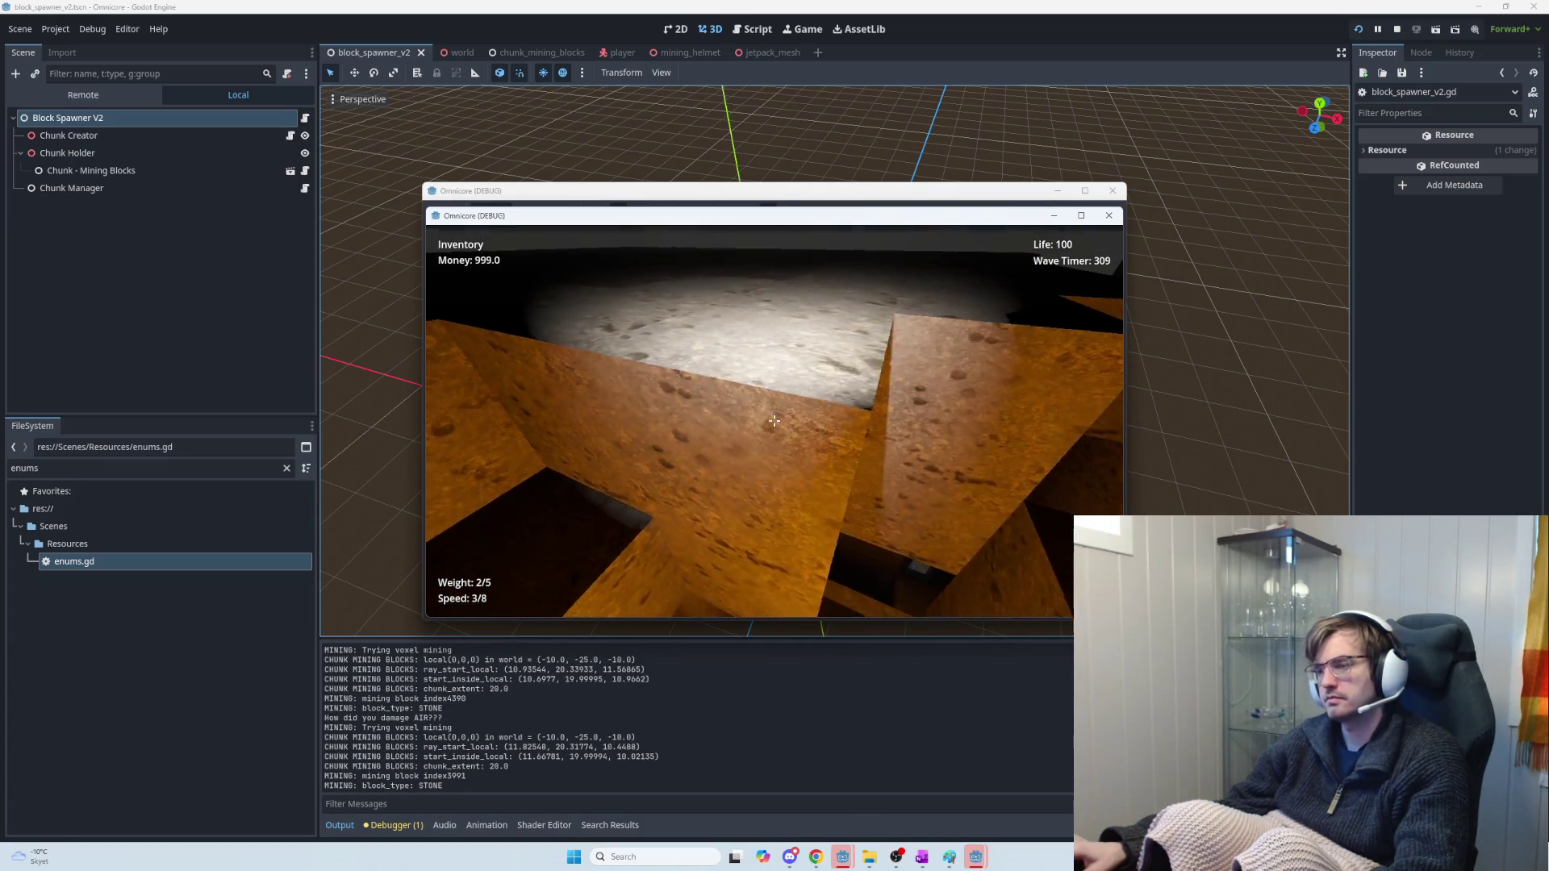
click(774, 420)
click(773, 420)
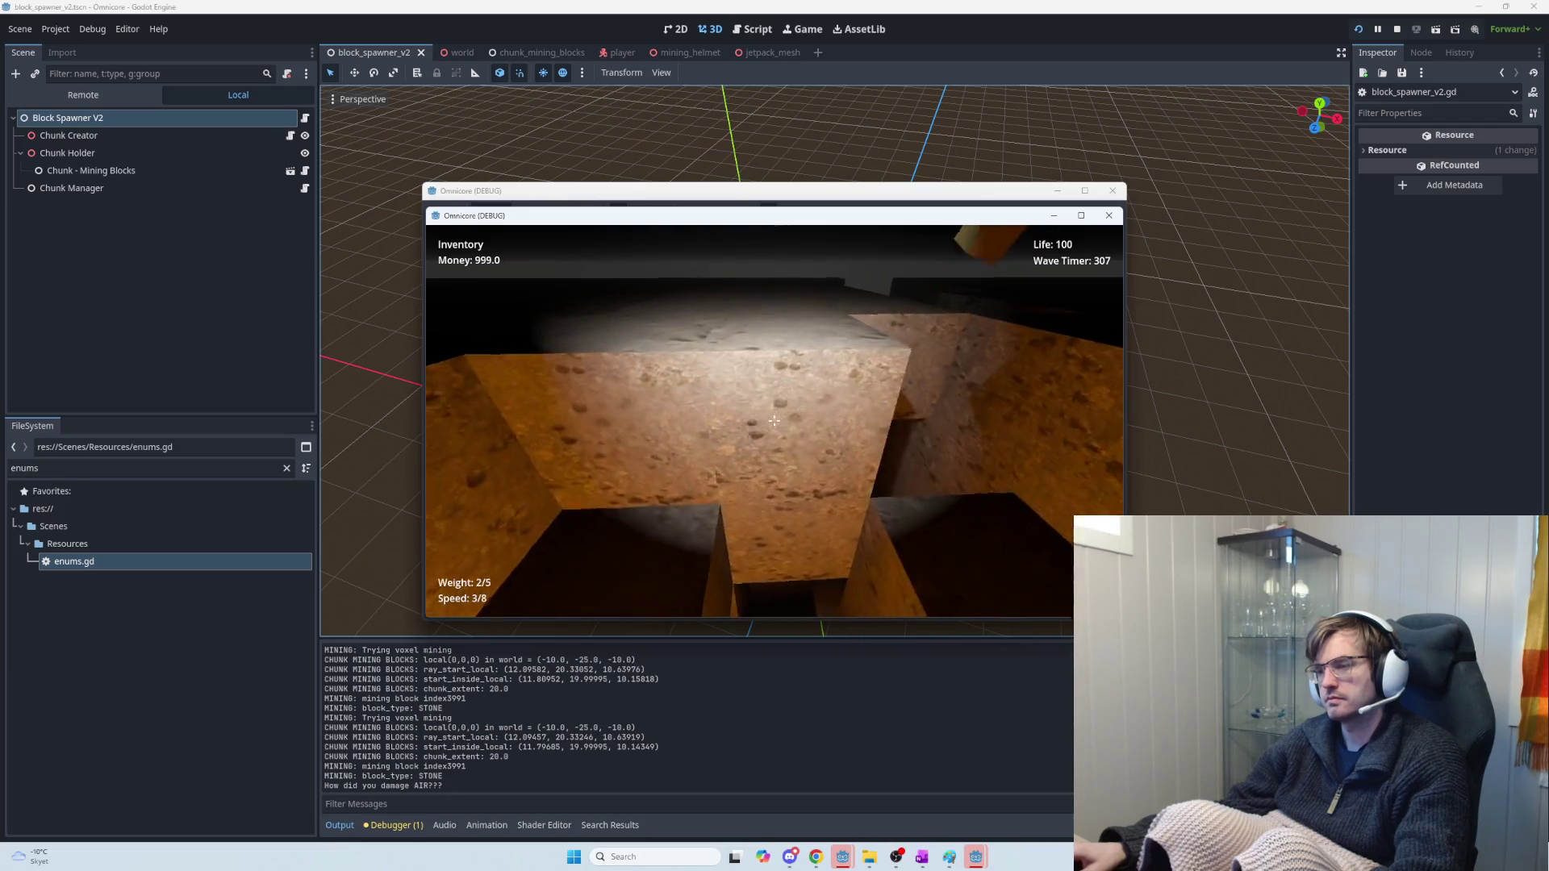
click(774, 420)
click(774, 421)
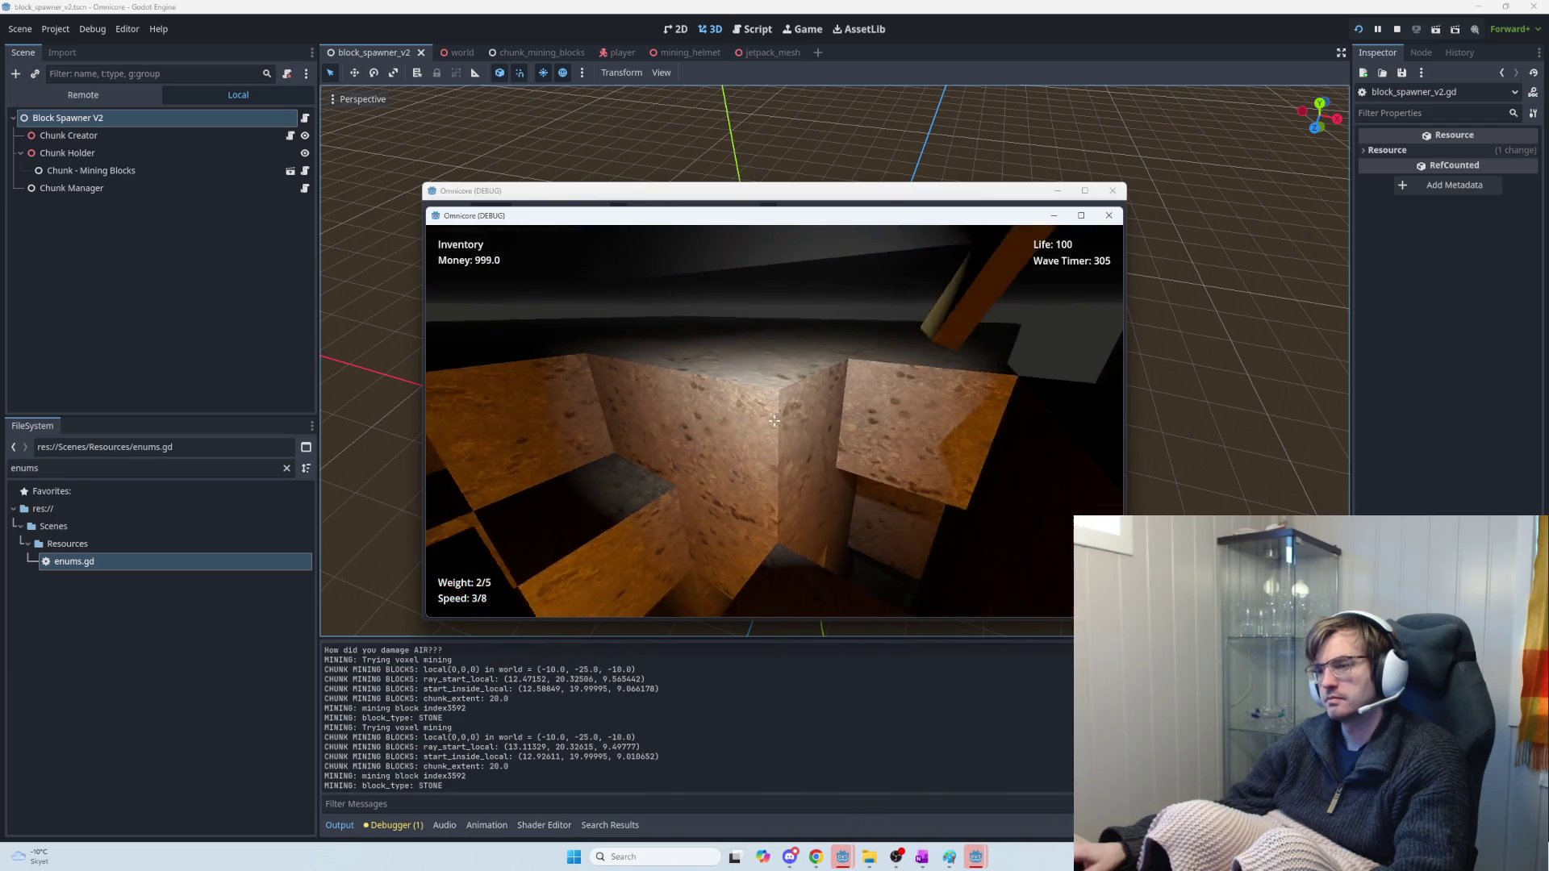
click(774, 420)
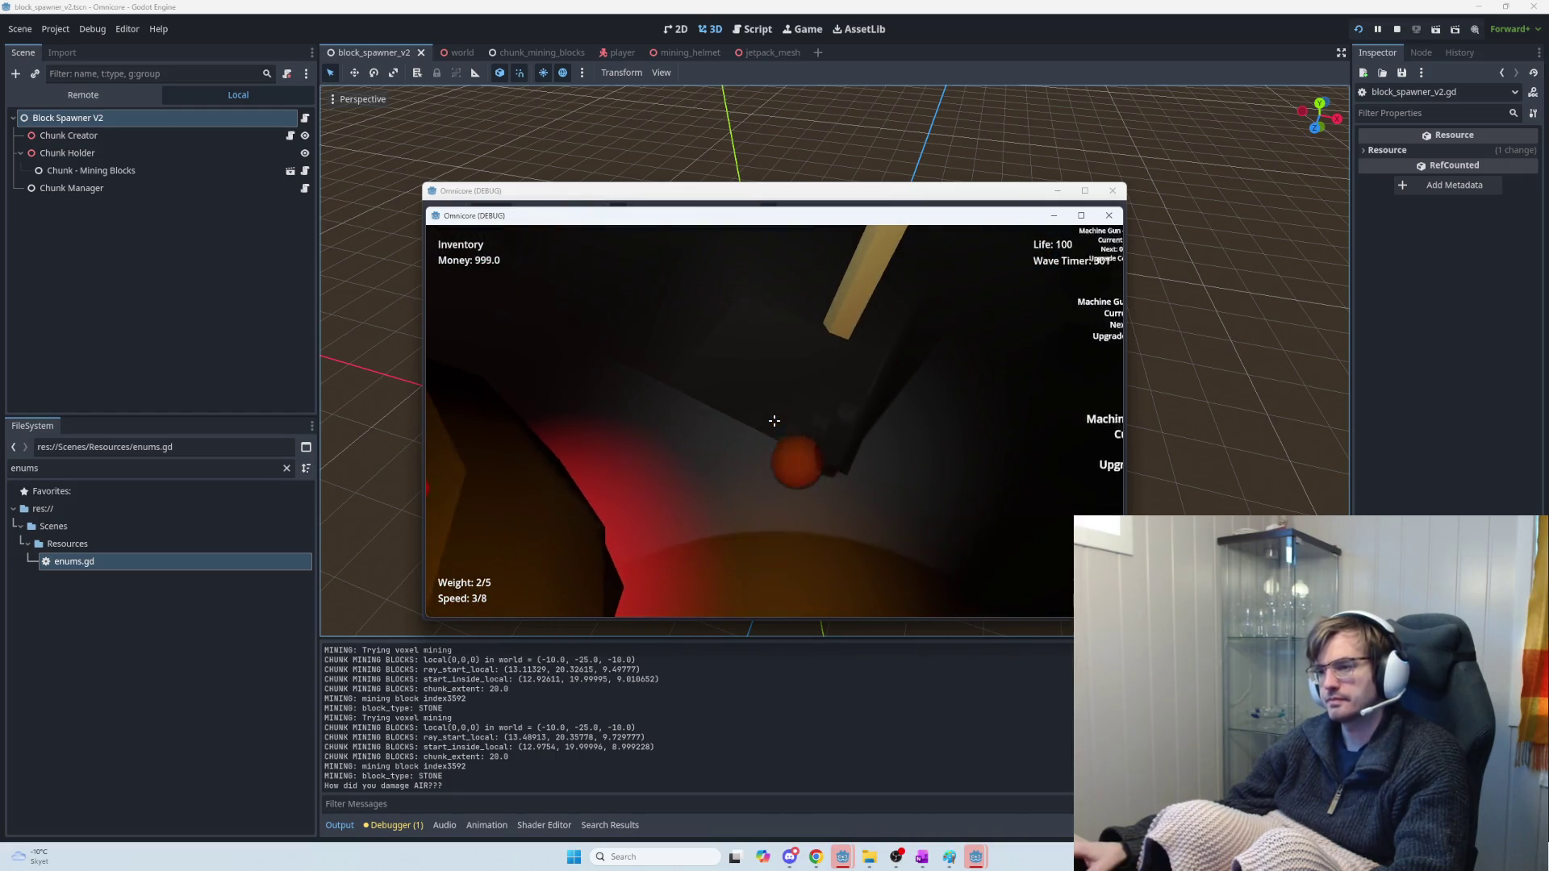
Detonate a mining explosive, then buy the upgrade repeatedly up to level 50
click(773, 420)
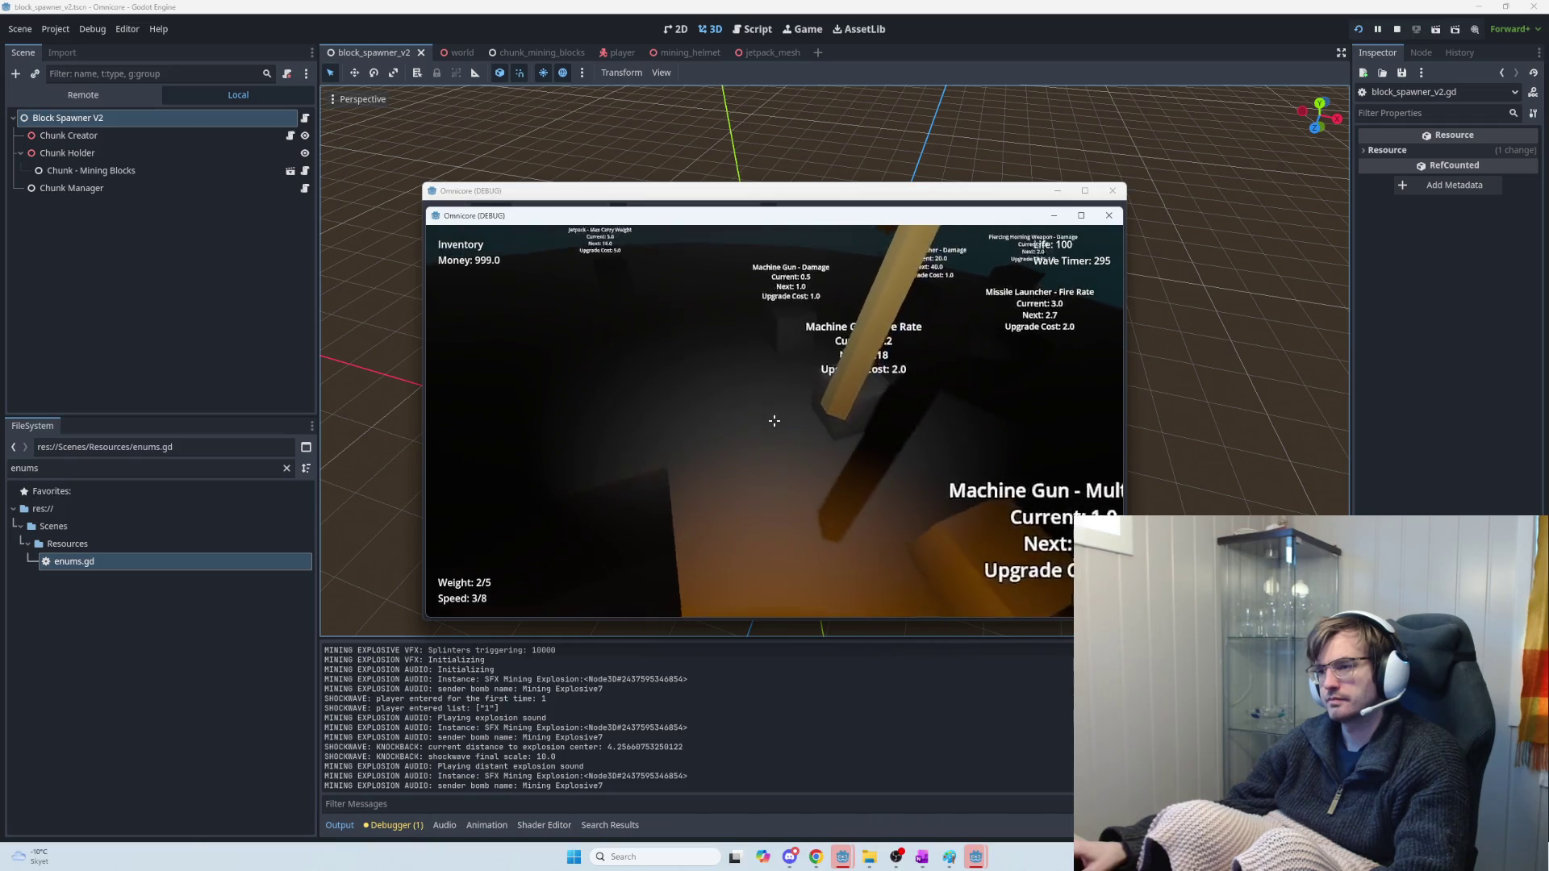
key(e)
key(e)
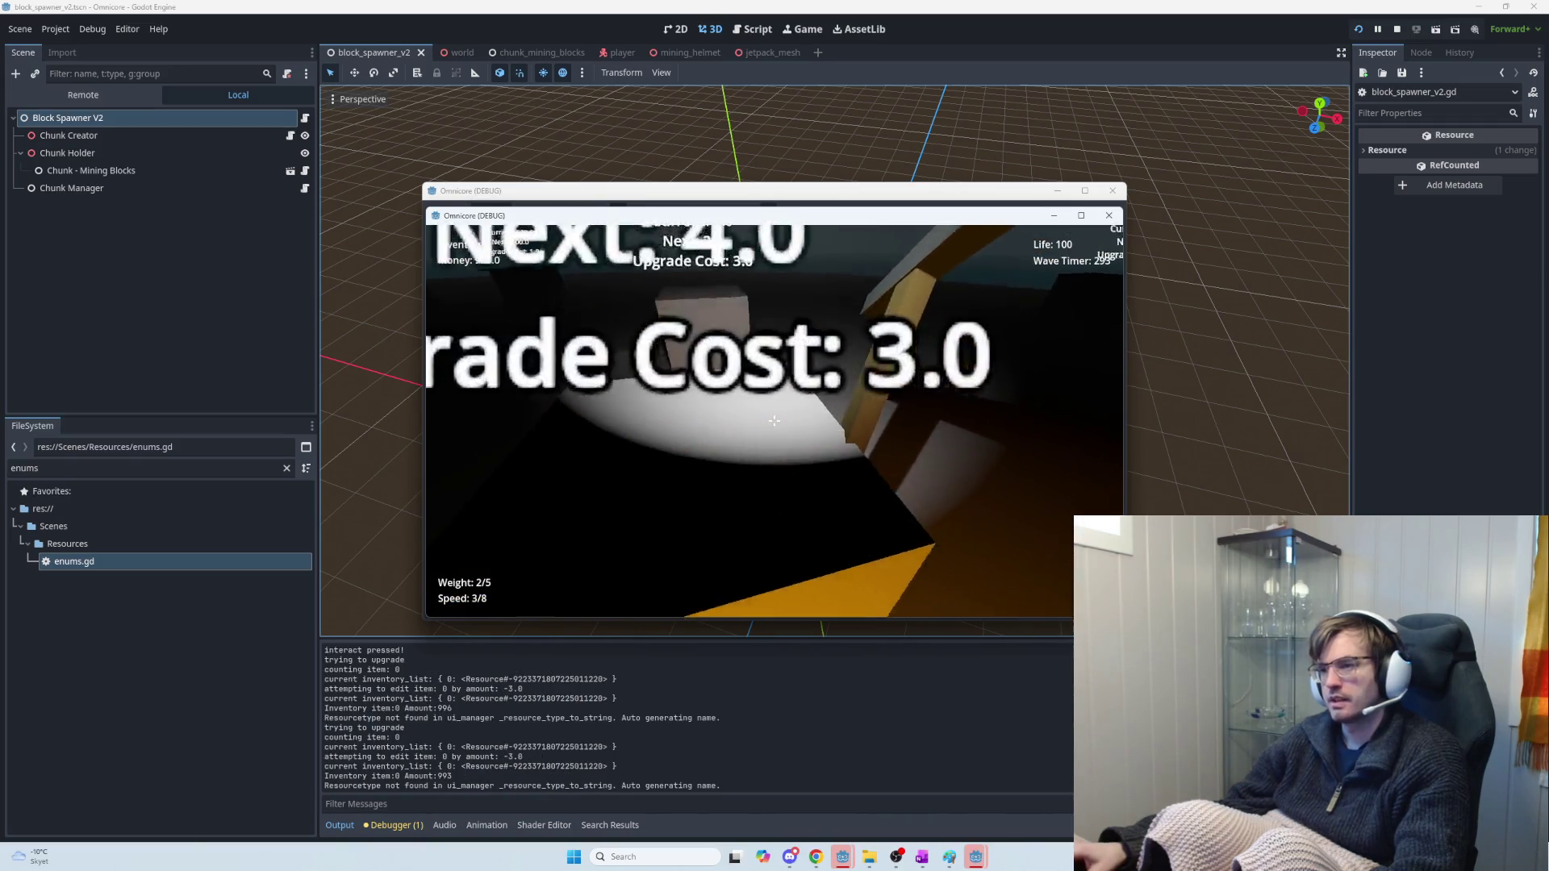
key(e)
key(e)
key(e)
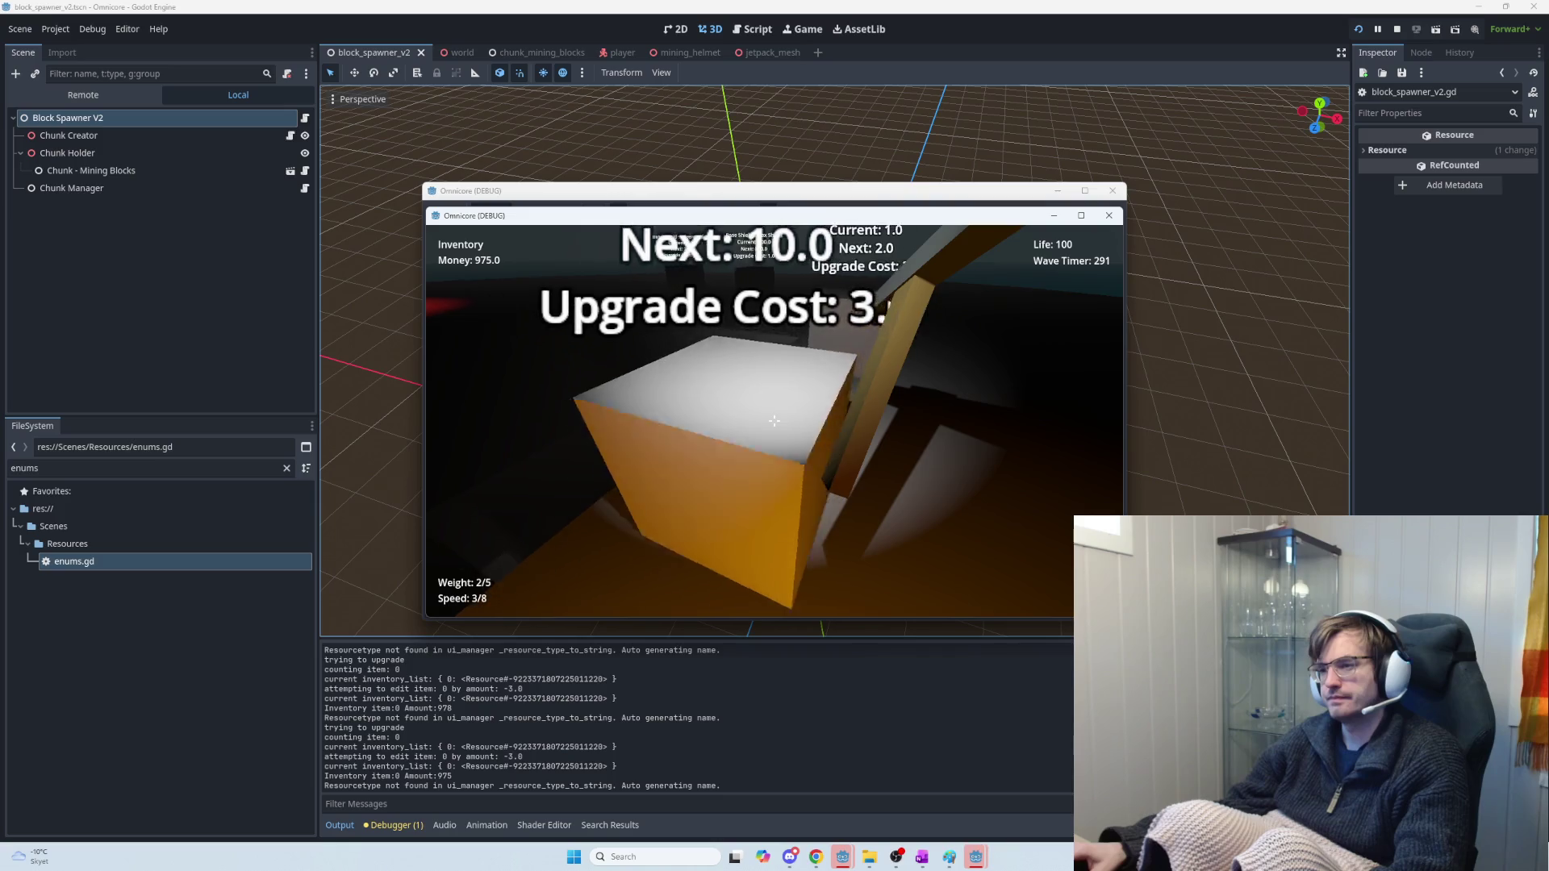
key(e)
key(e)
key(e)
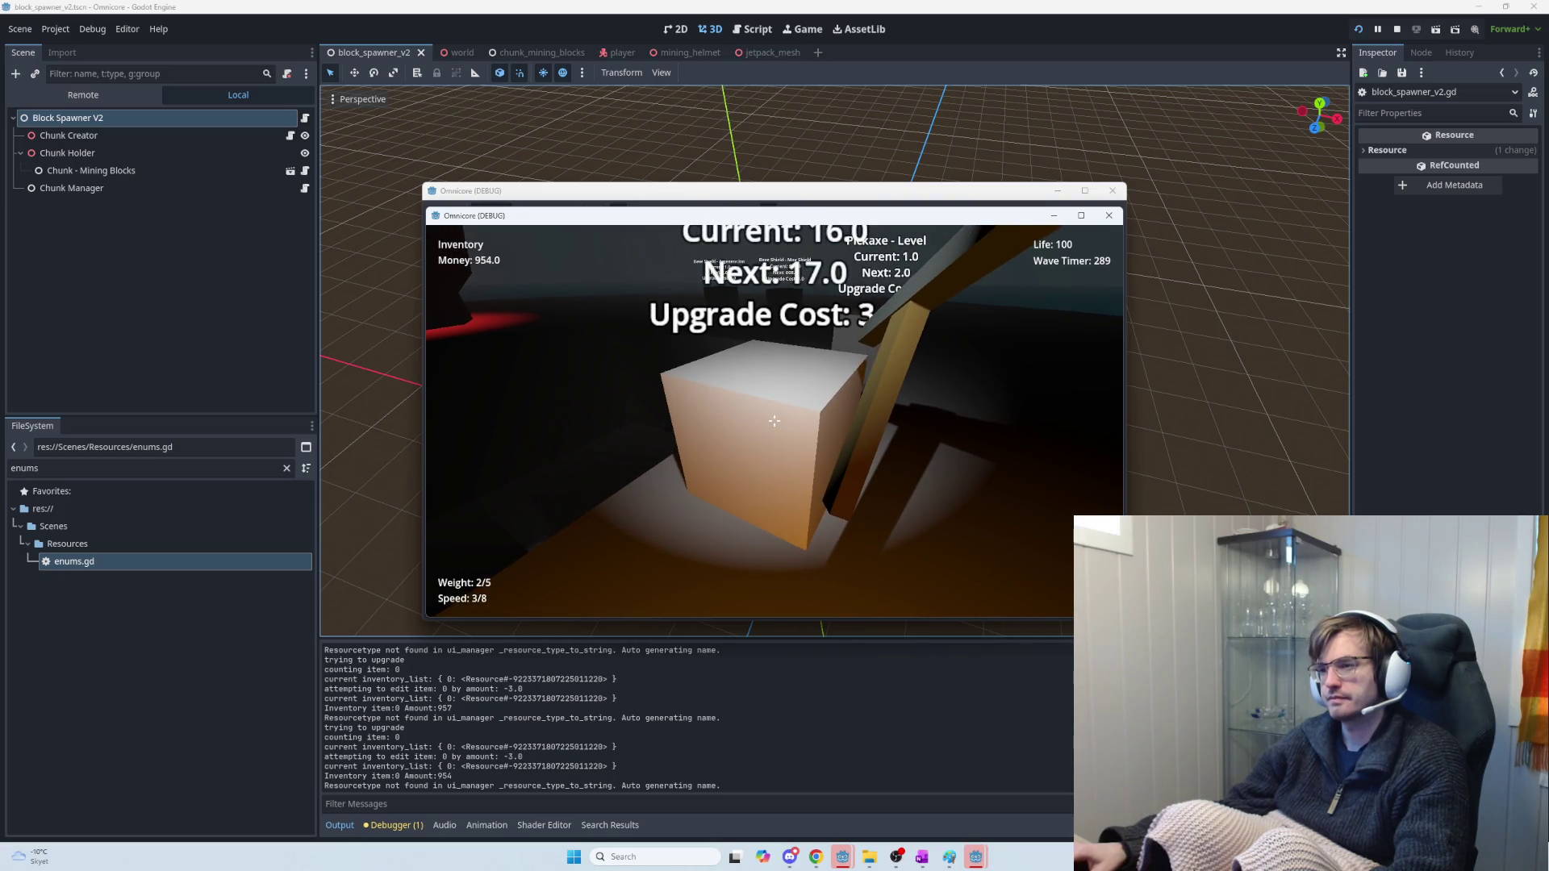
key(e)
key(e)
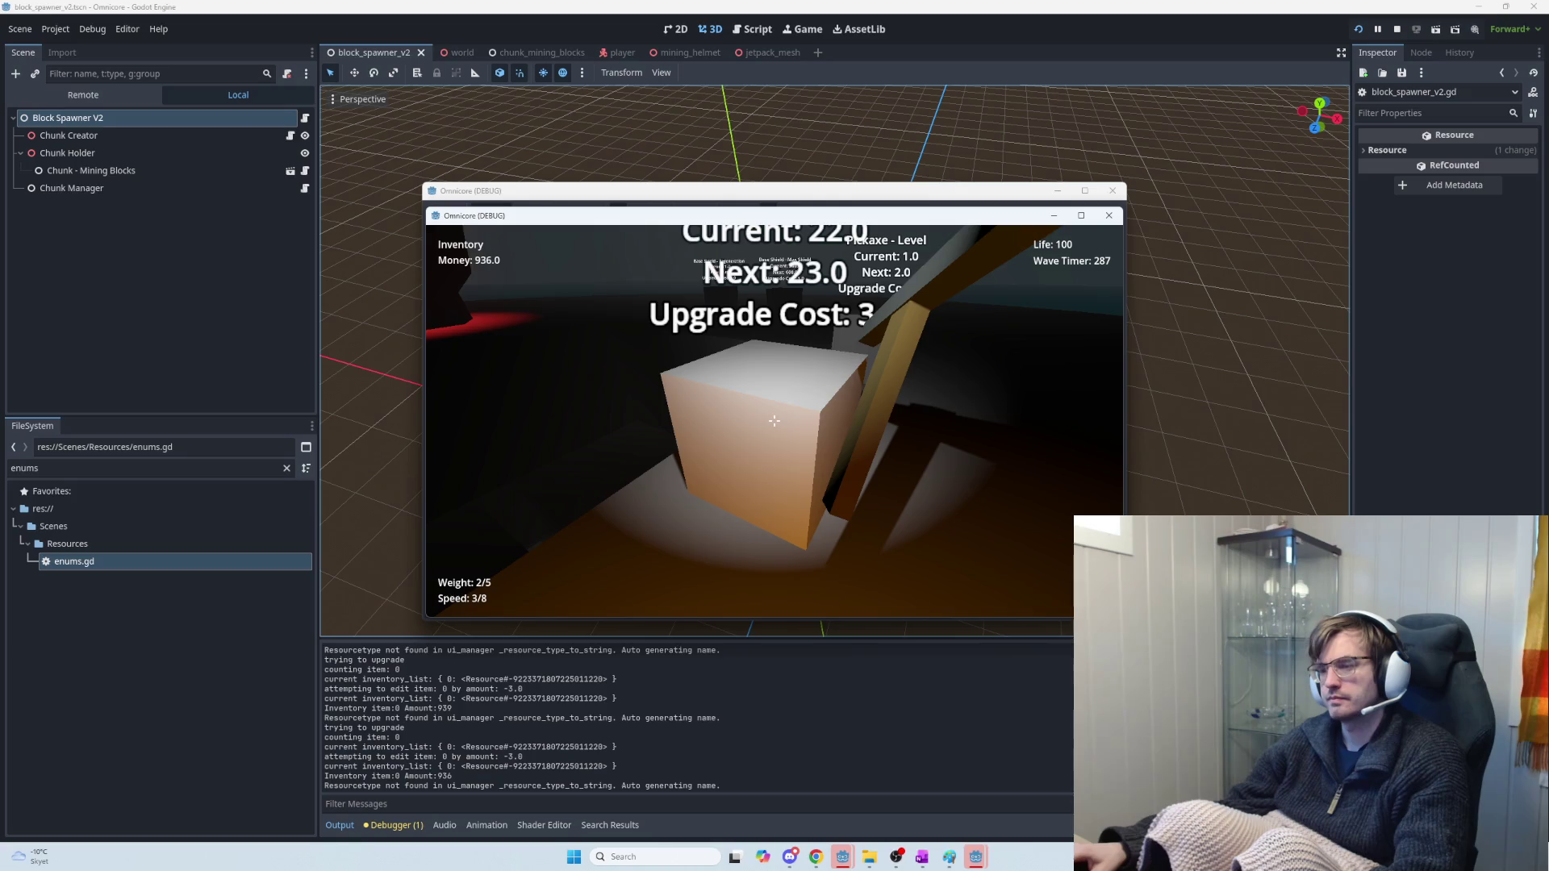
key(e)
key(e)
key(e)
key(e)
key(e)
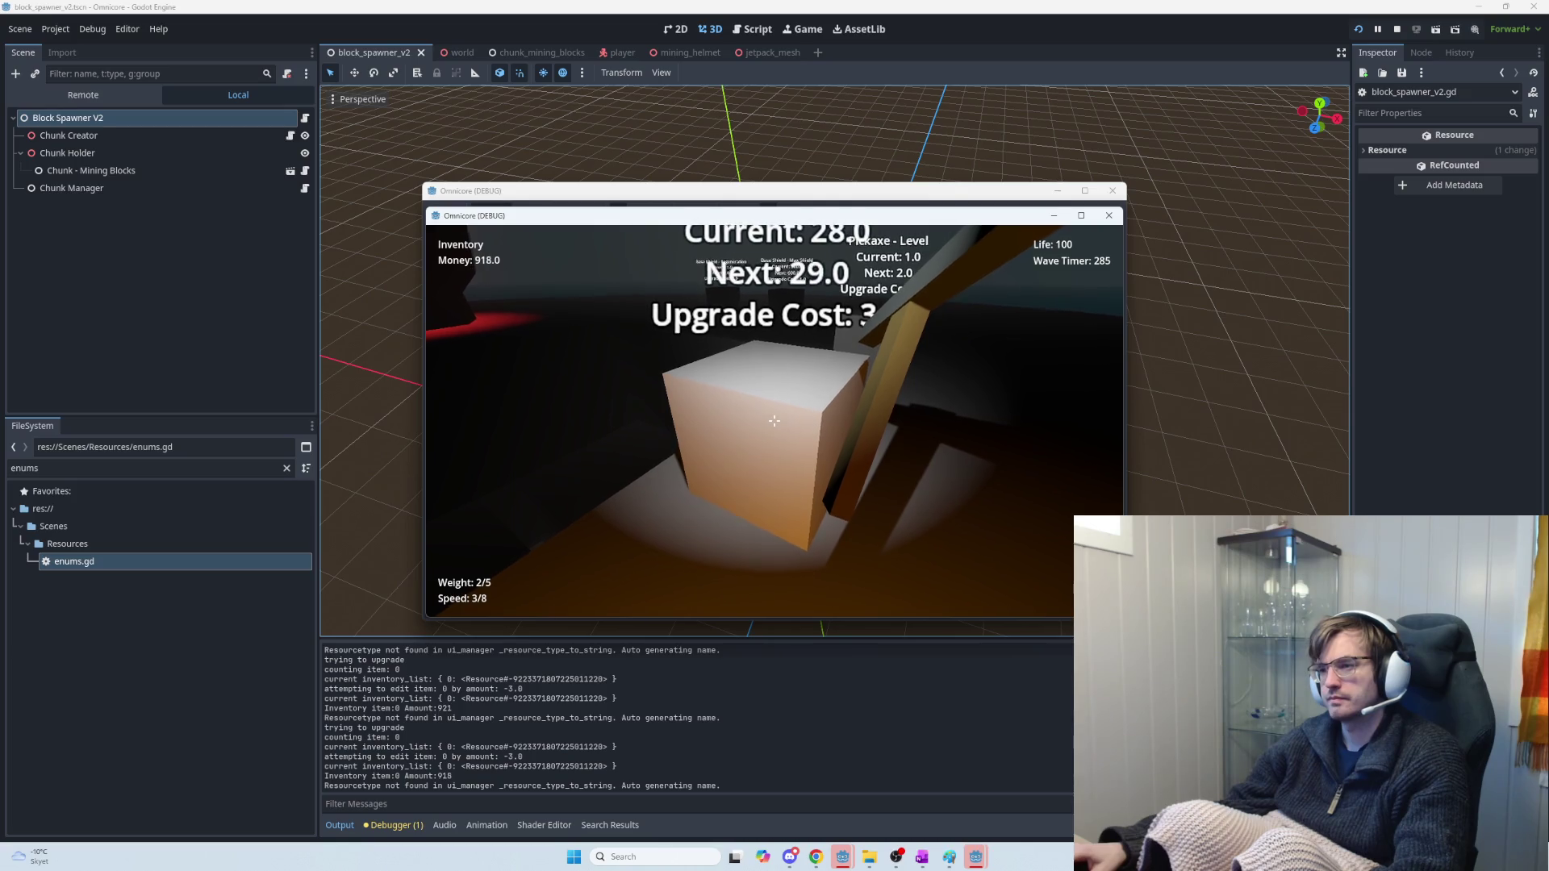
key(e)
key(e)
key(e)
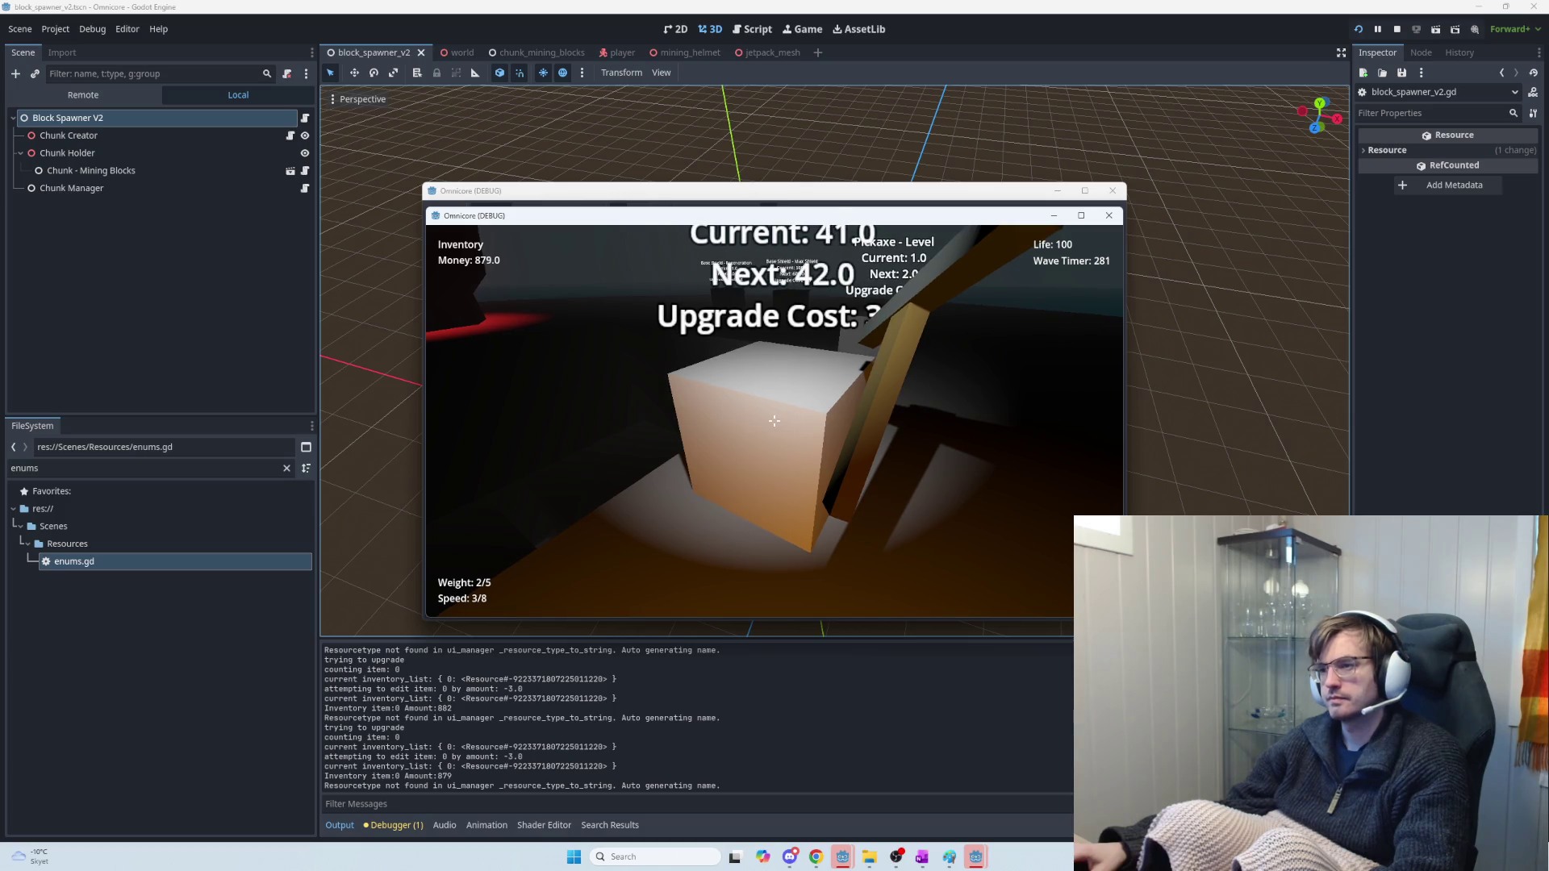
key(e)
key(e)
key(e)
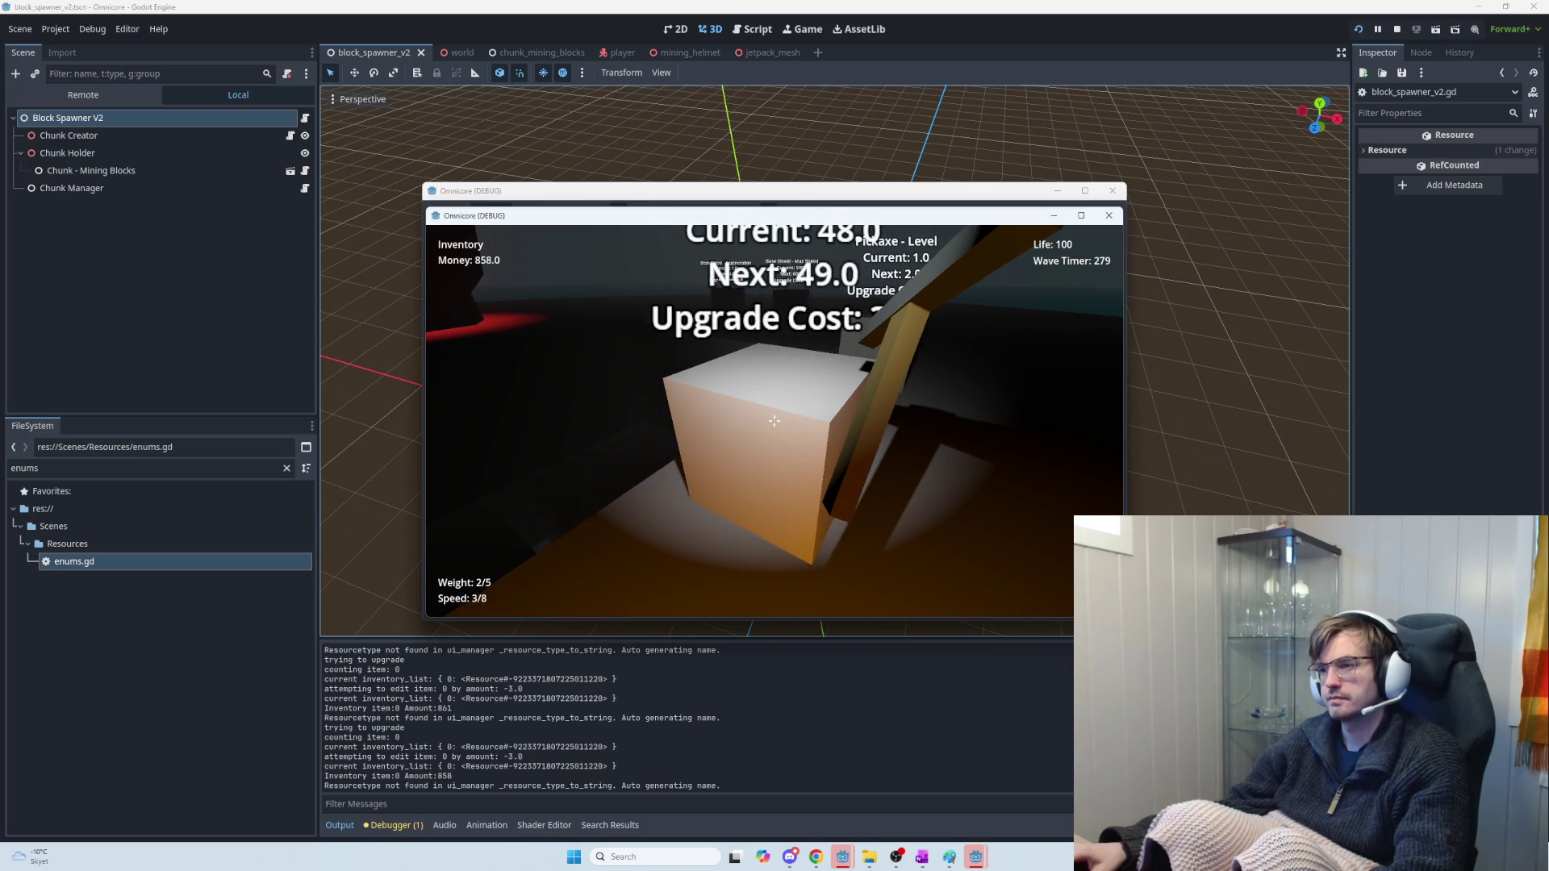
key(e)
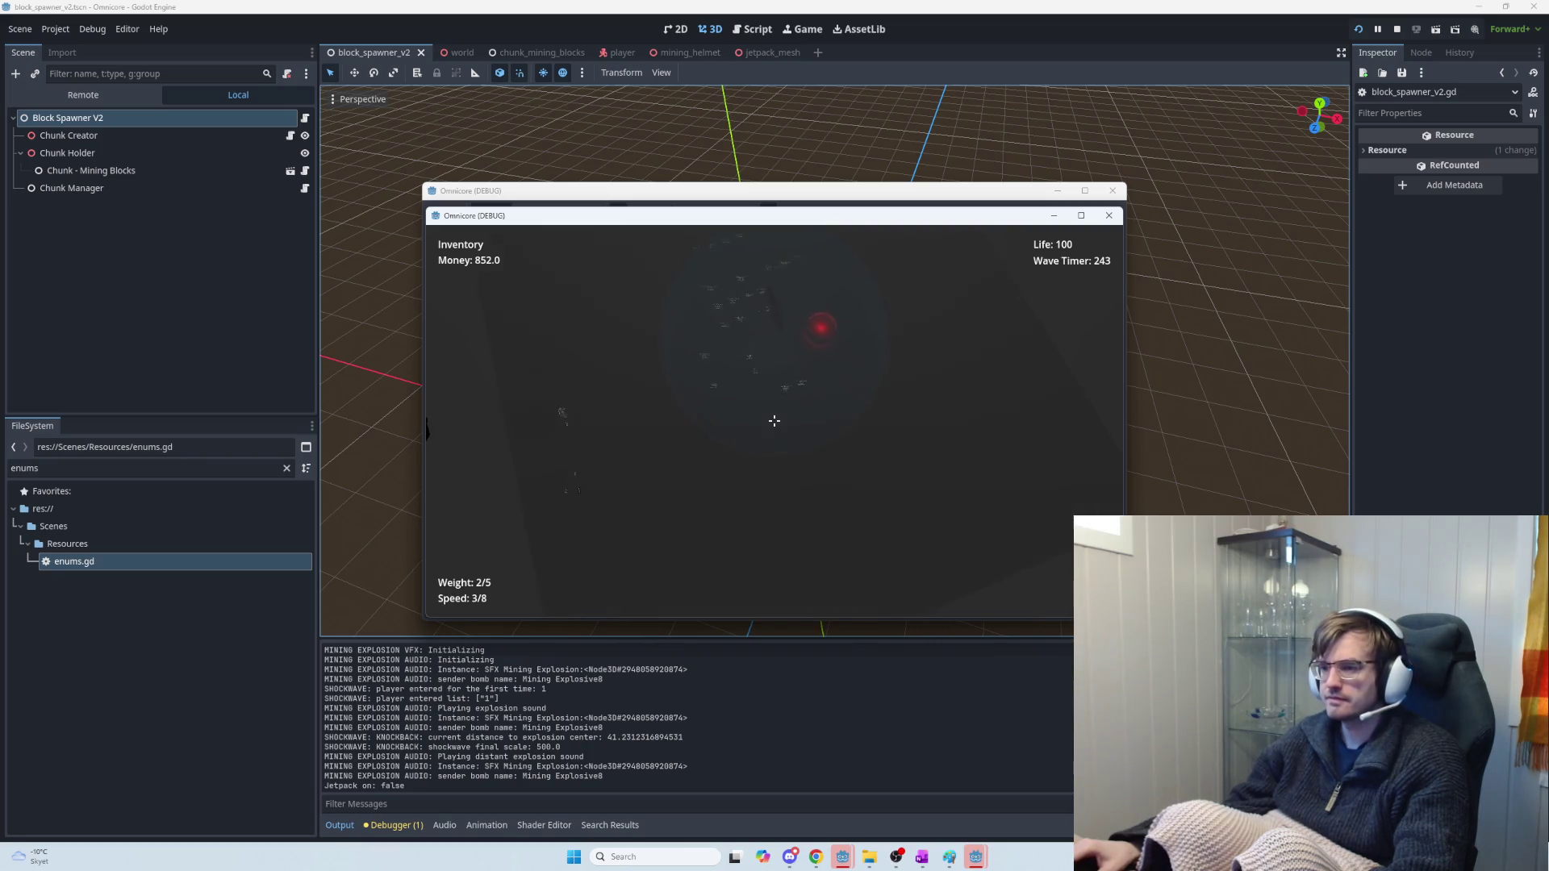
Fire the jetpack briefly, then stop the debug game with F8
key(space)
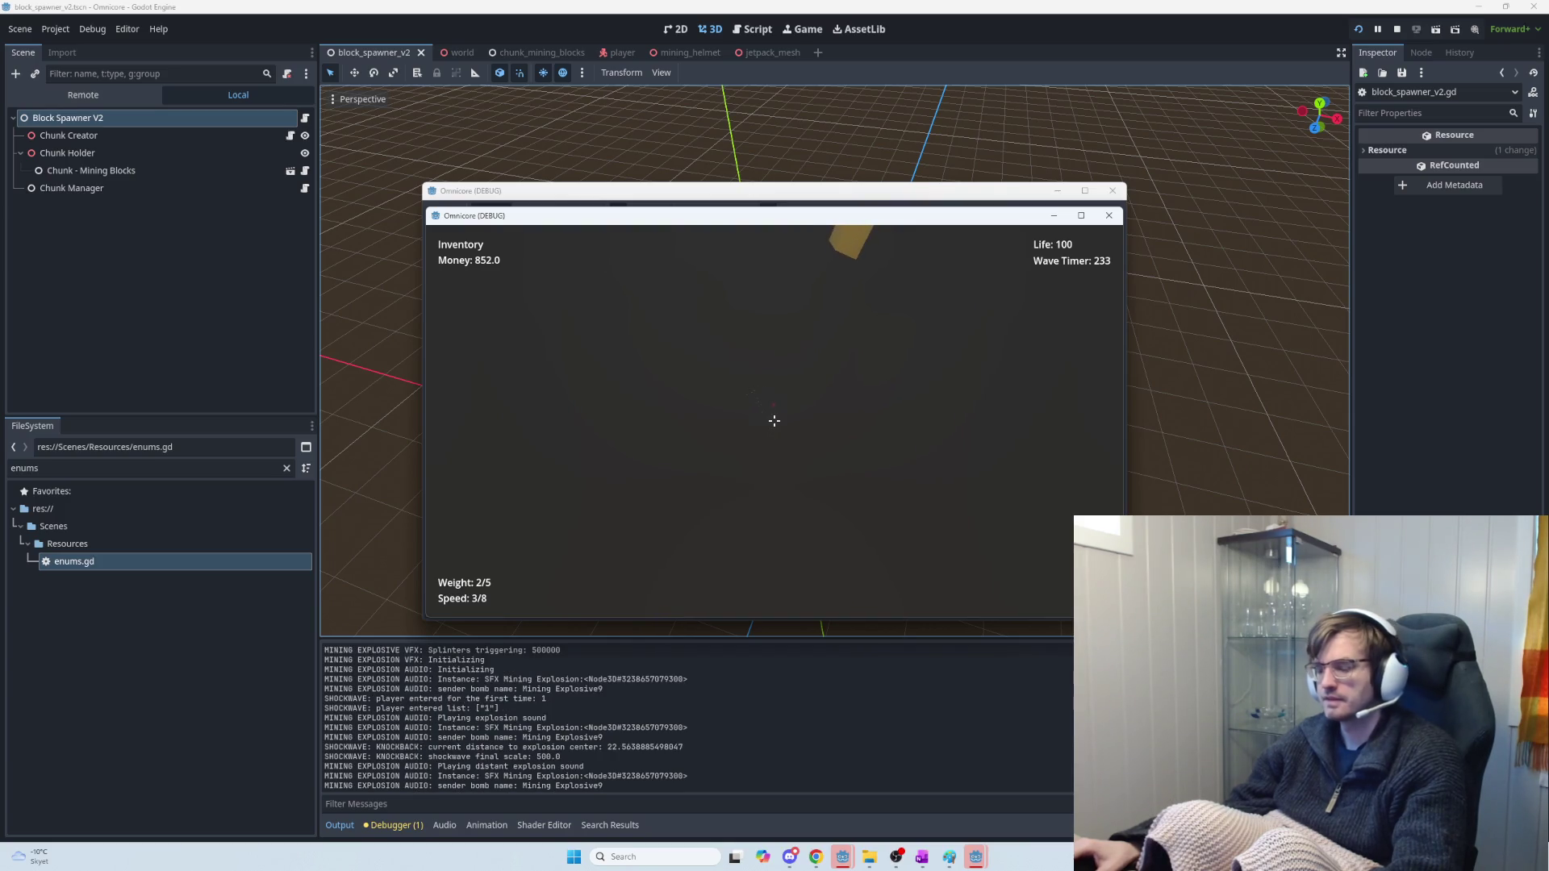
key(F8)
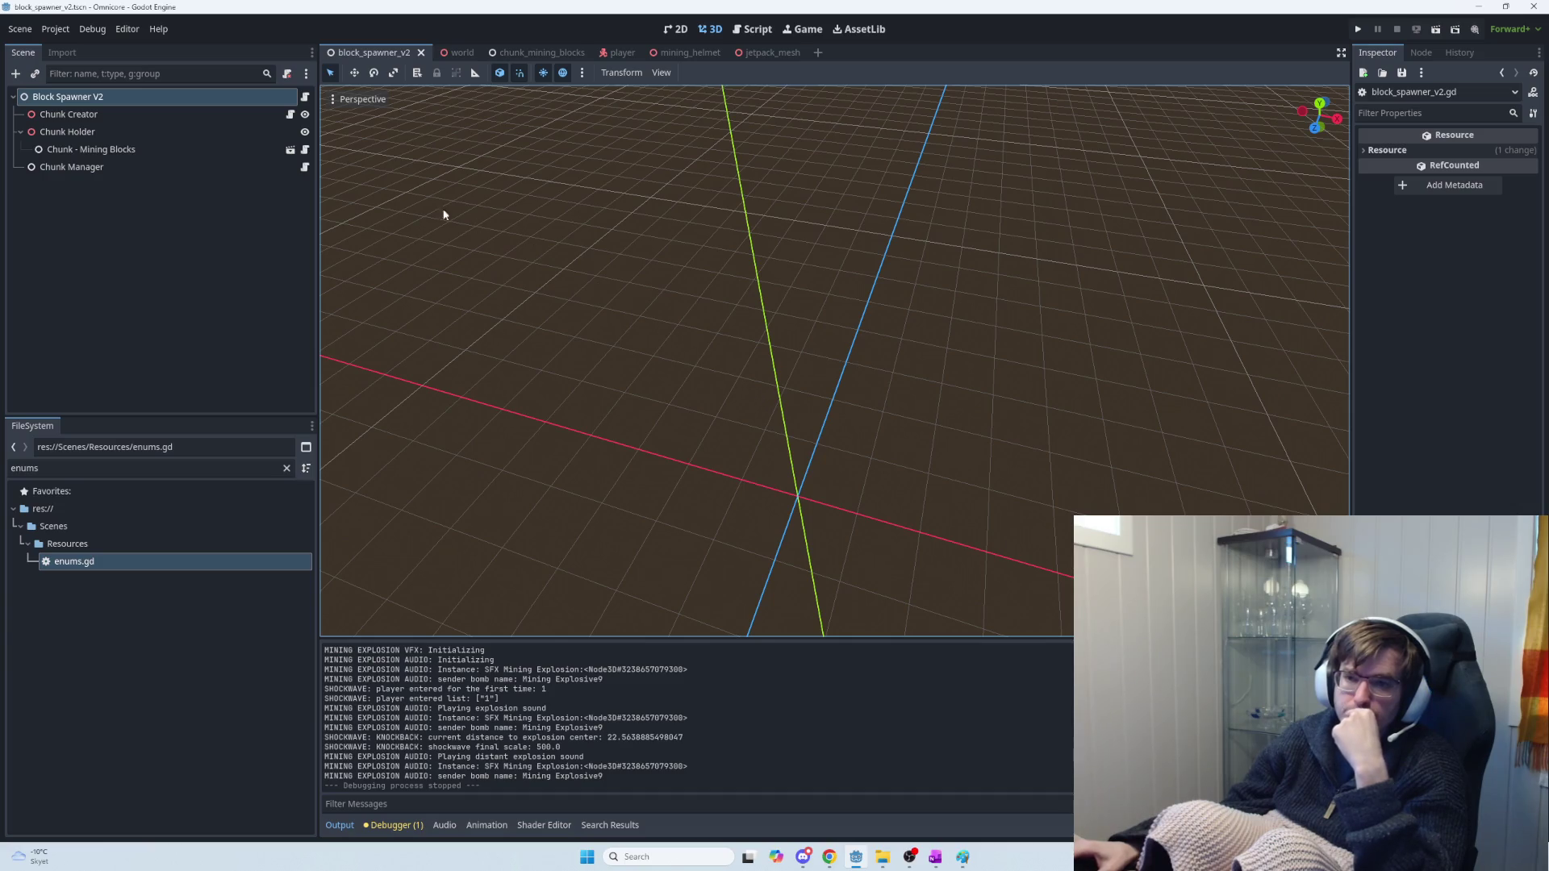
Open the block spawner script, then mining.gd's block-damage code, before moving to the OneNote Task Log
click(305, 97)
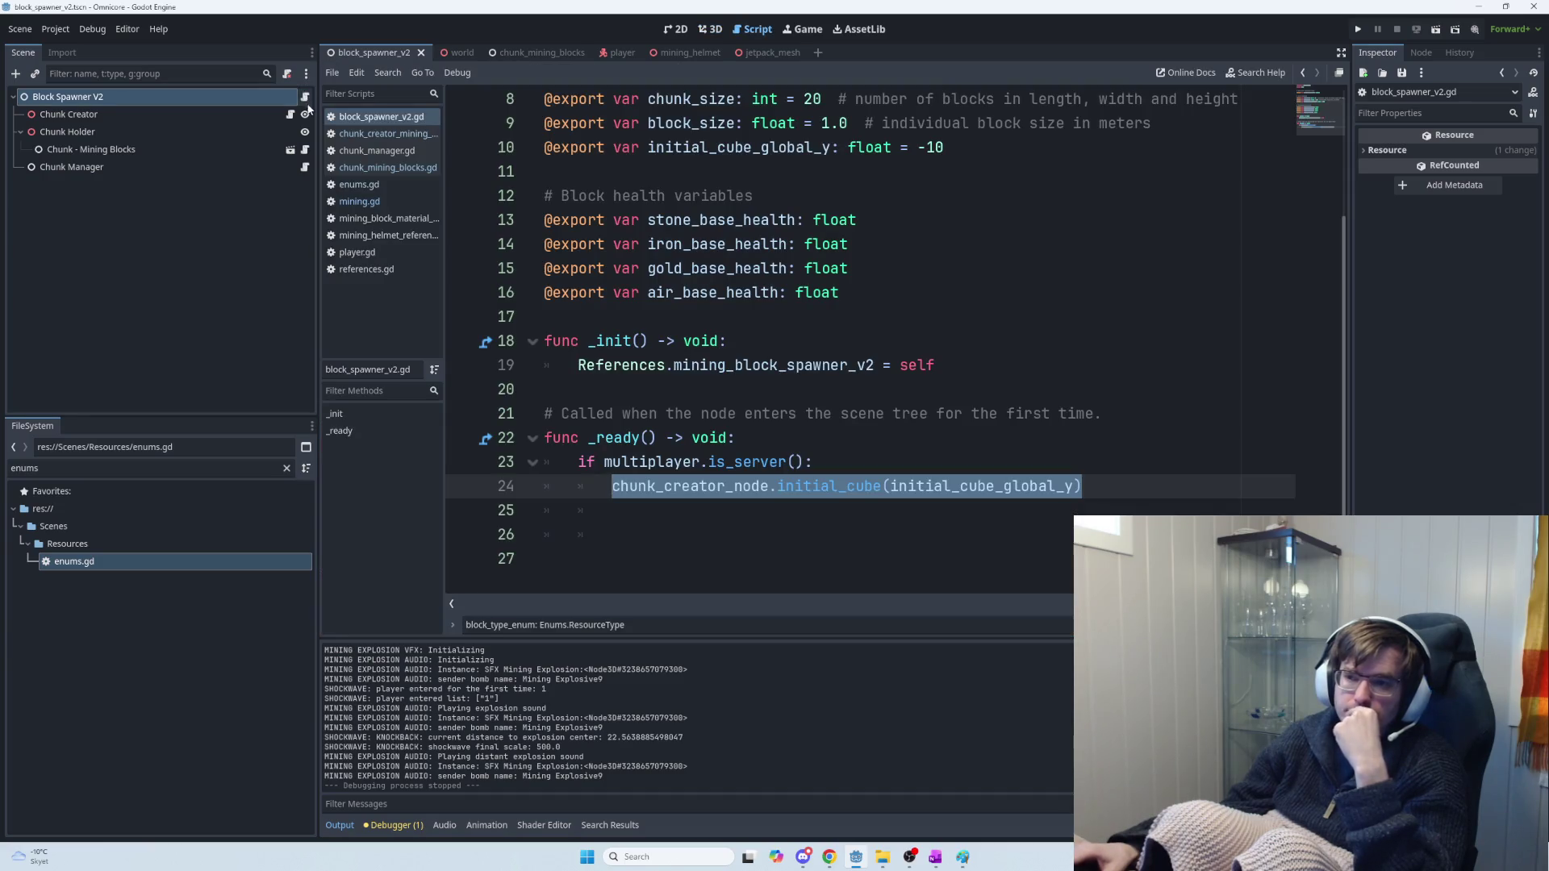
mouse_move(759, 455)
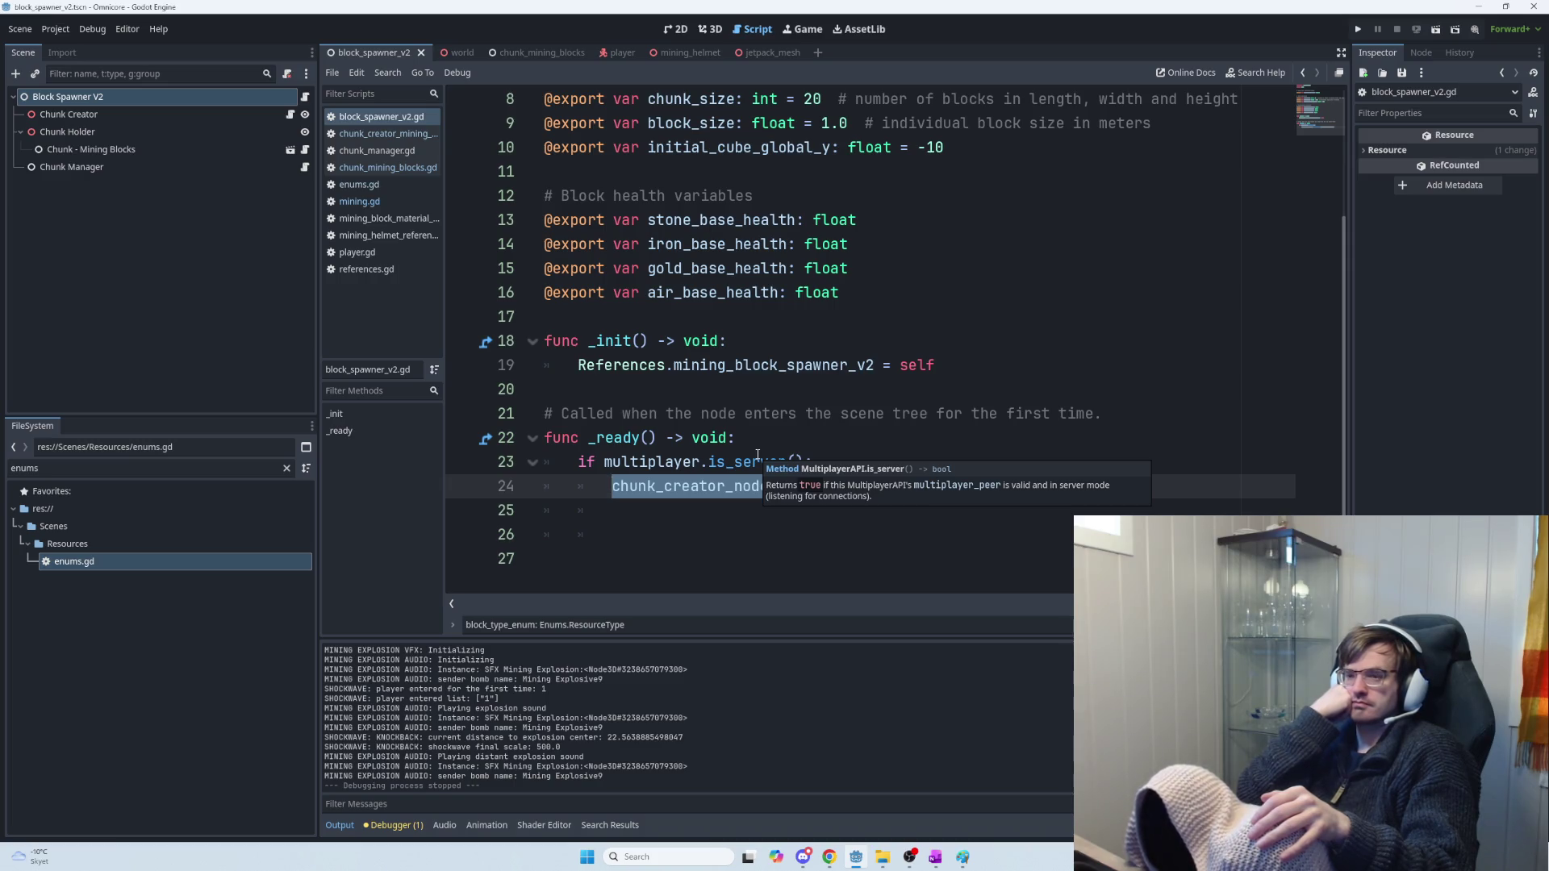
key(alt+Tab)
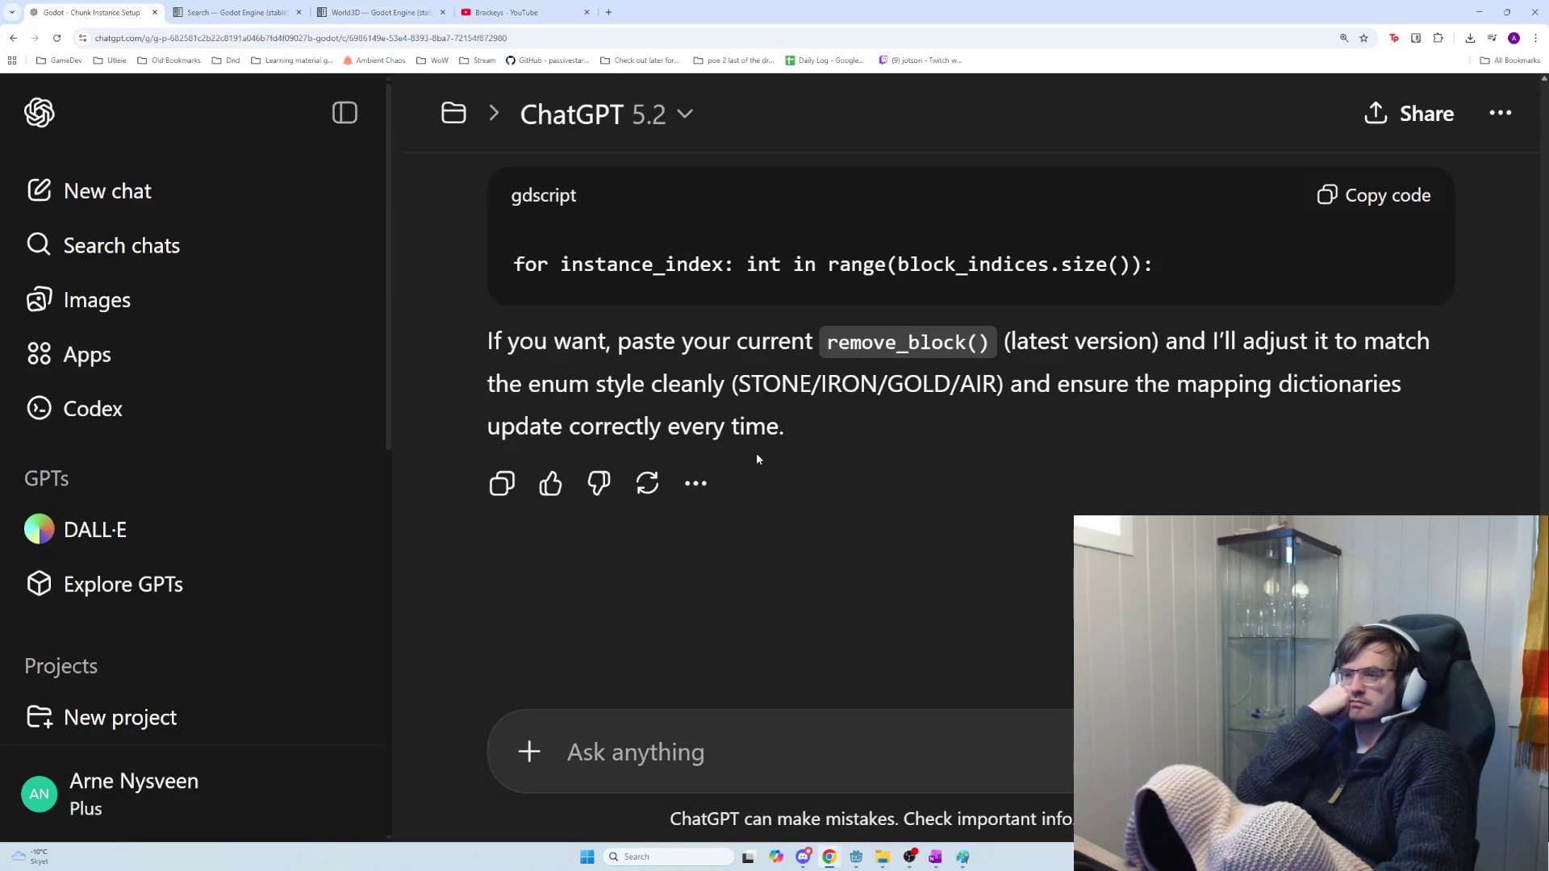
key(alt+Tab)
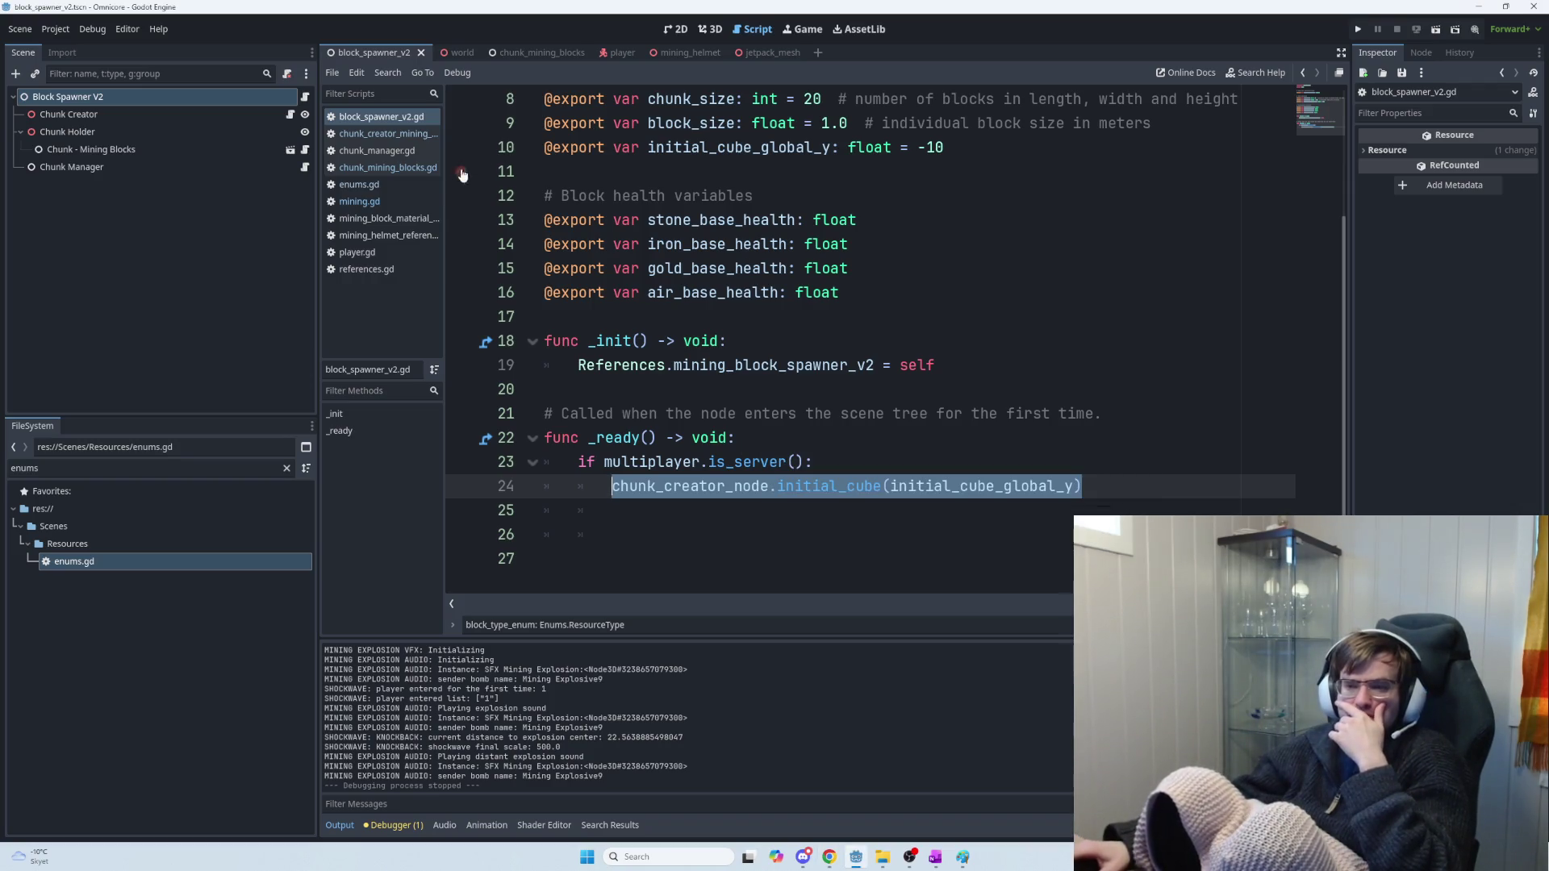
click(359, 201)
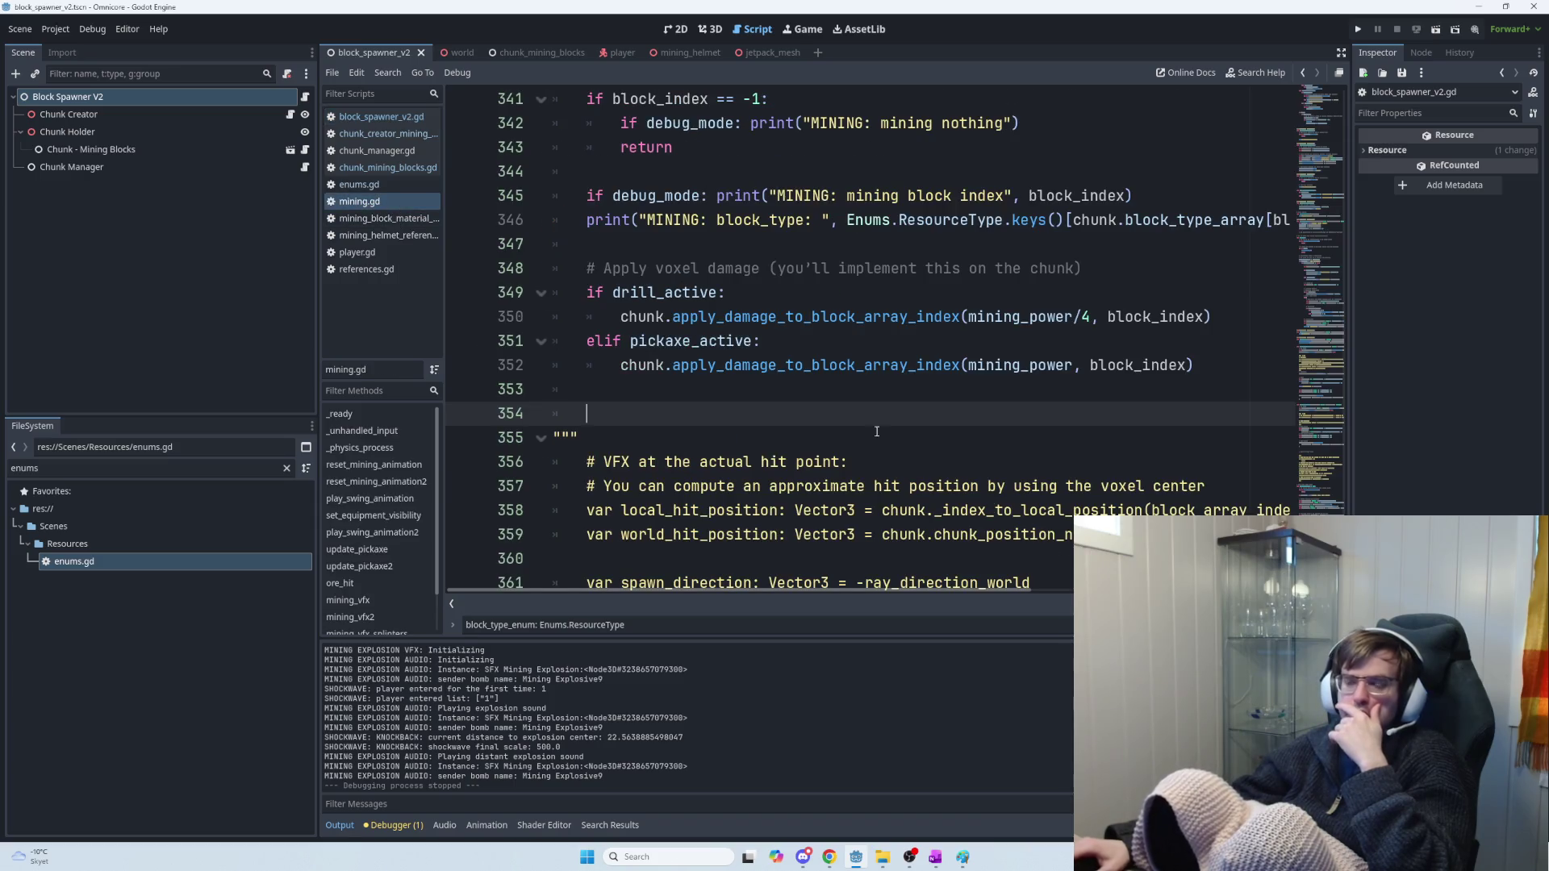
scroll(733, 282, down, 3)
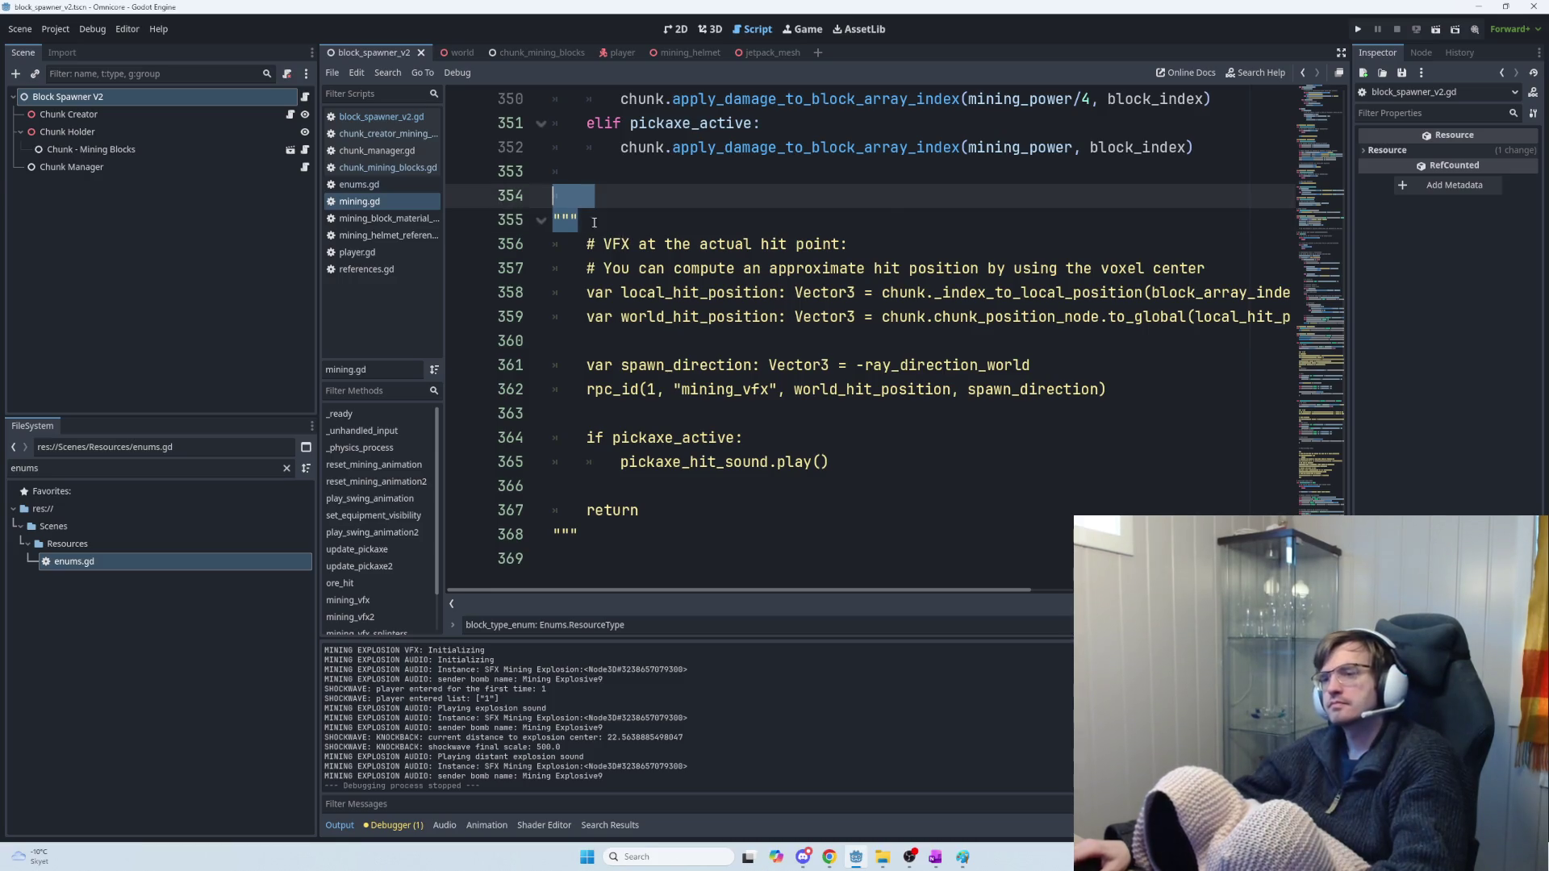
key(alt+Tab)
key(alt+Tab)
key(alt+Tab)
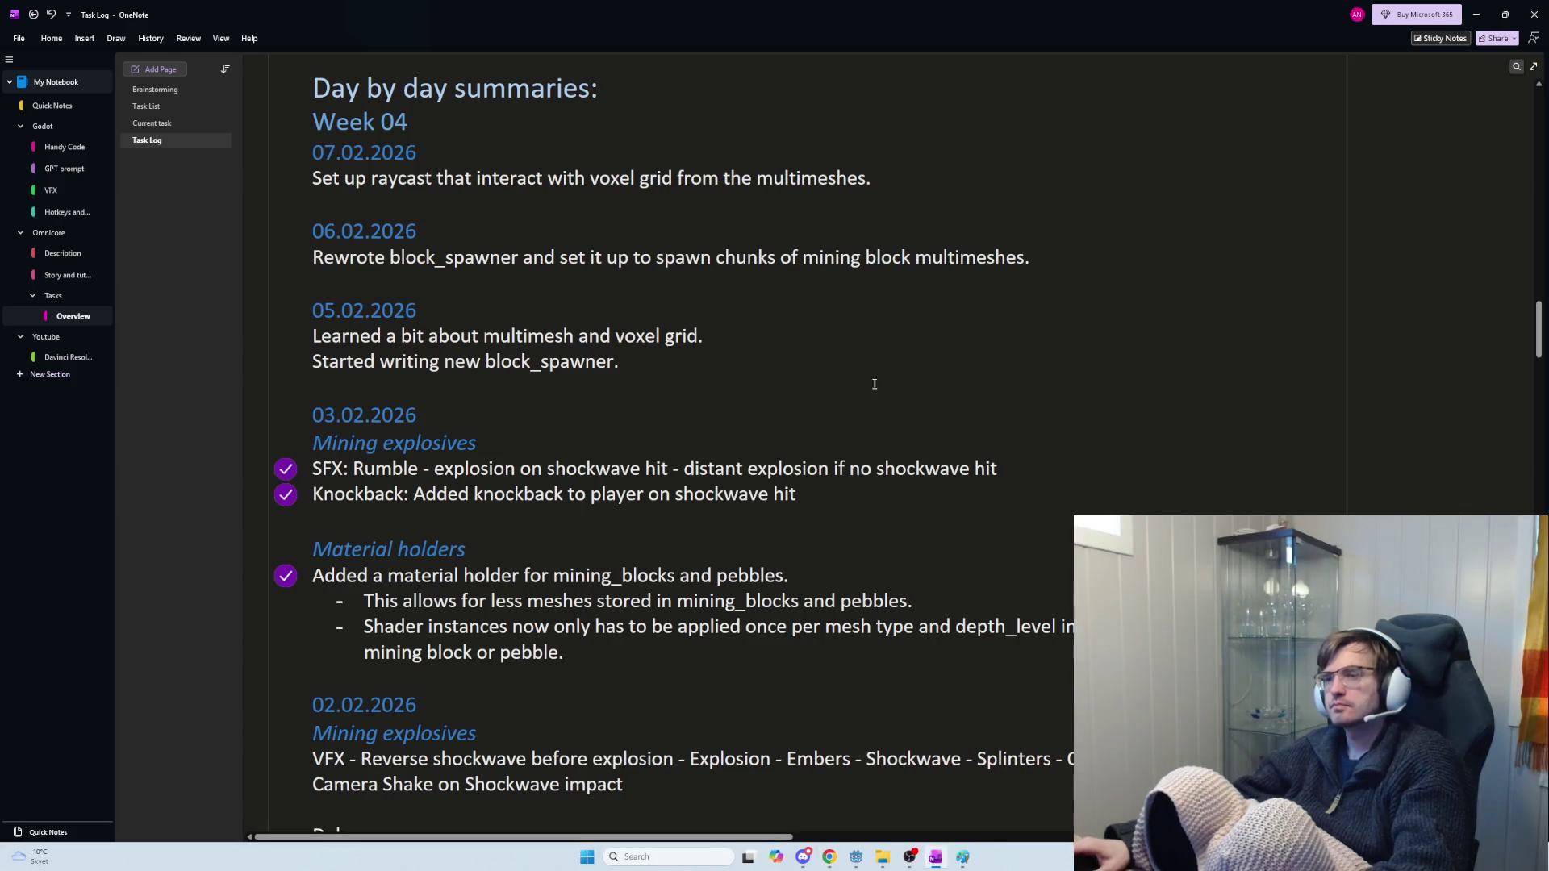
scroll(714, 385, up, 3)
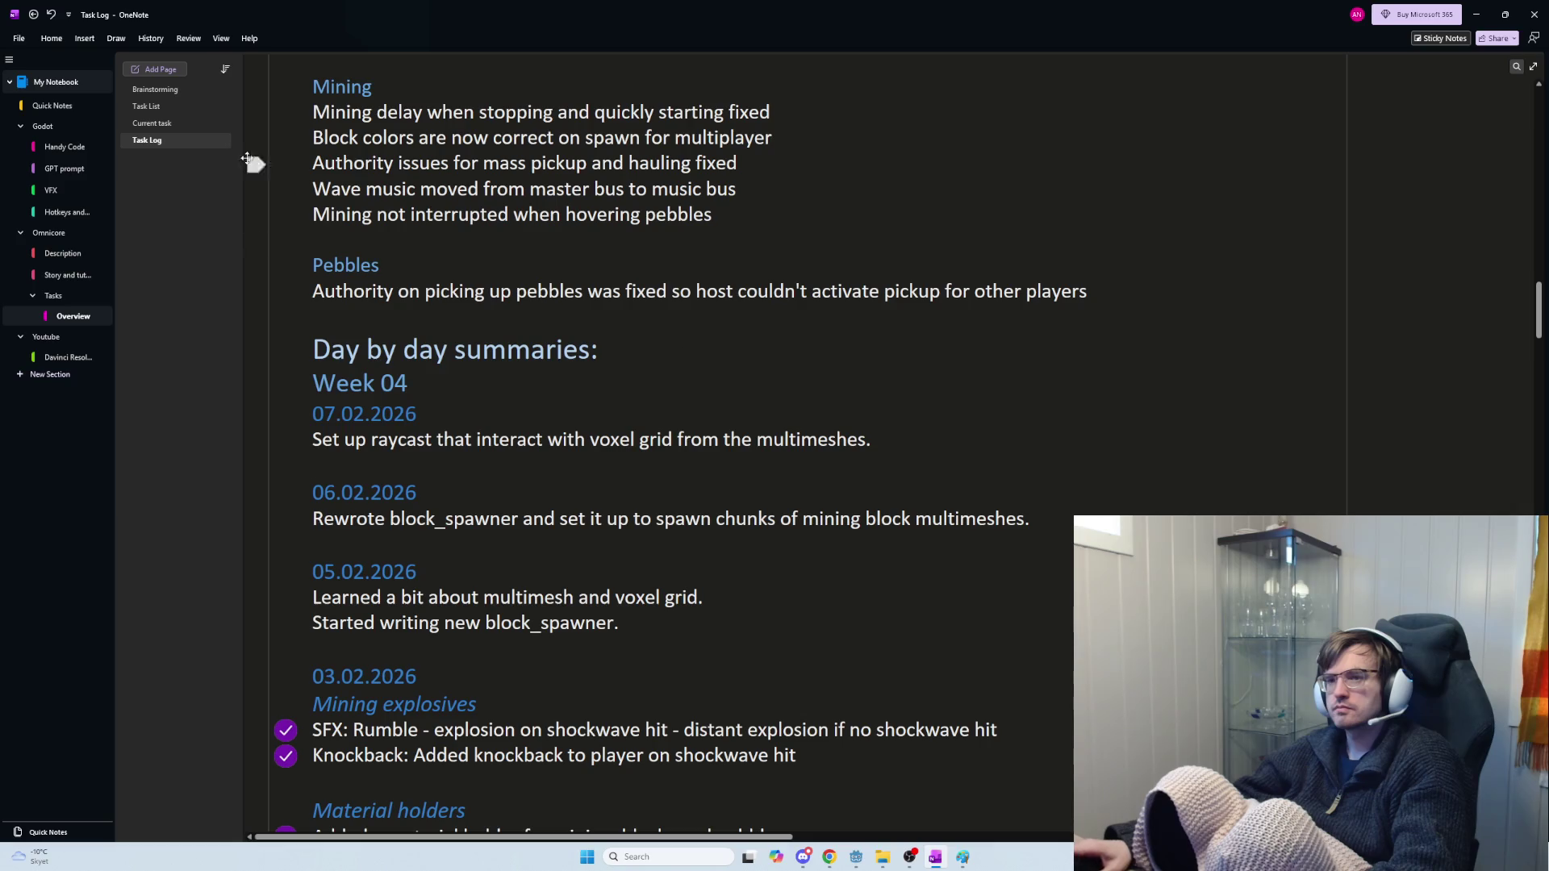
click(182, 121)
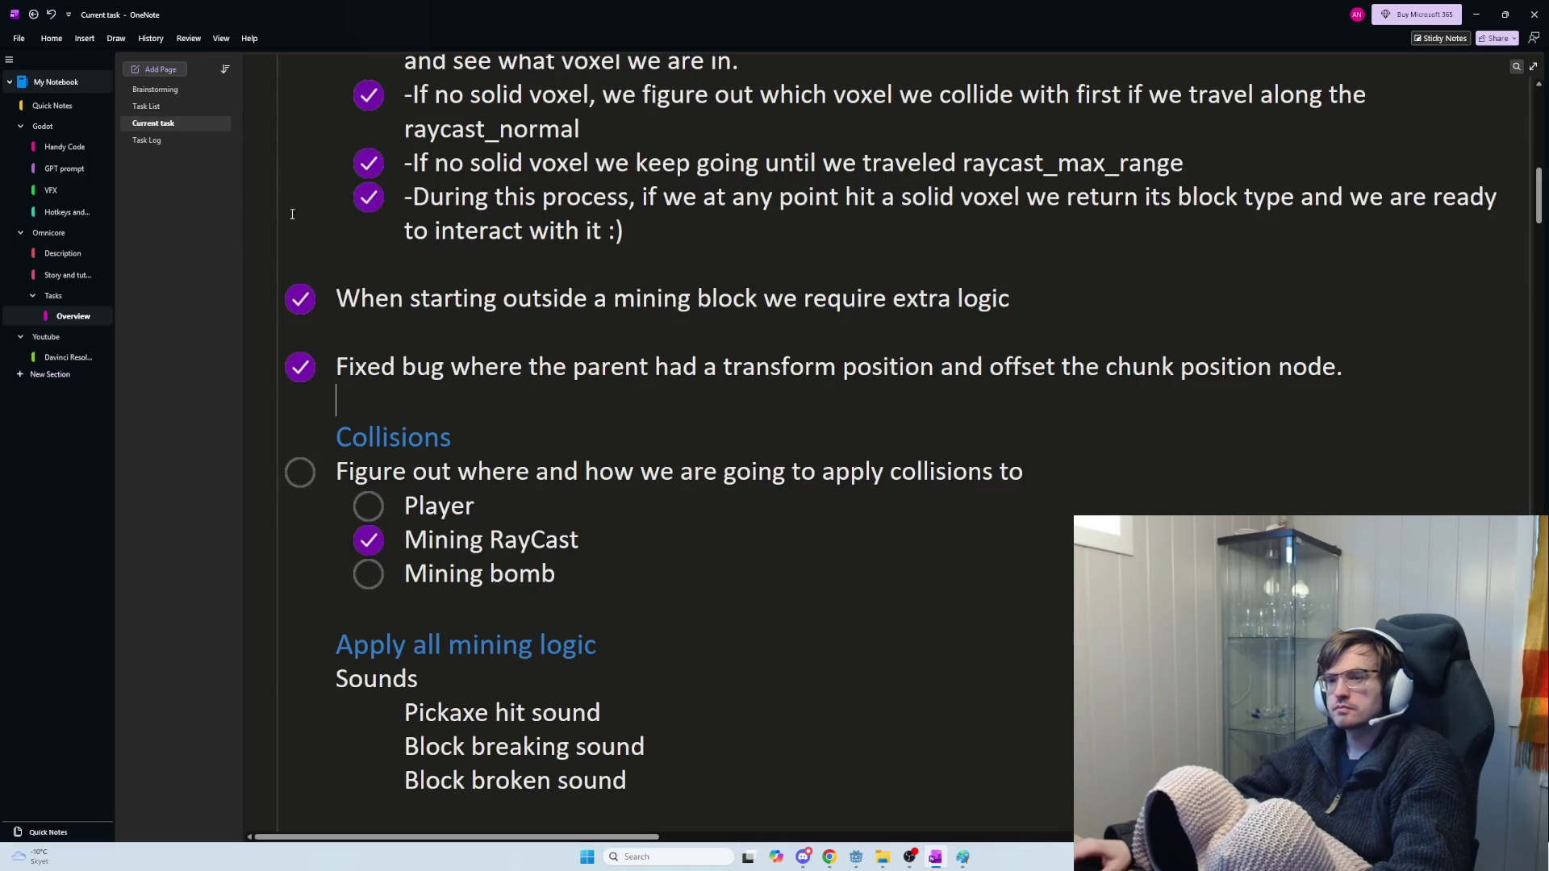
key(alt+Tab)
key(alt+Tab)
key(alt+Tab)
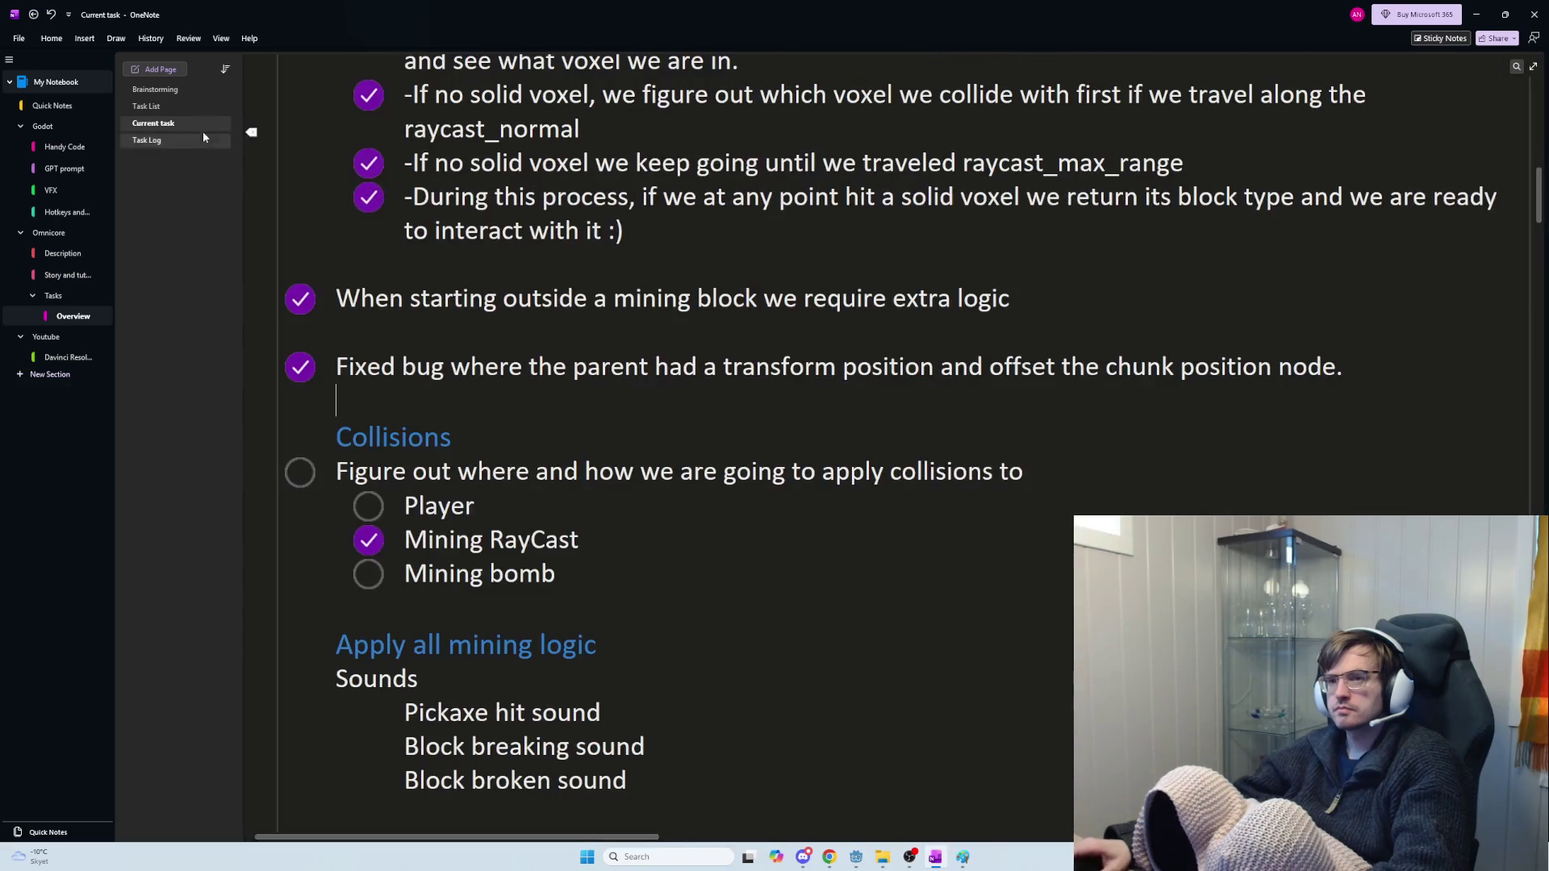
click(162, 70)
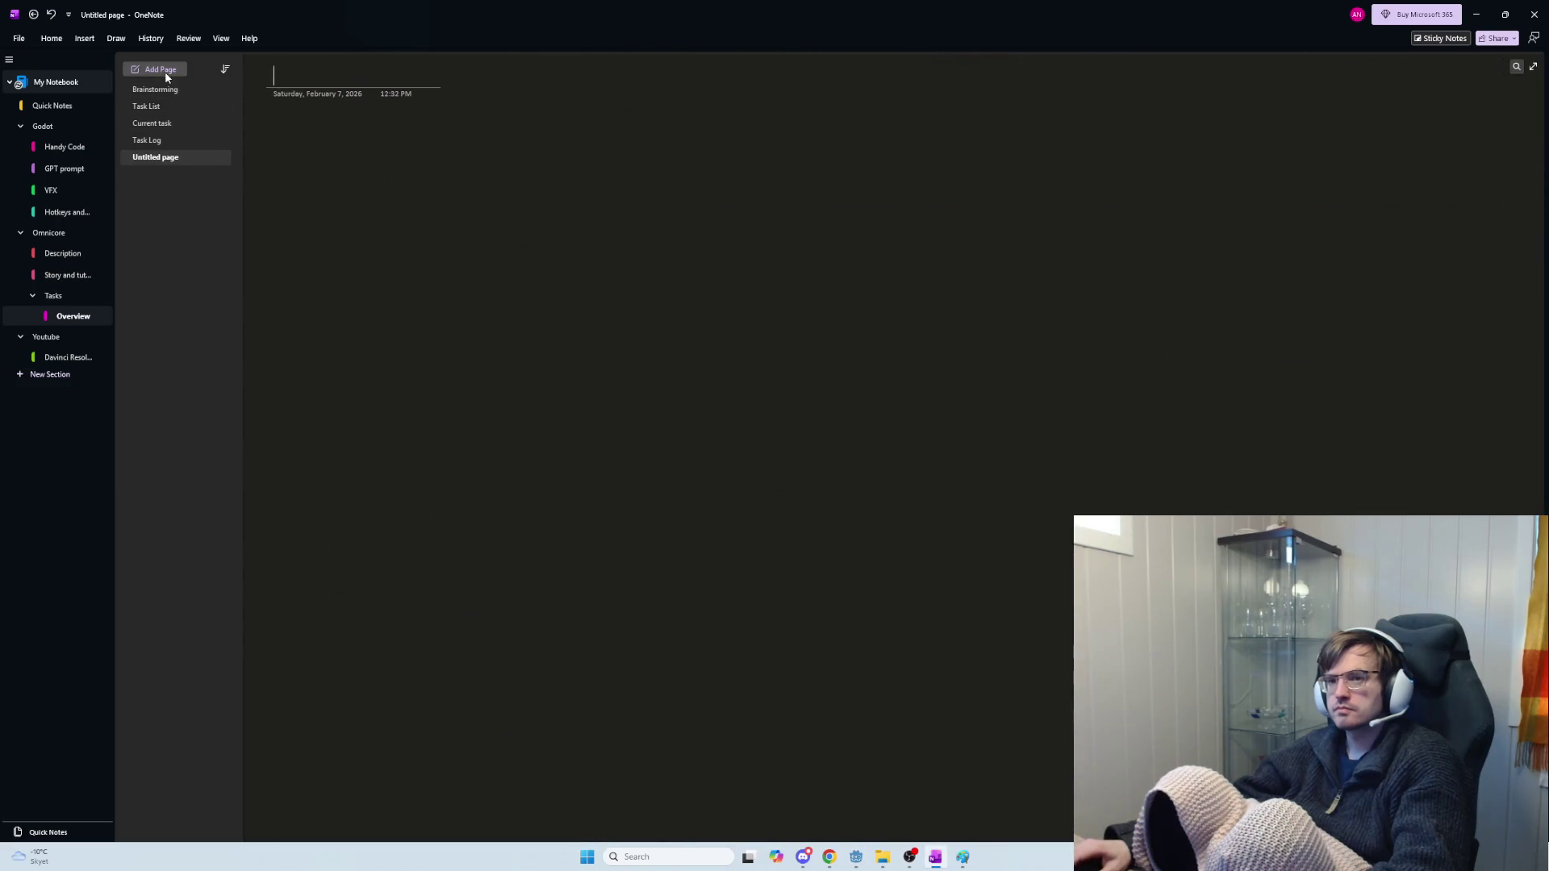
right_click(168, 157)
click(200, 183)
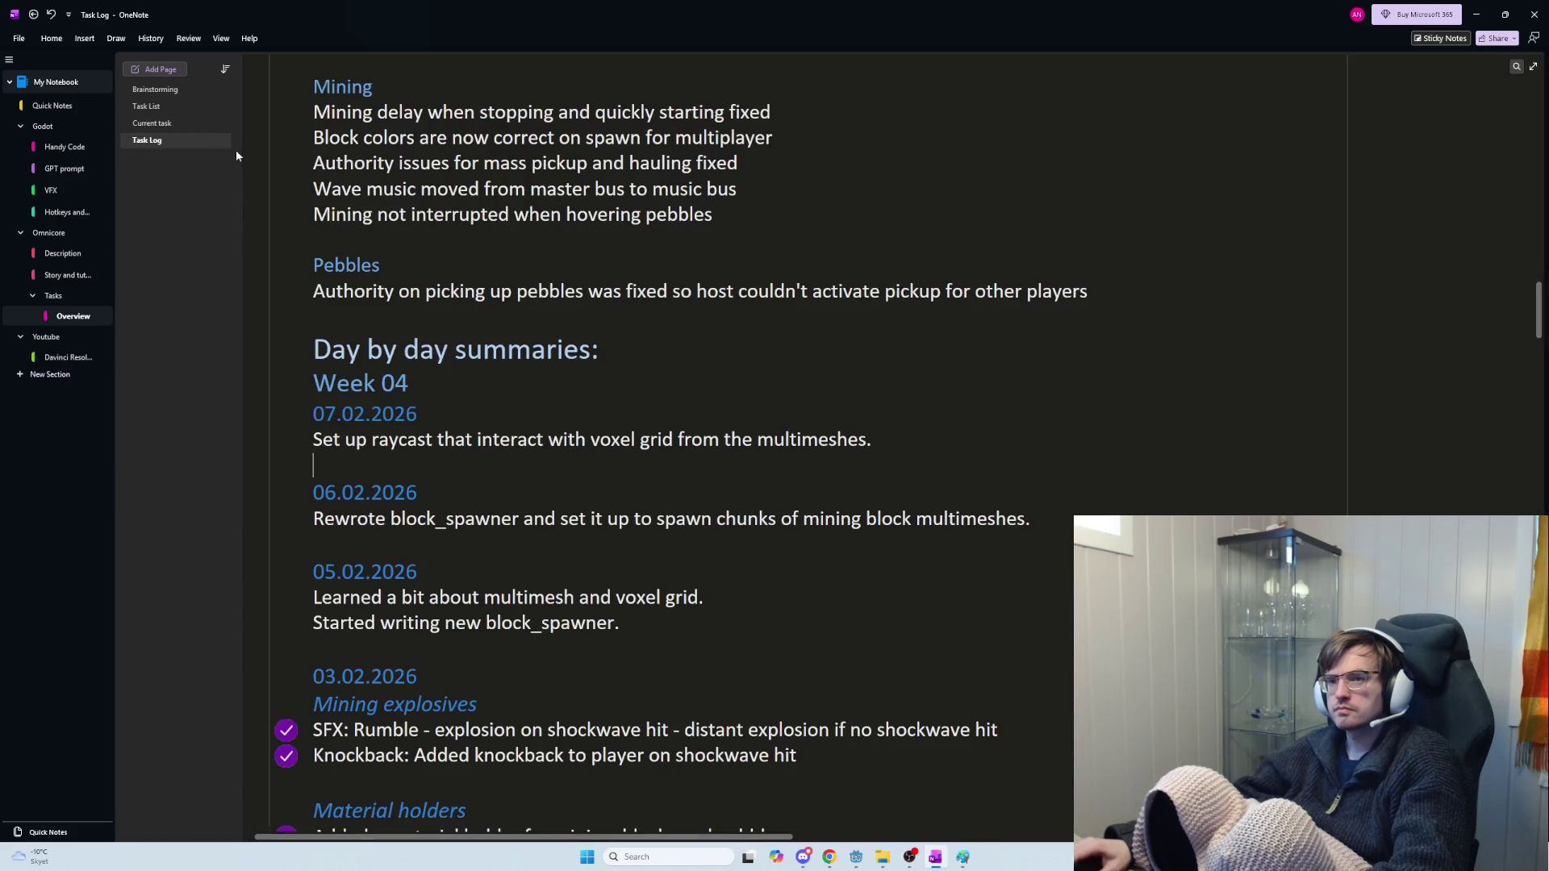
click(180, 106)
click(161, 89)
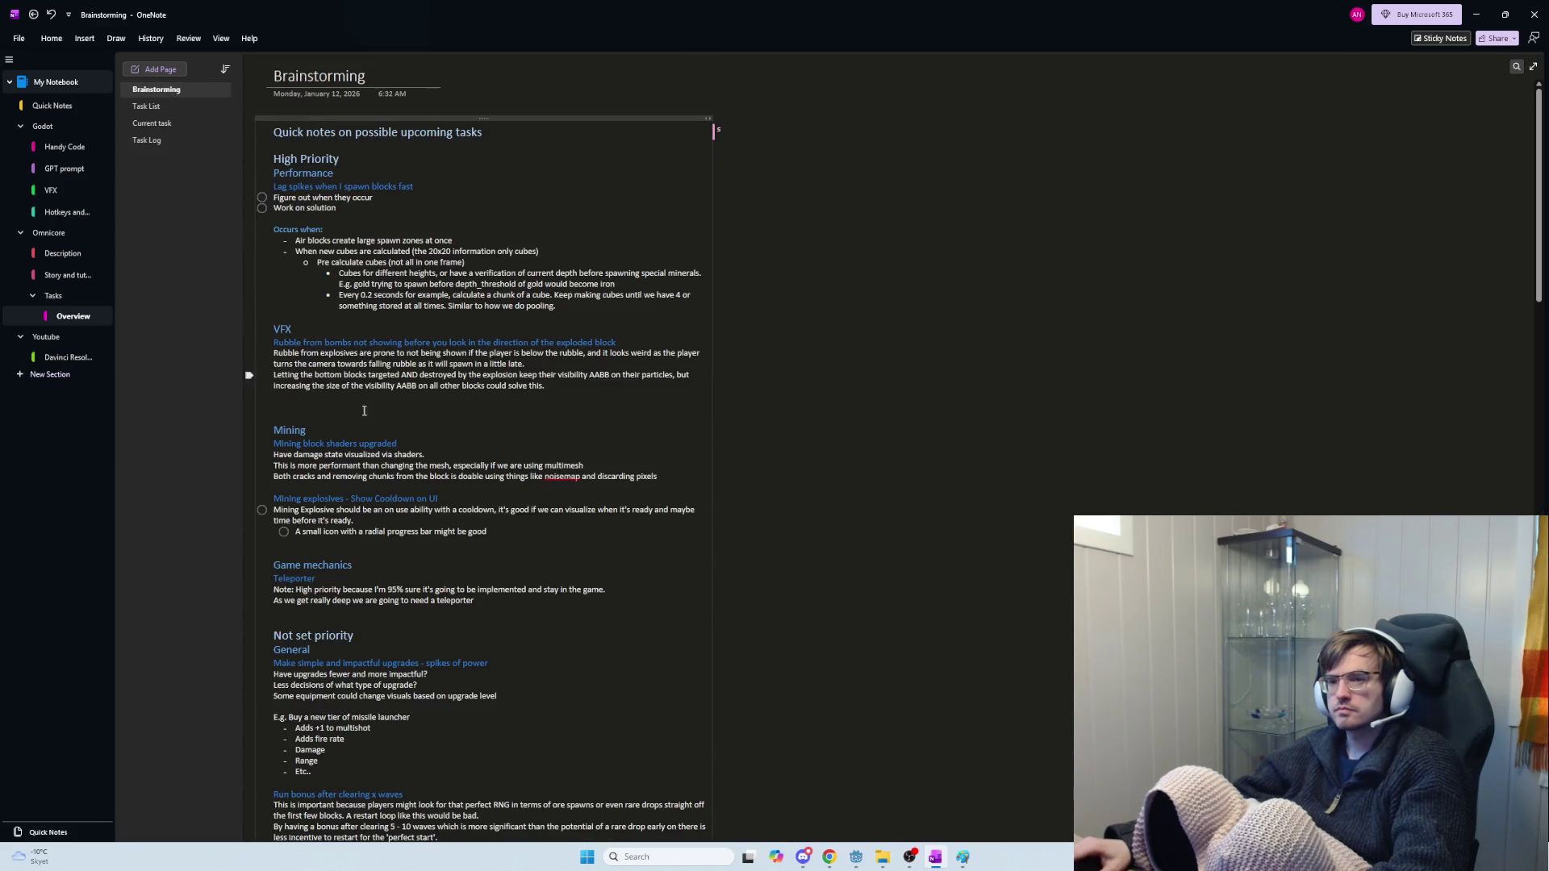
click(192, 142)
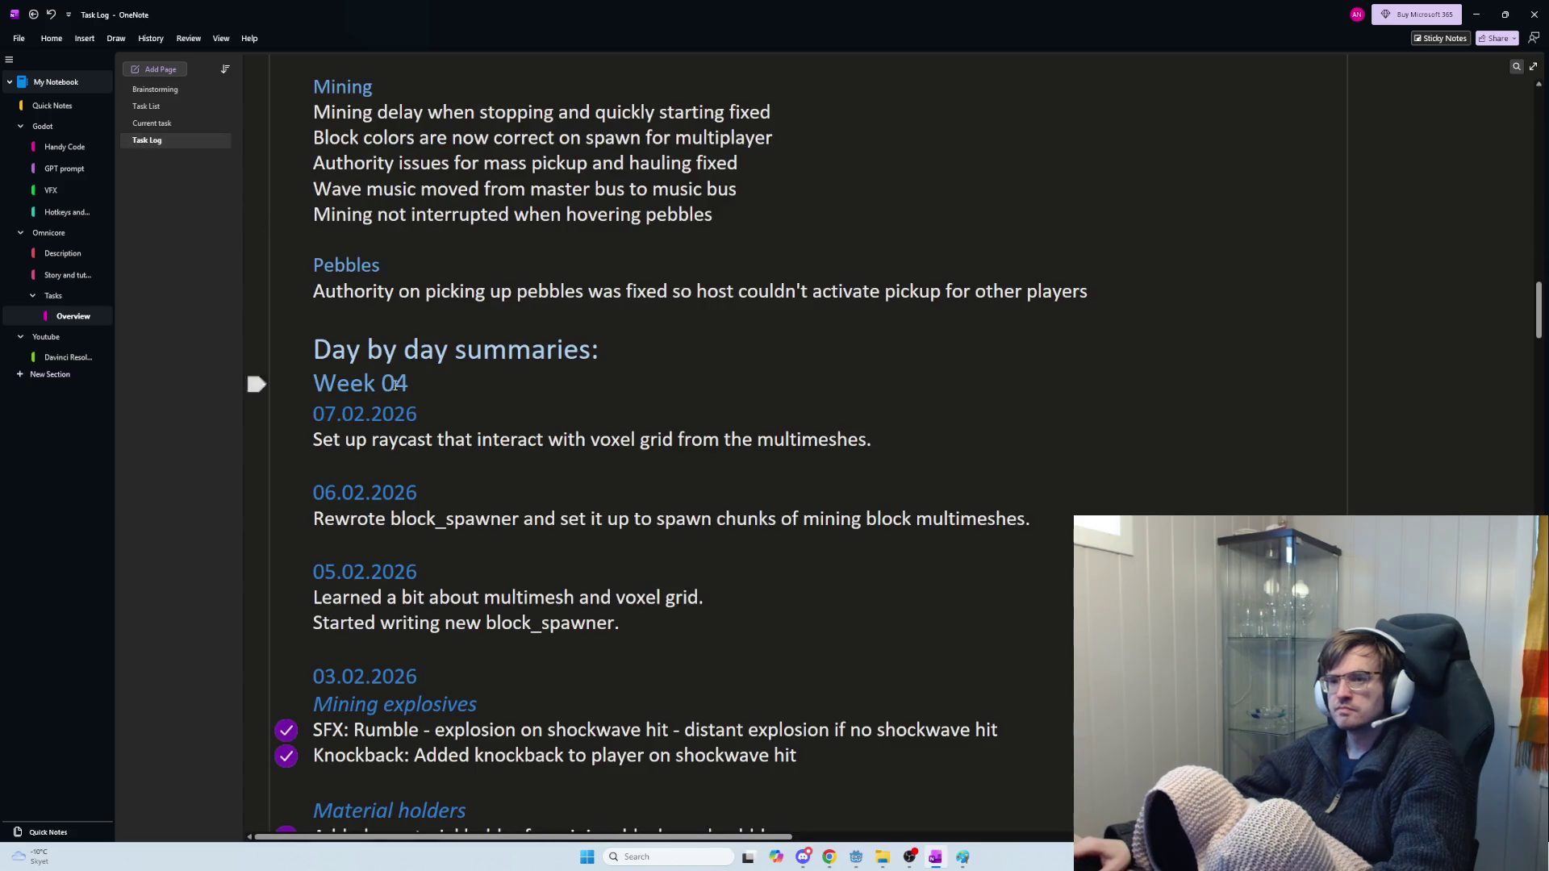
Add 'Set up damage taken by multimesh blocks' as a new line under 07.02.2026
key(Return)
text(Set)
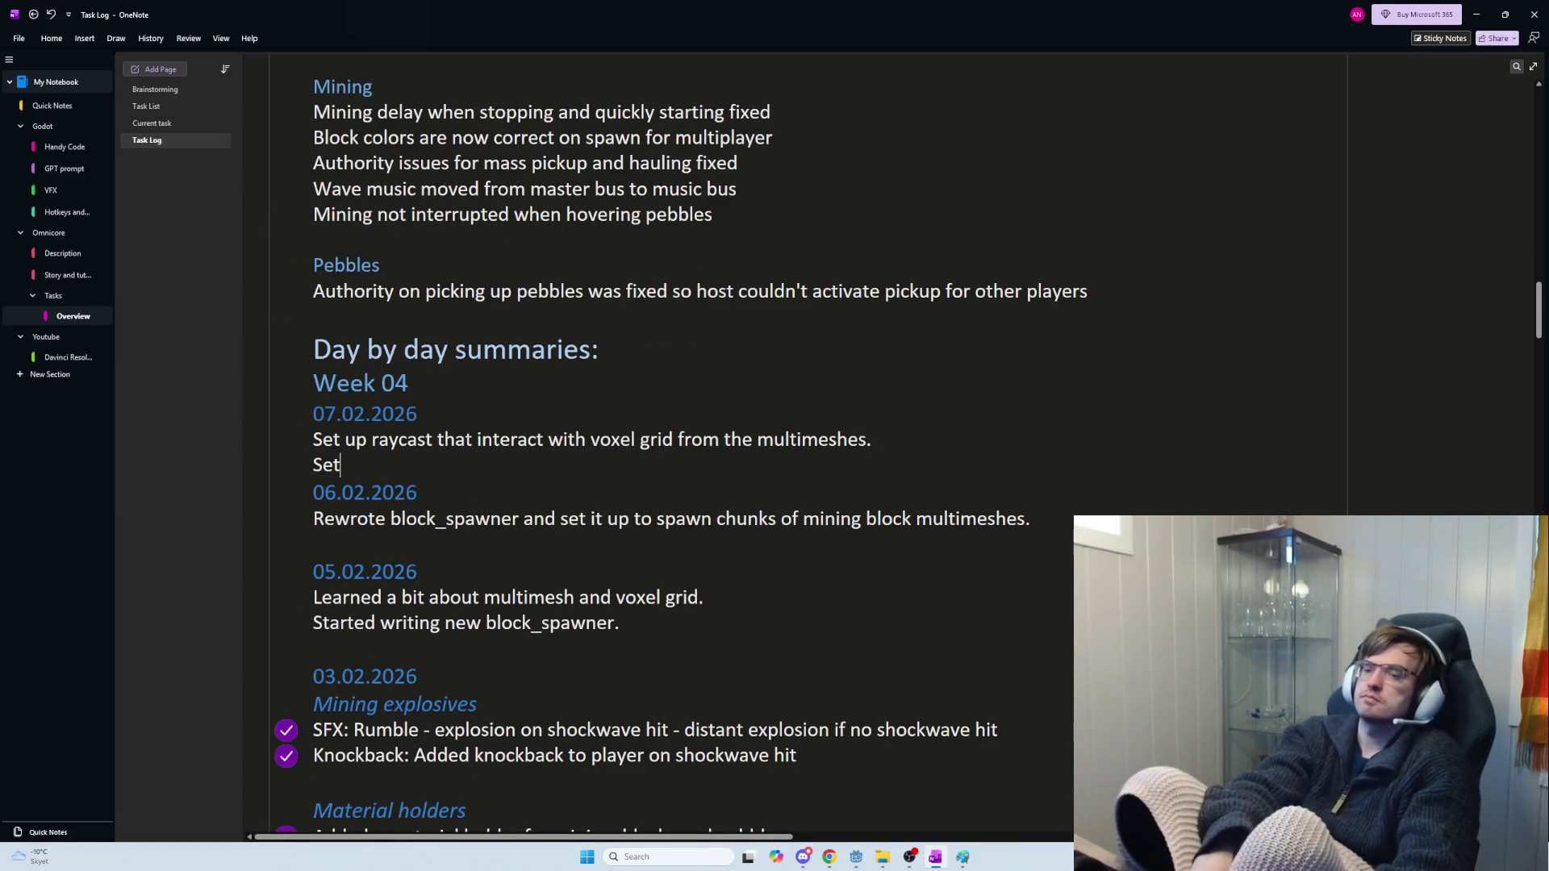
text( up damage )
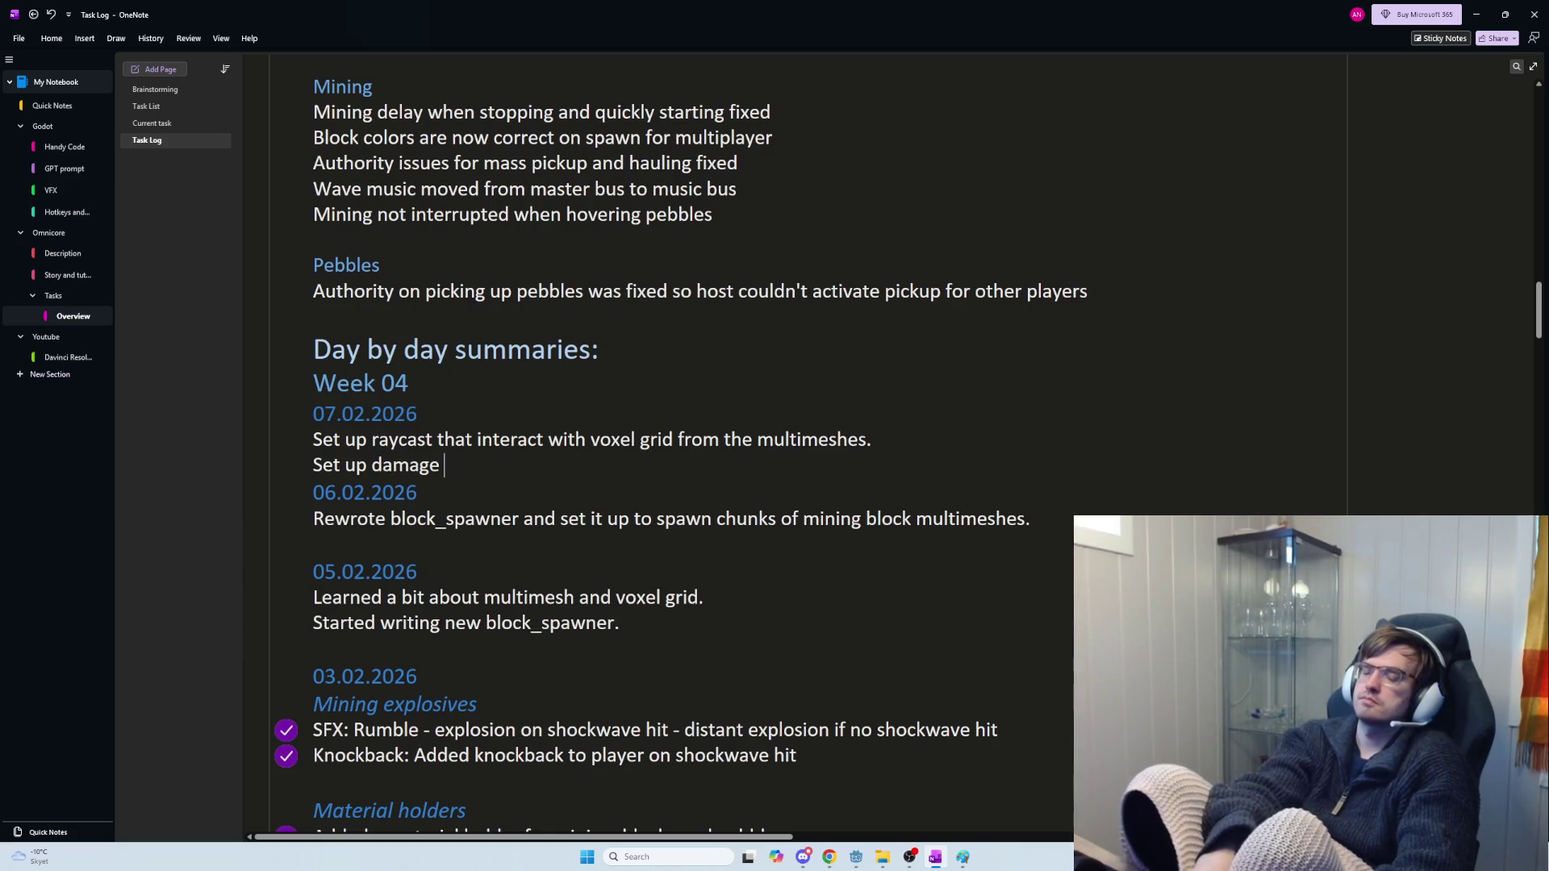
text(taken by)
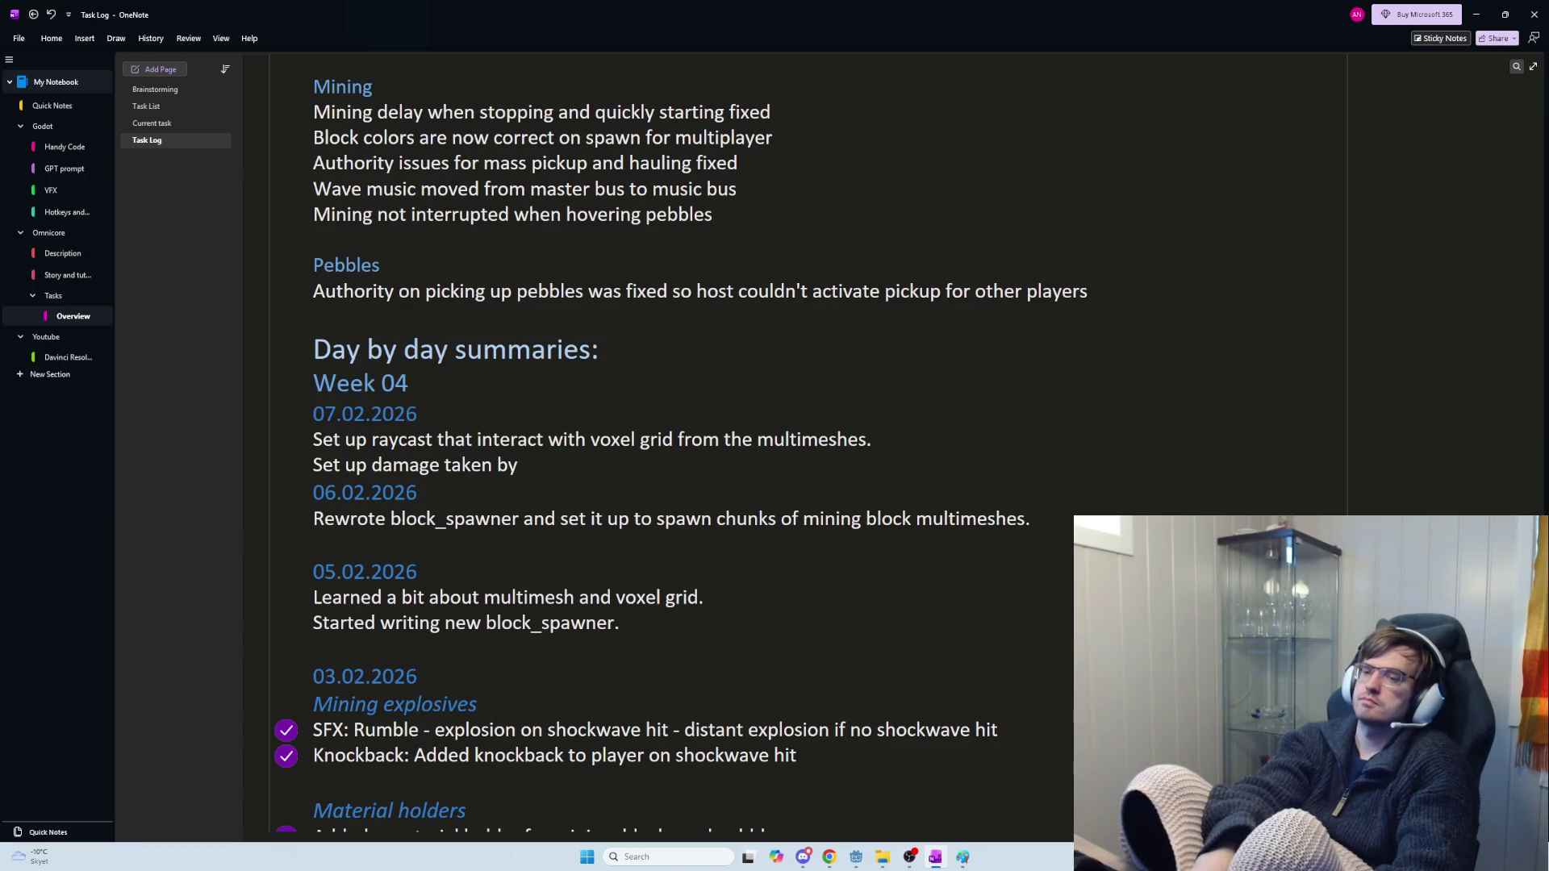
text( multime)
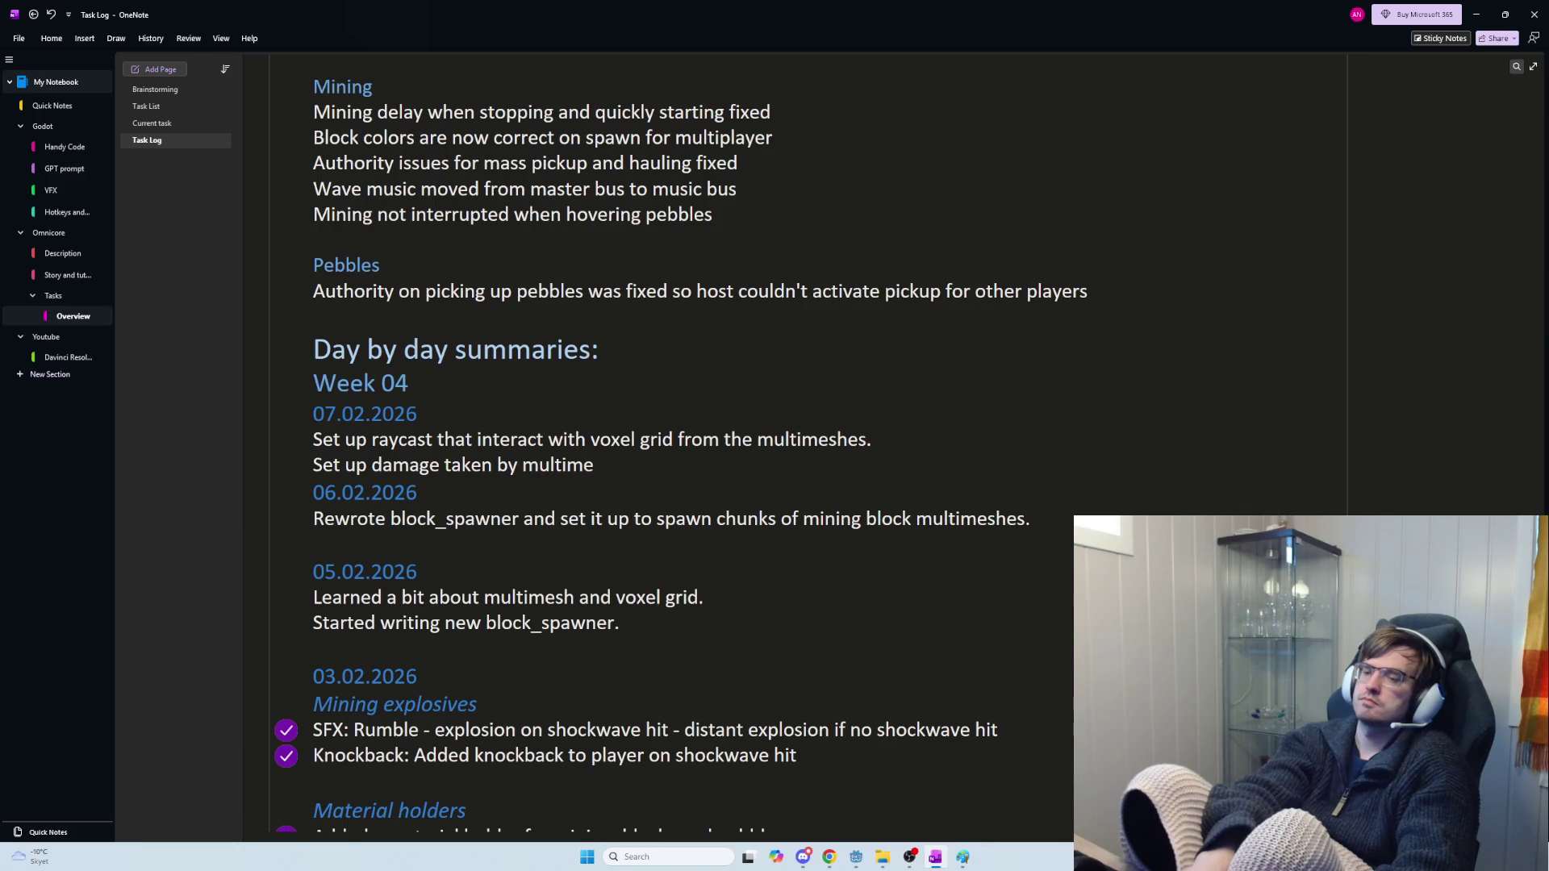
text(sh blocks)
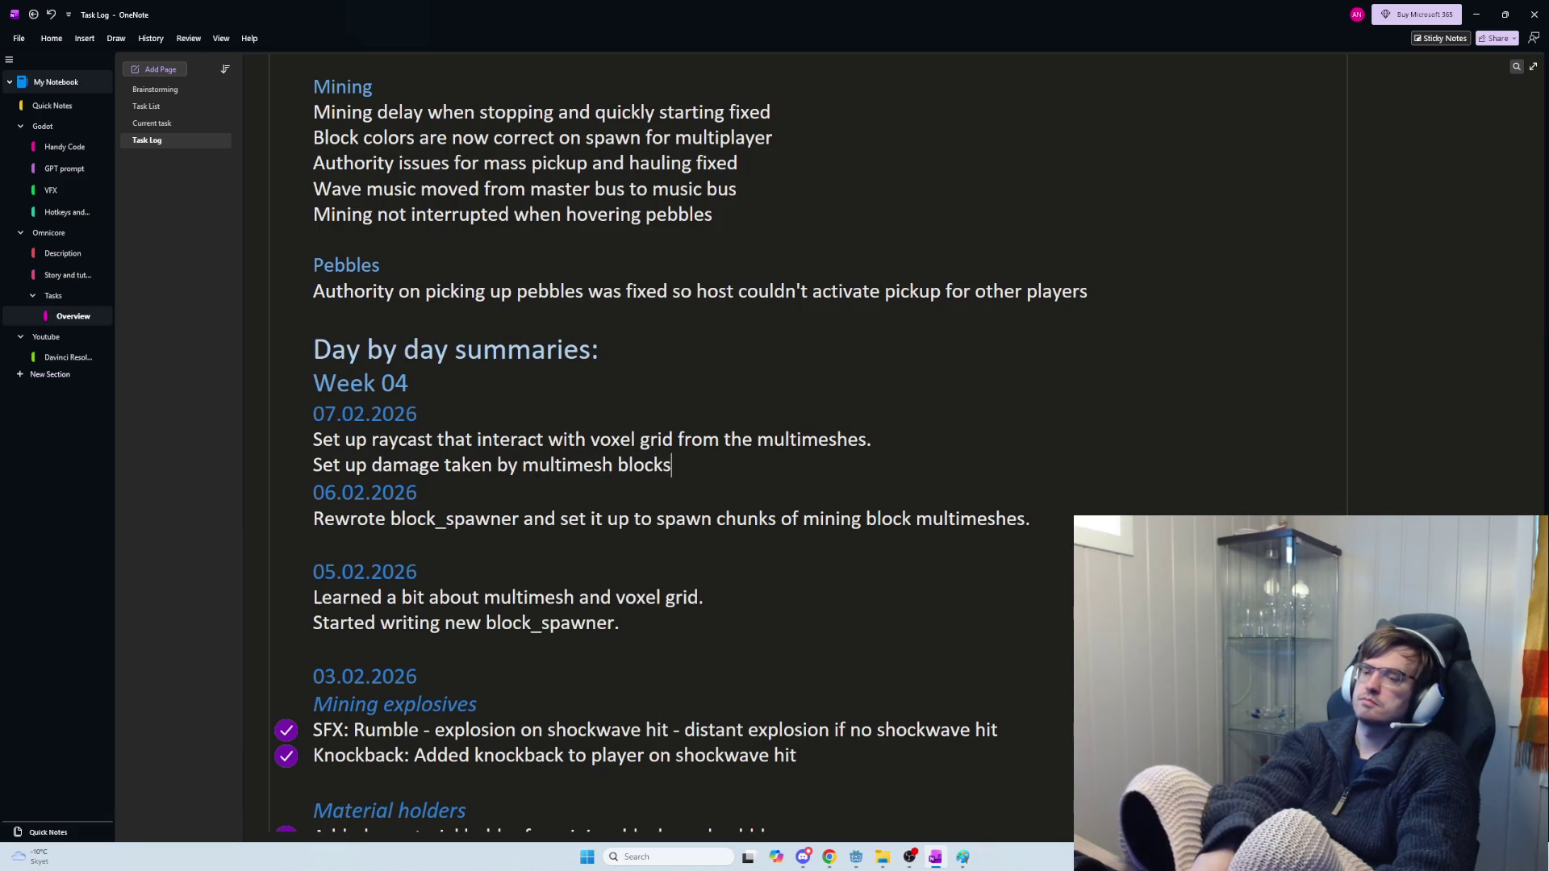
key(Return)
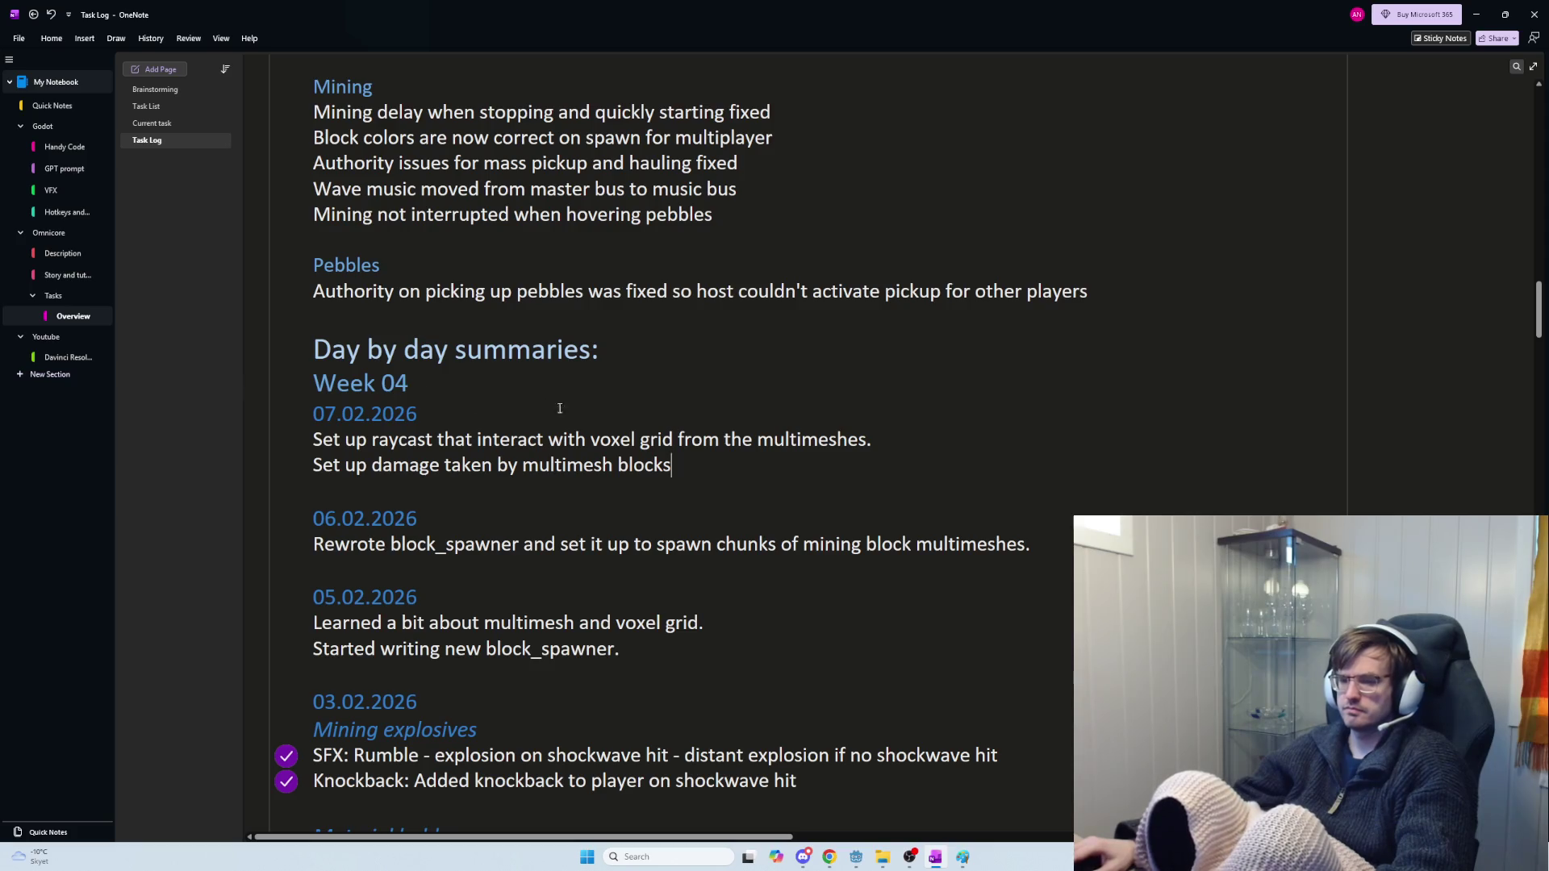
key(alt+Tab)
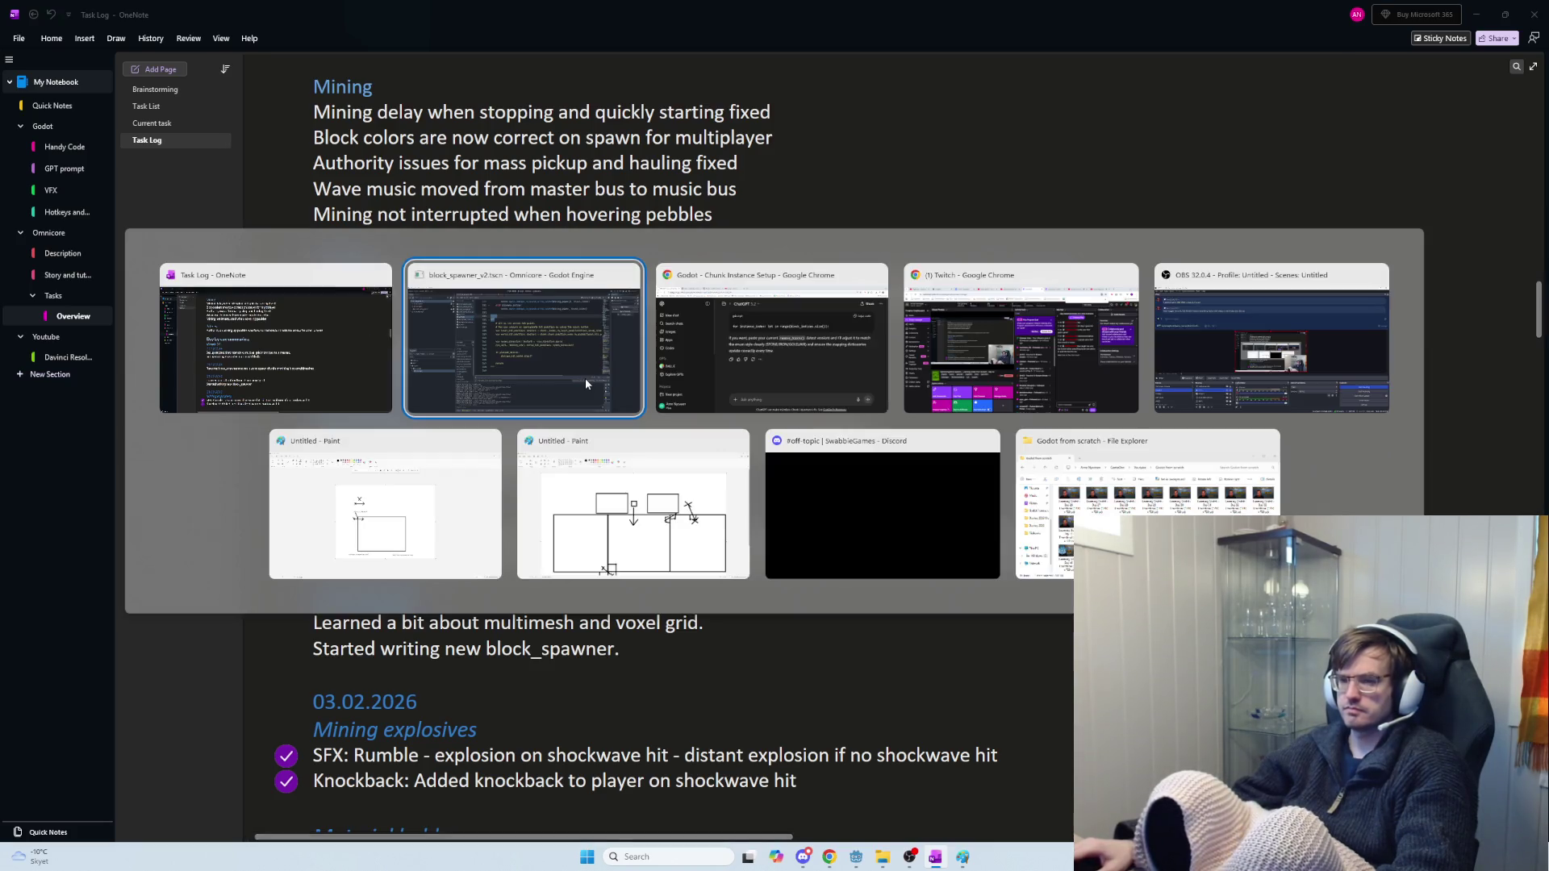
Bring the ChatGPT chunk-instance conversation forward and read its remove_block() advice
click(681, 345)
key(alt+Tab)
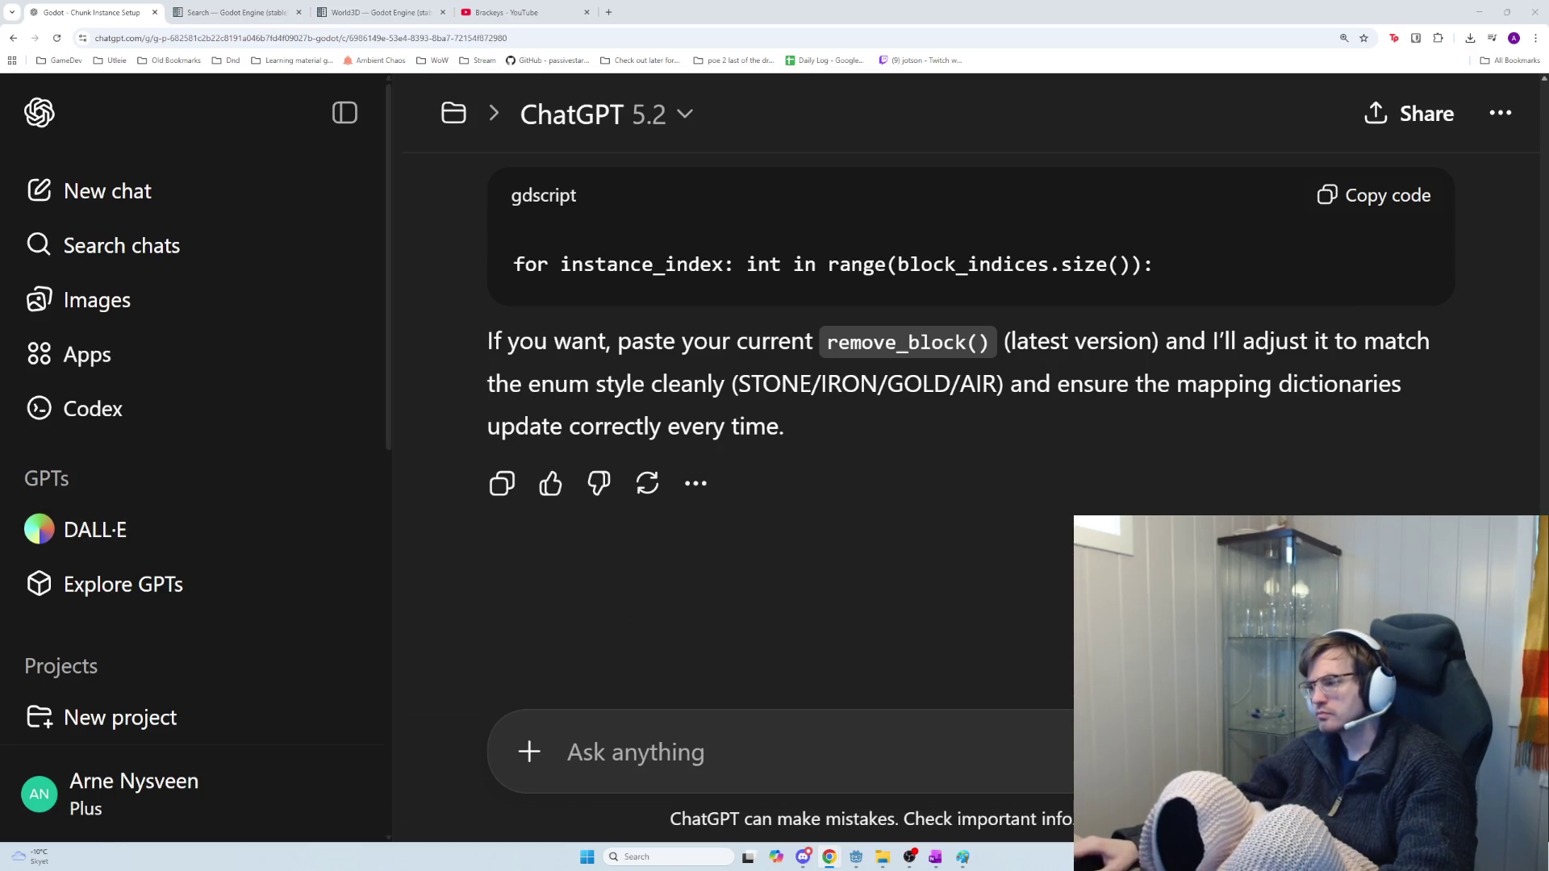
key(super+n)
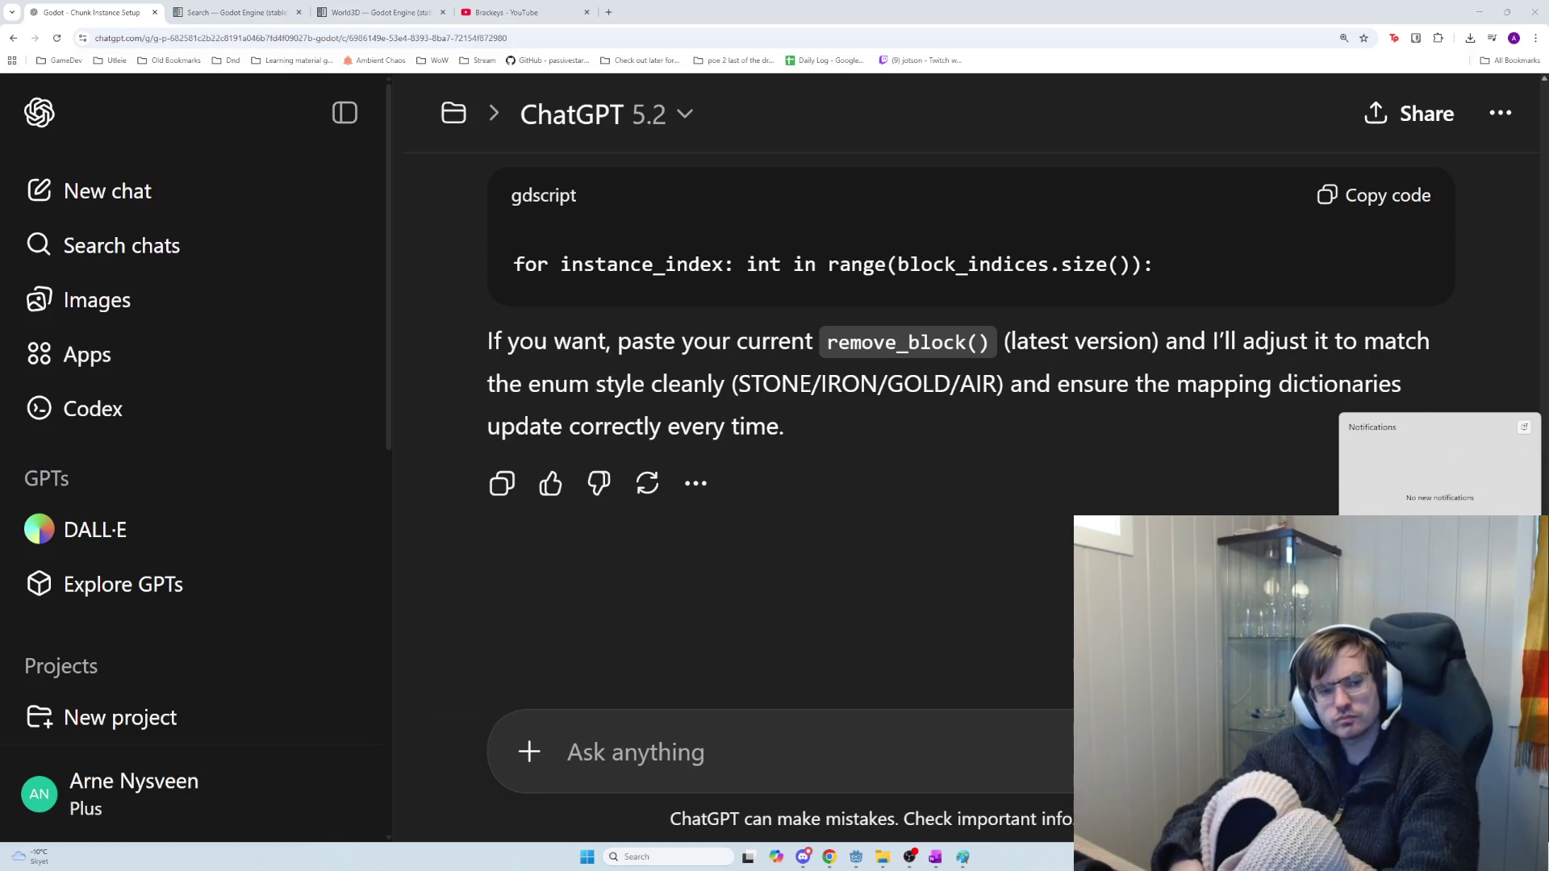
key(Escape)
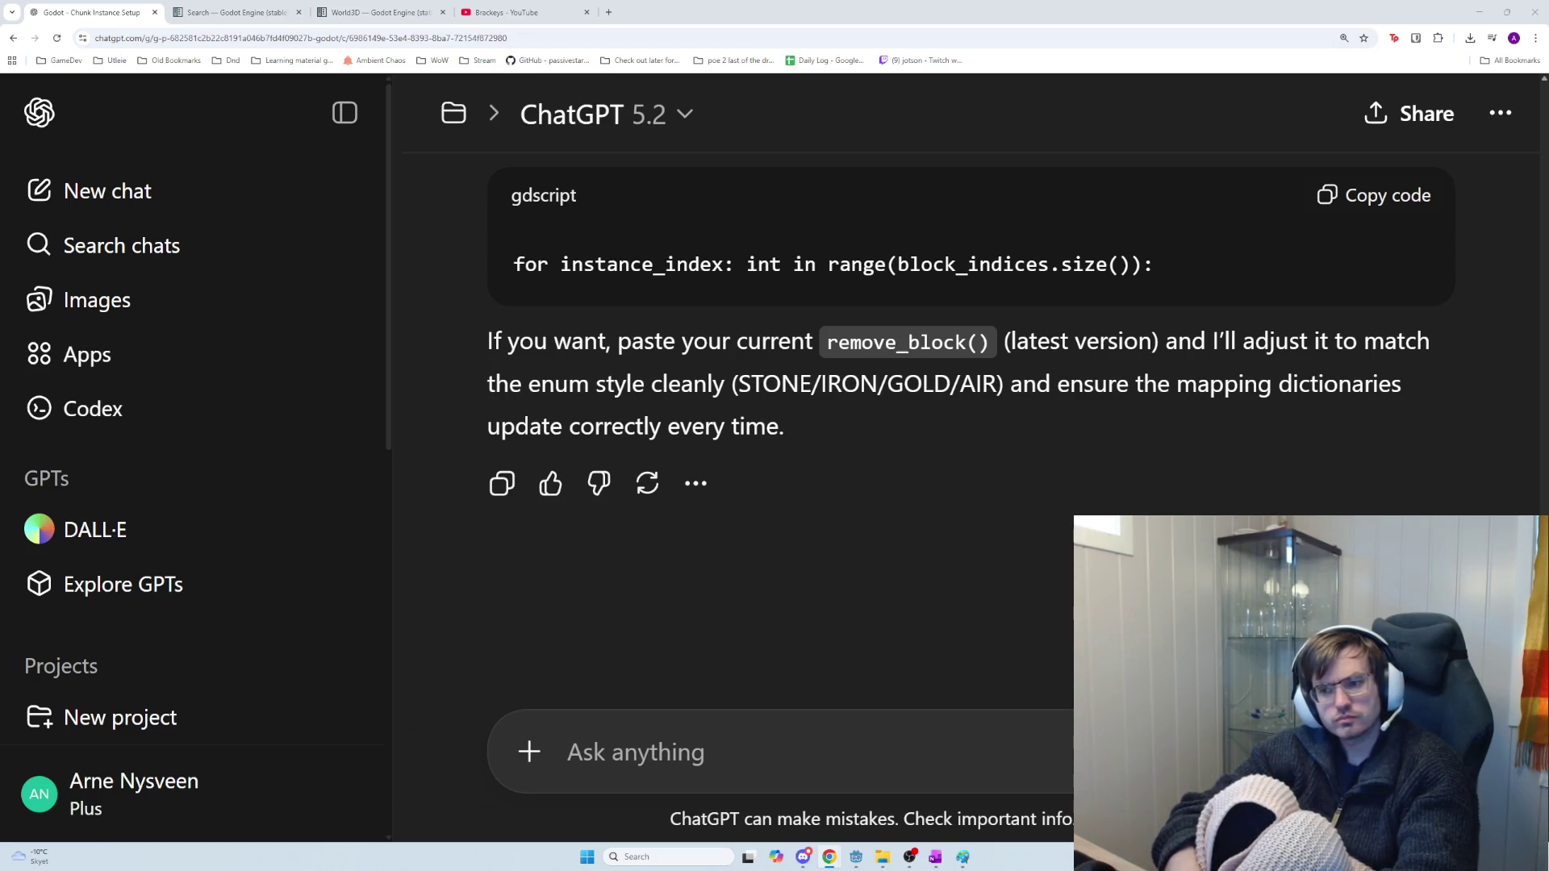
key(alt+Tab)
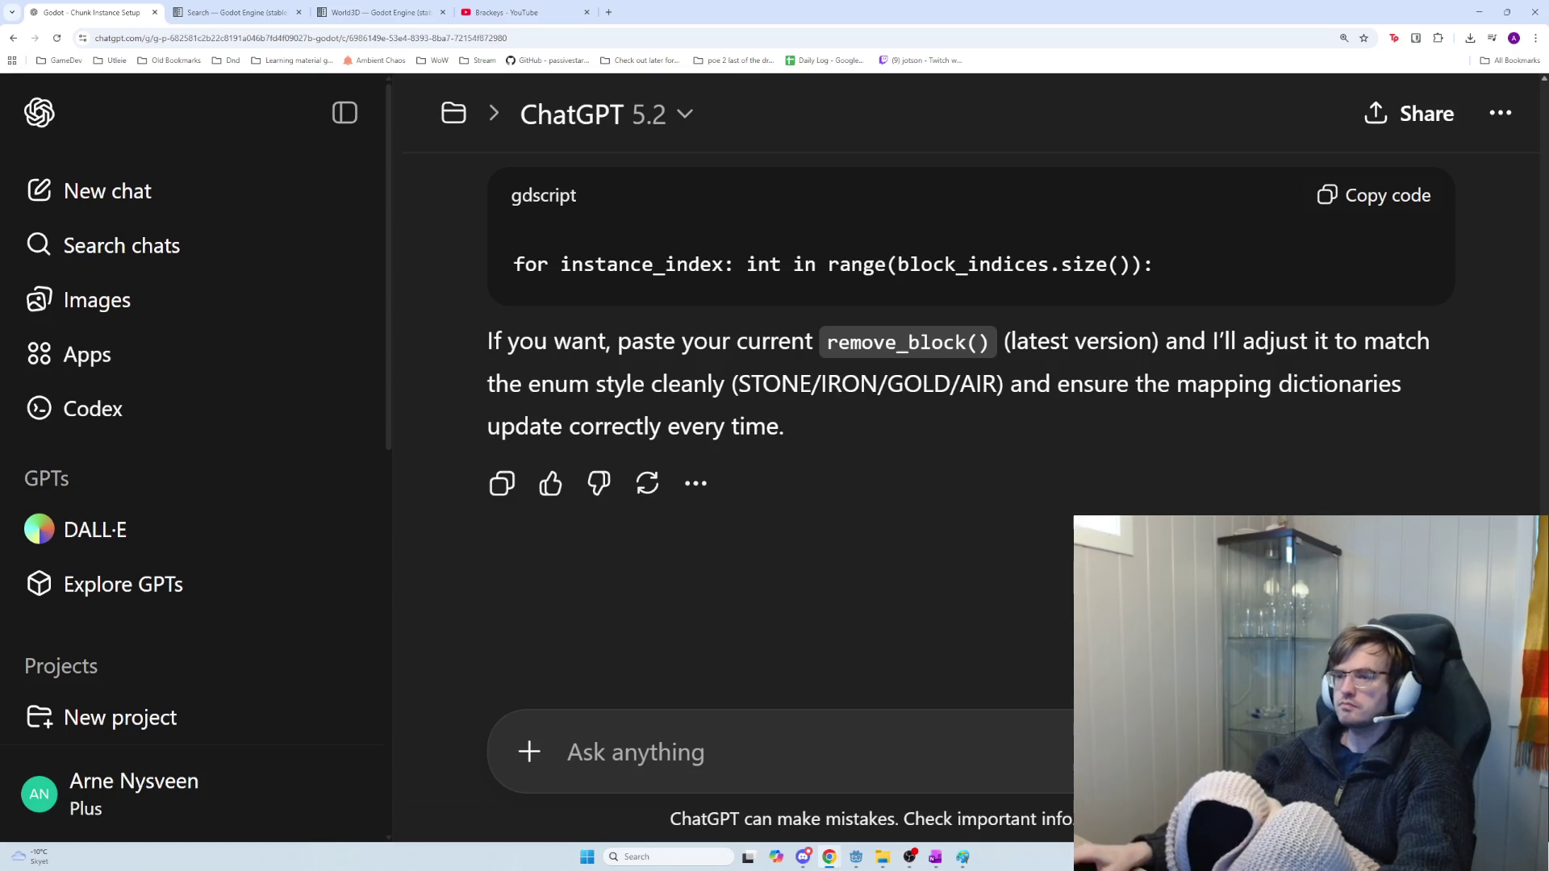
Select the two 07.02.2026 Task Log lines, then return to mining.gd in Godot
key(alt+Tab)
mouse_move(753, 464)
mouse_down()
mouse_move(387, 465)
mouse_move(385, 443)
mouse_move(255, 439)
mouse_up()
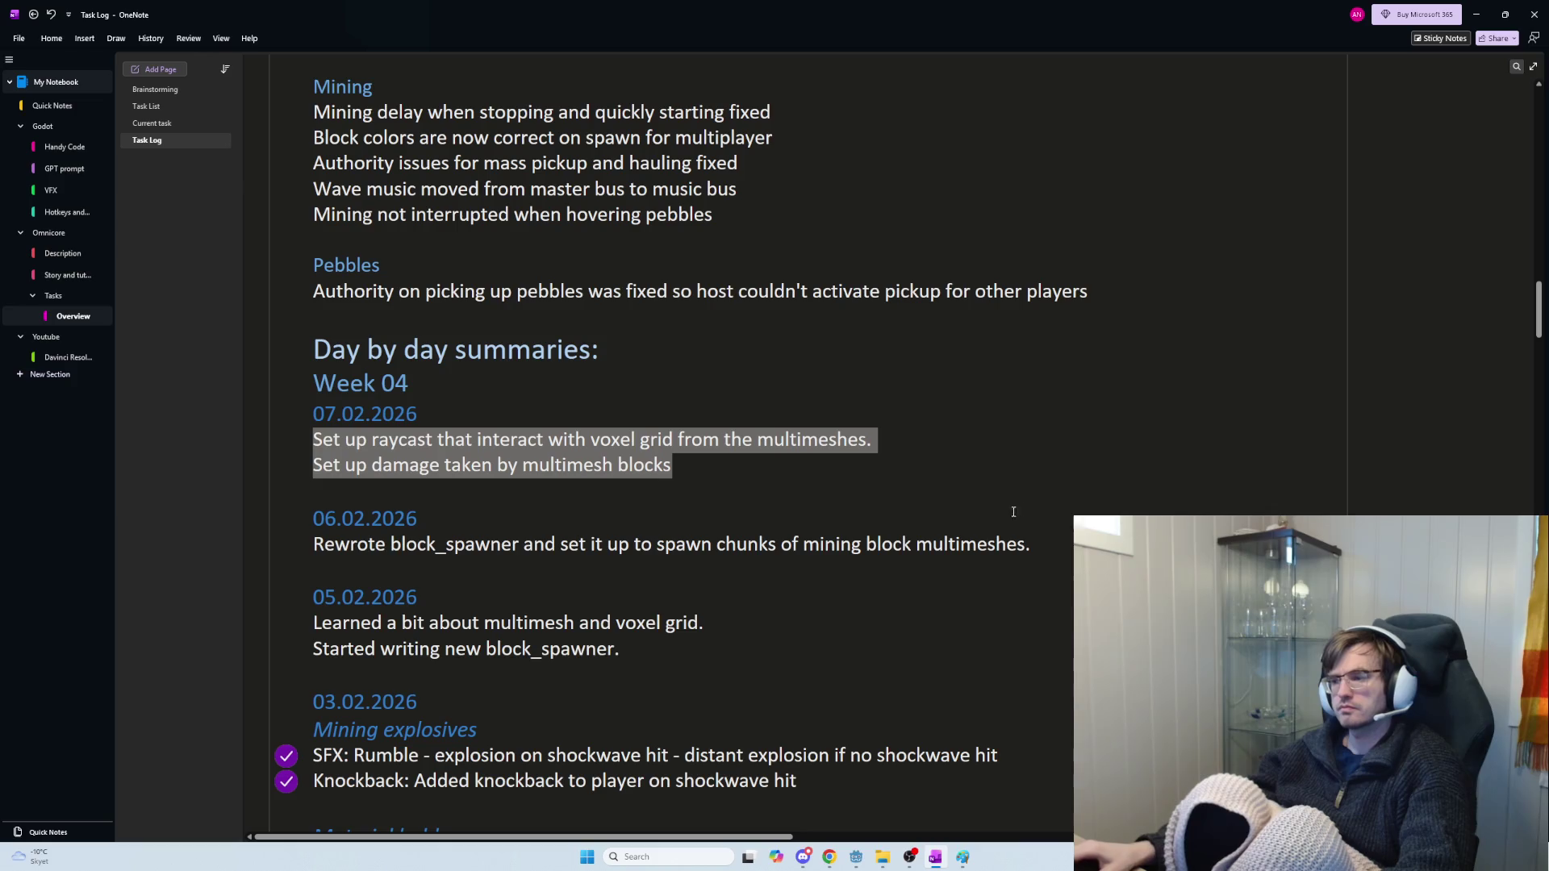
key(alt+Tab)
key(alt+Tab)
key(Tab)
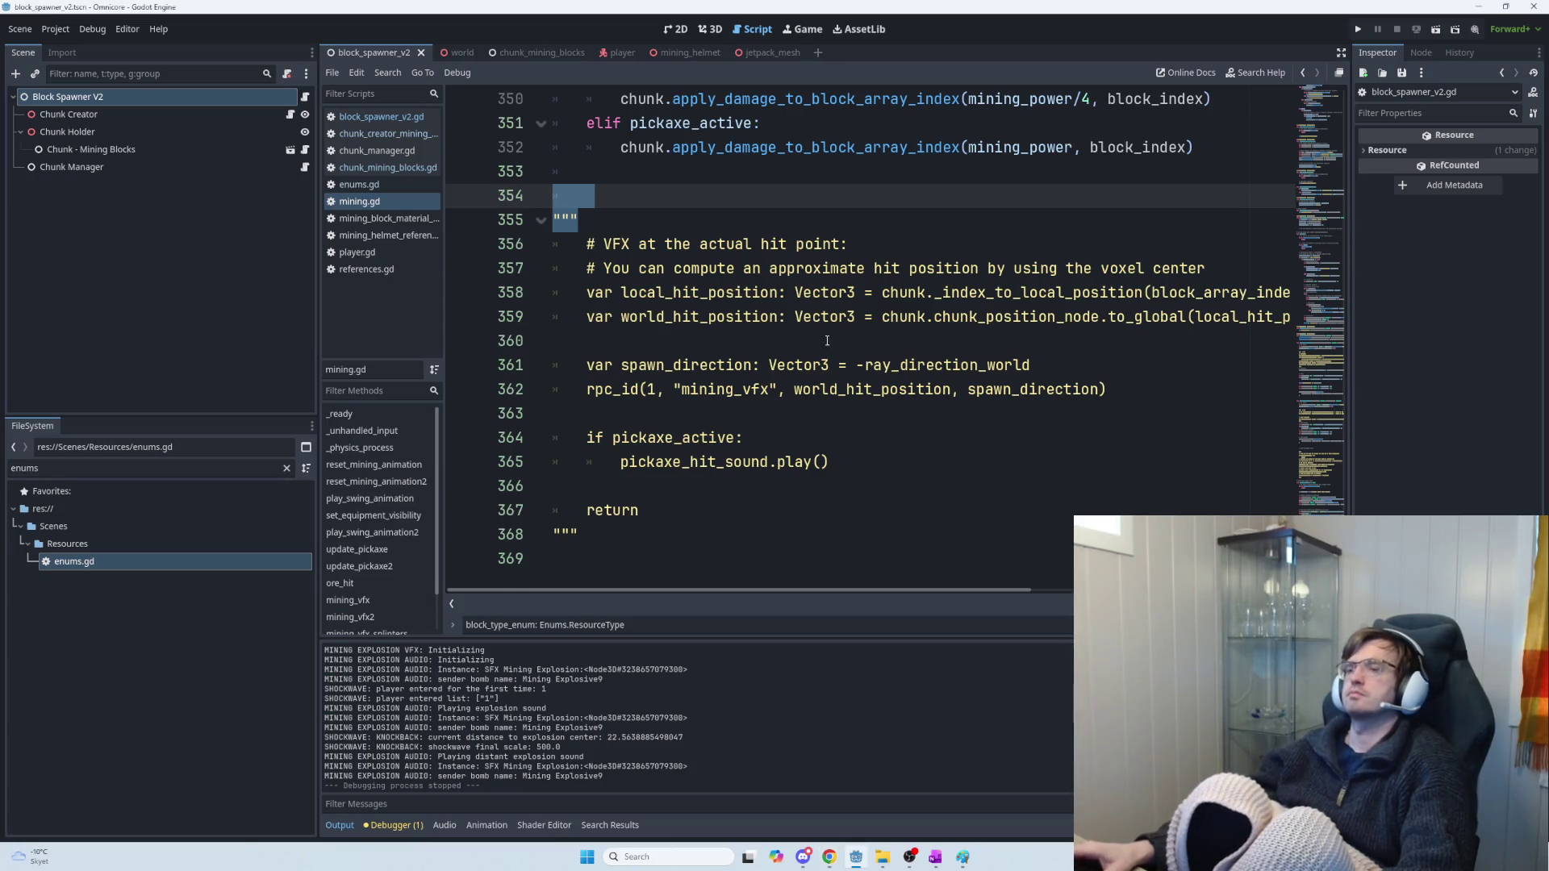
Remove the blank lines and place the opening """ on line 353 directly above '# VFX'
click(743, 269)
click(634, 230)
key(BackSpace)
key(BackSpace)
key(BackSpace)
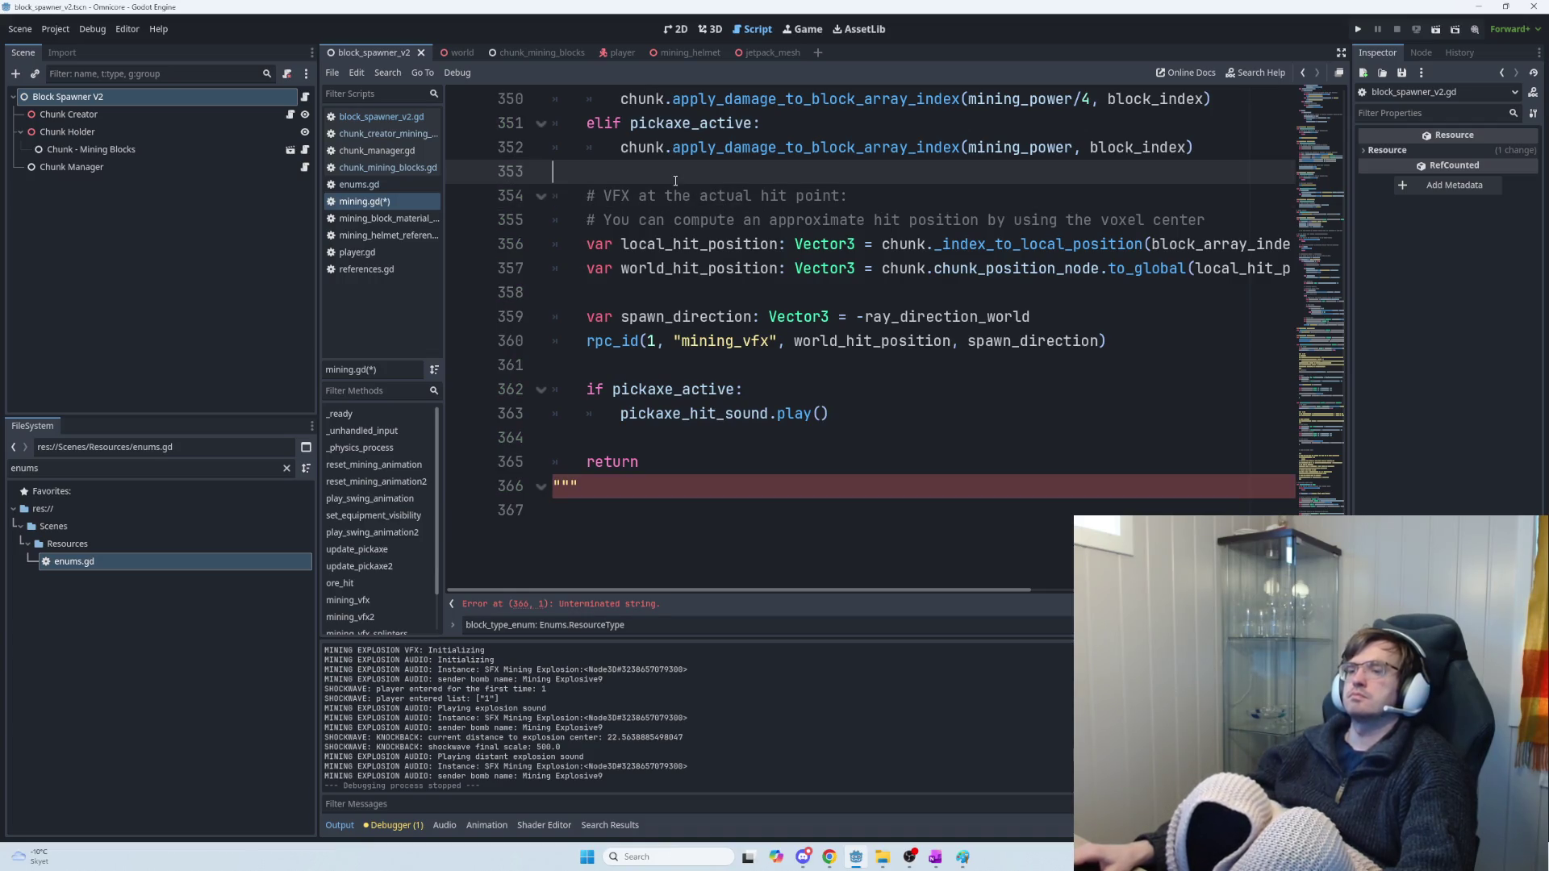
text(""")
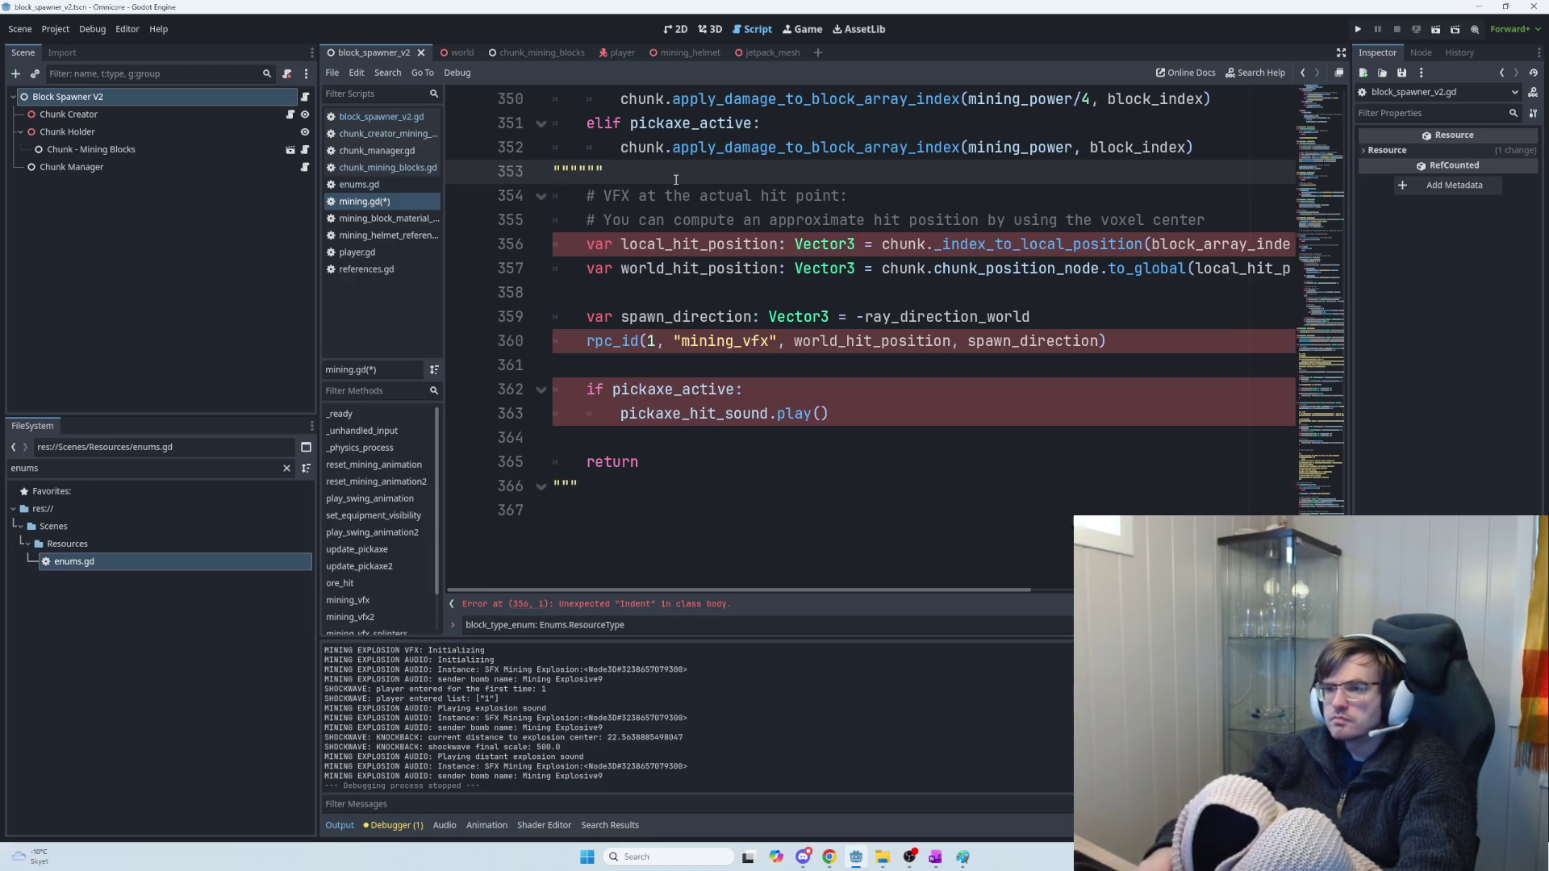
key(Delete)
key(Delete)
key(Delete)
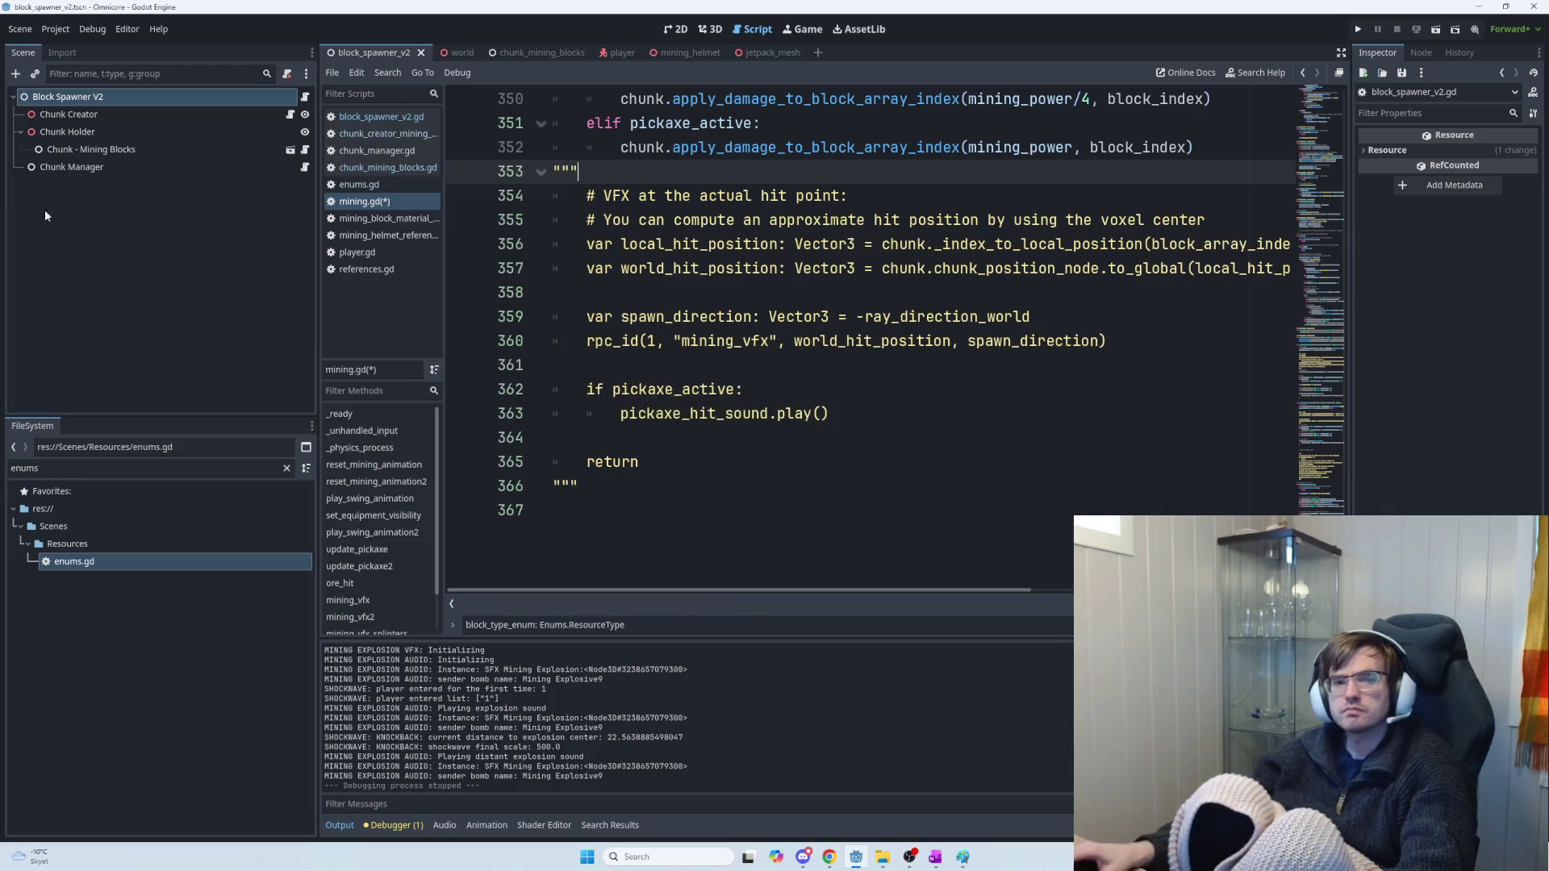